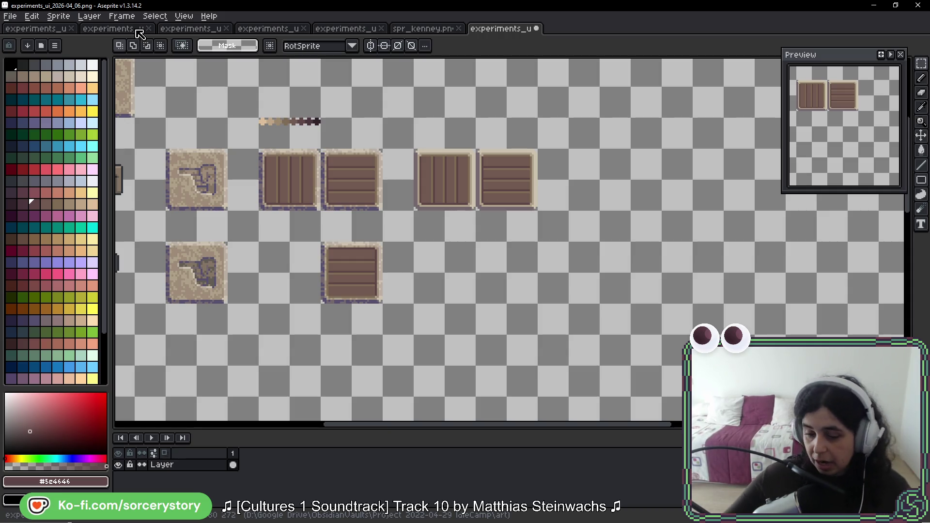
Save the crate tile sheet, then undo once so a crate tile returns to horizontal planks.
key("ctrl+s")
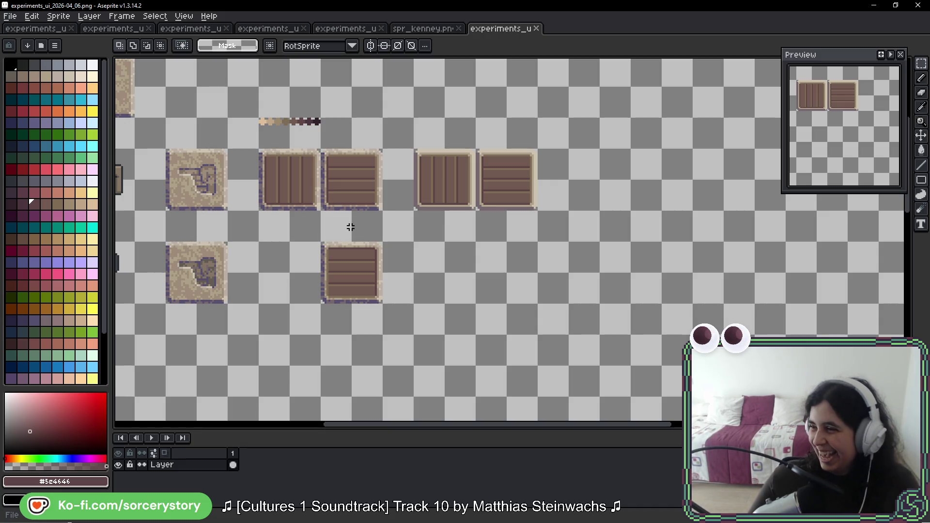
key("ctrl+z")
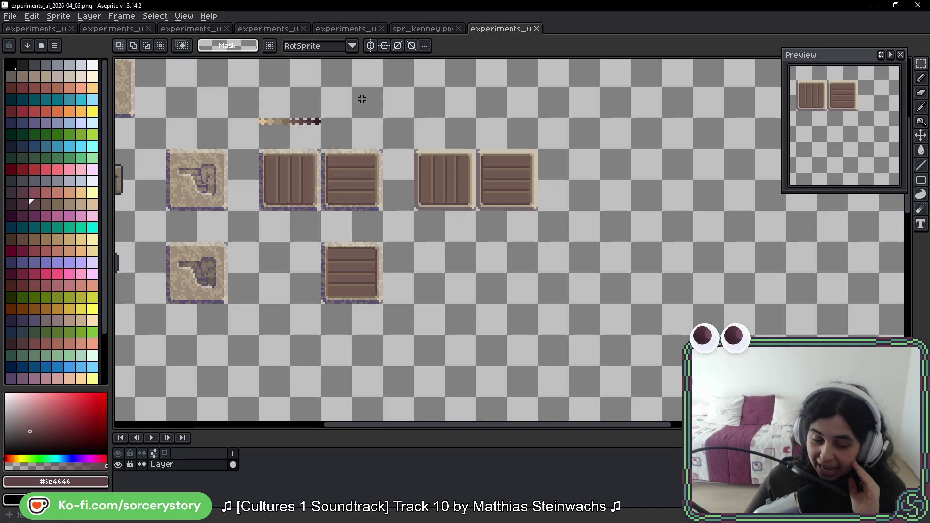
Switch through the open experiments tabs to the sheet with the hand and hammer icons.
left_click(345, 29)
left_click(268, 28)
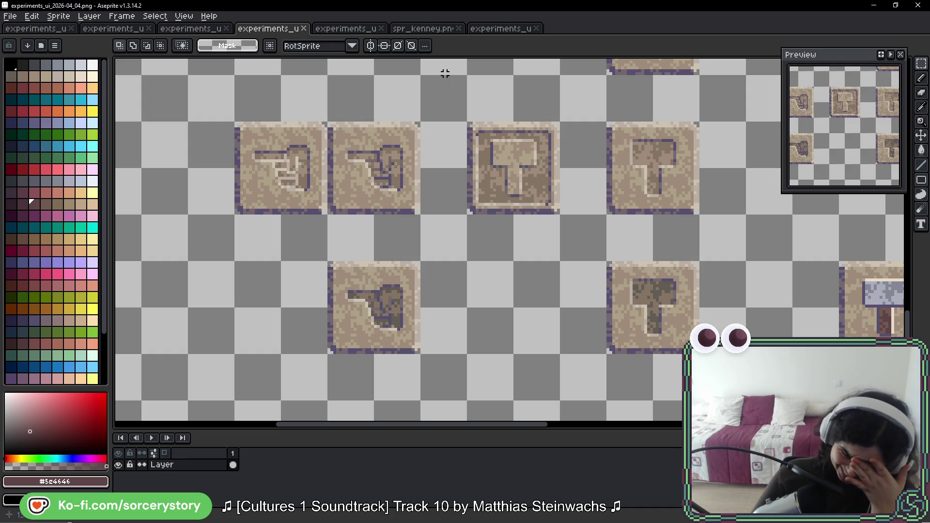
left_click(501, 28)
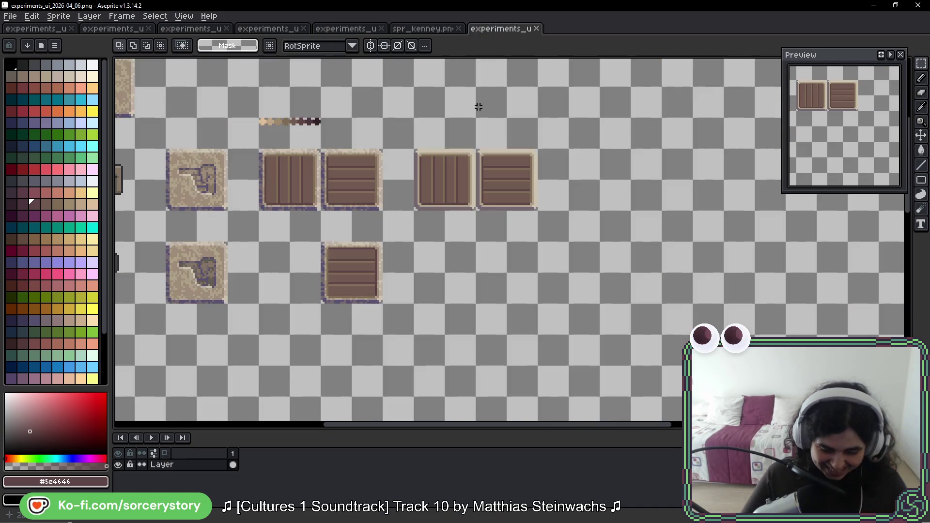
scroll(450, 145, "down", 1)
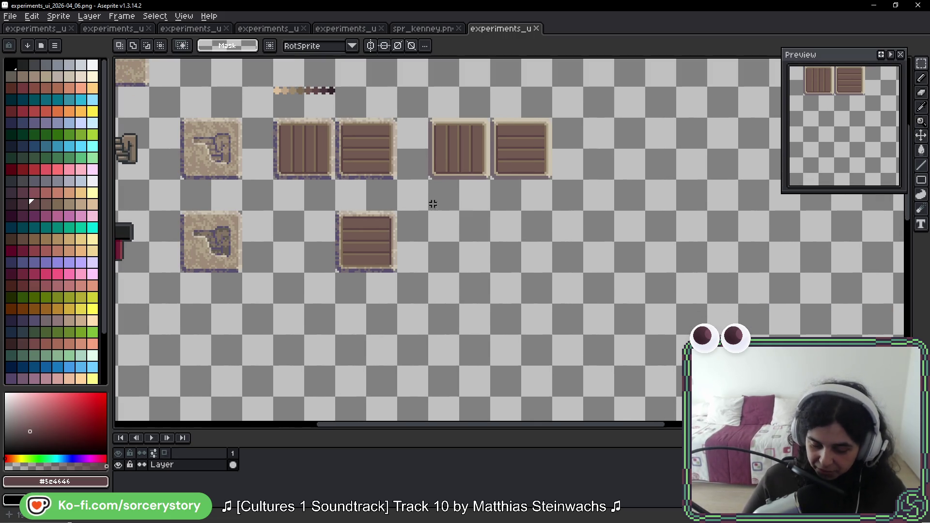
scroll(380, 143, "up", 1)
scroll(318, 148, "up", 1)
scroll(468, 144, "up", 1)
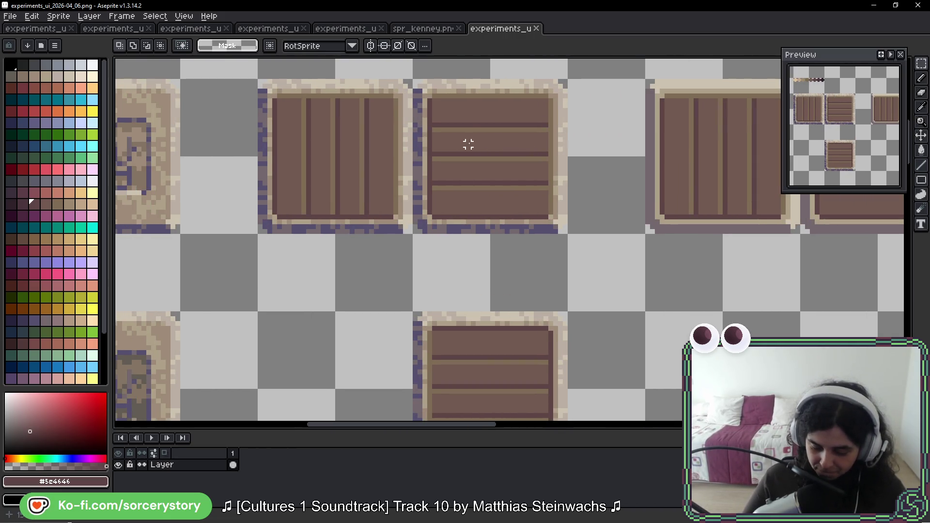
left_click(281, 30)
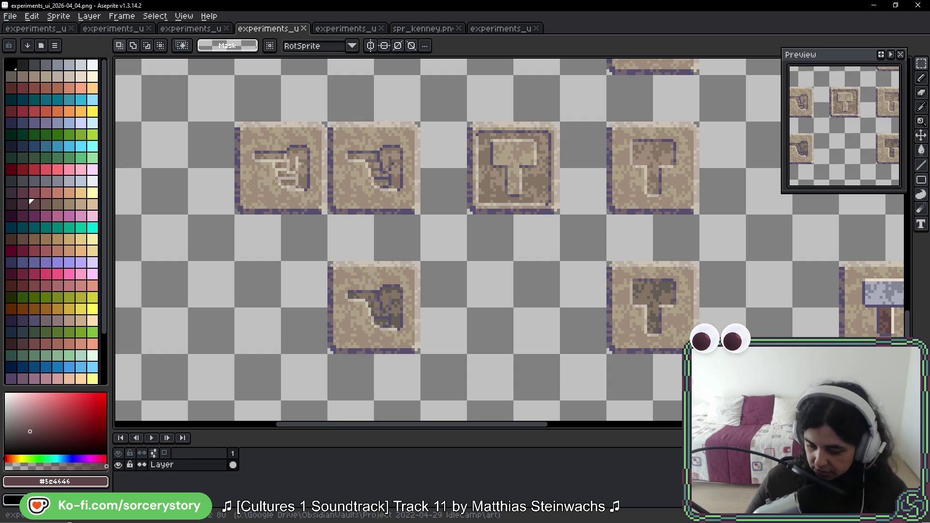
scroll(656, 210, "up", 3)
scroll(632, 233, "up", 1)
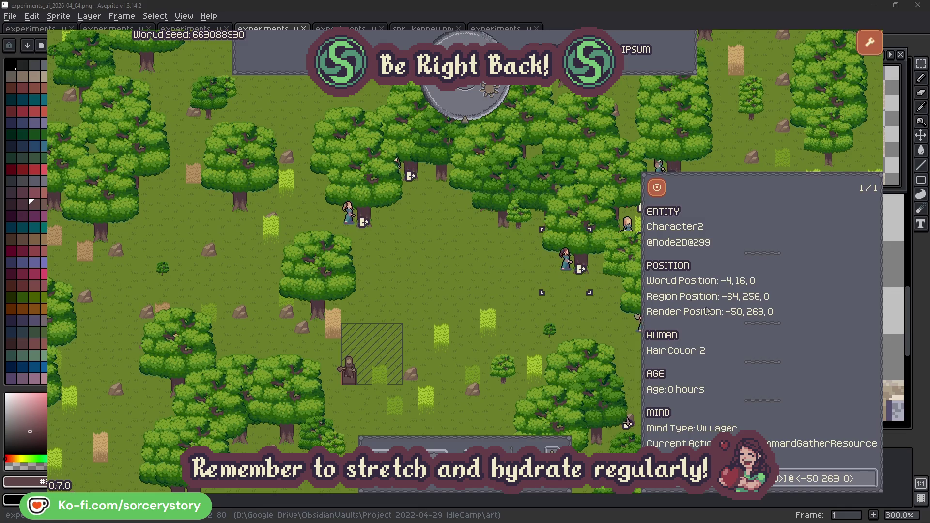
Inspect the oak trees Character2 and Character0 are gathering, returning to each villager's details and dismissing them.
left_click(870, 483)
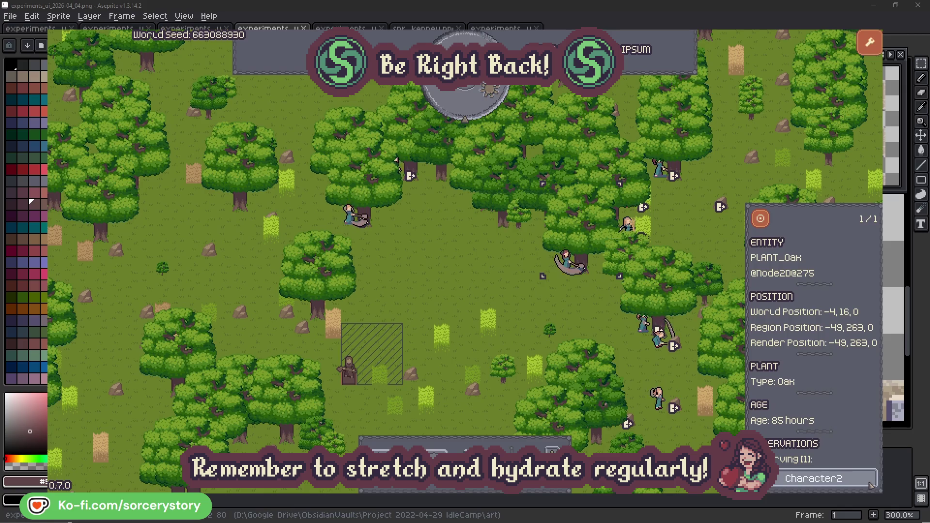
left_click(870, 483)
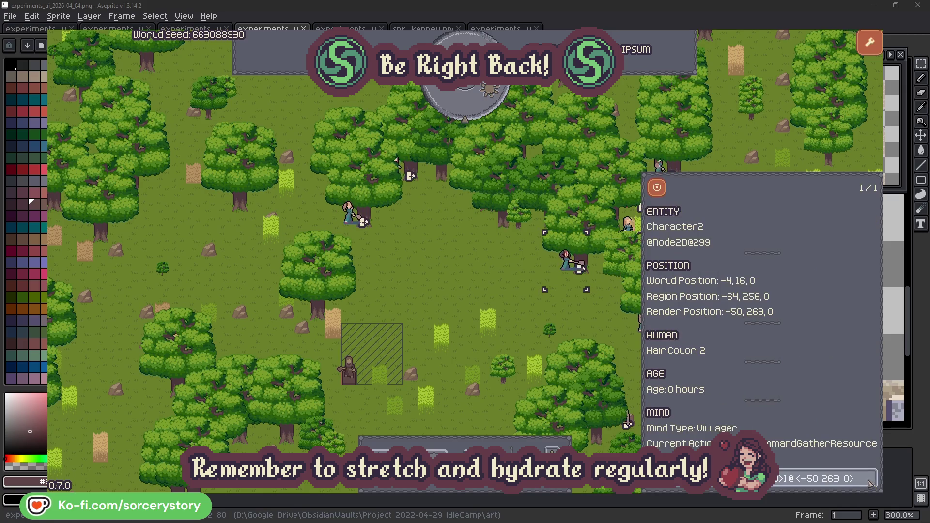
left_click(579, 323)
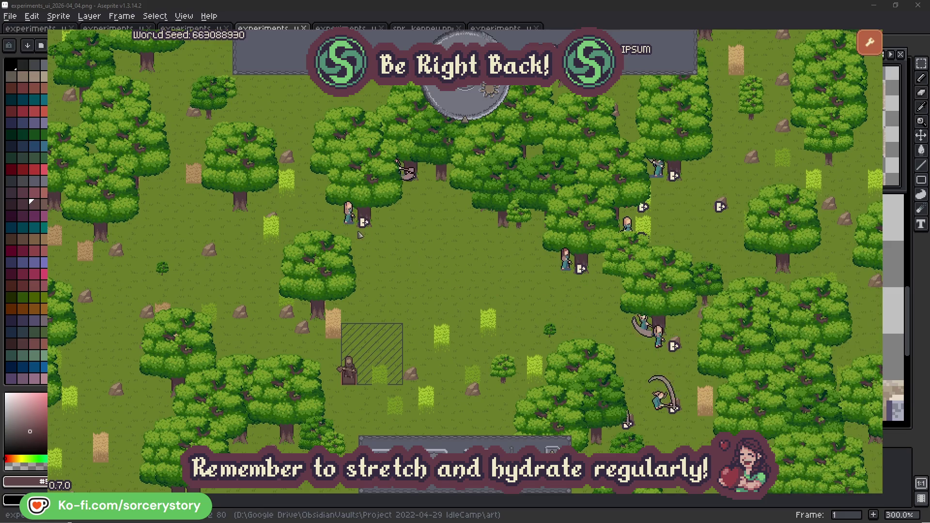
left_click(360, 221)
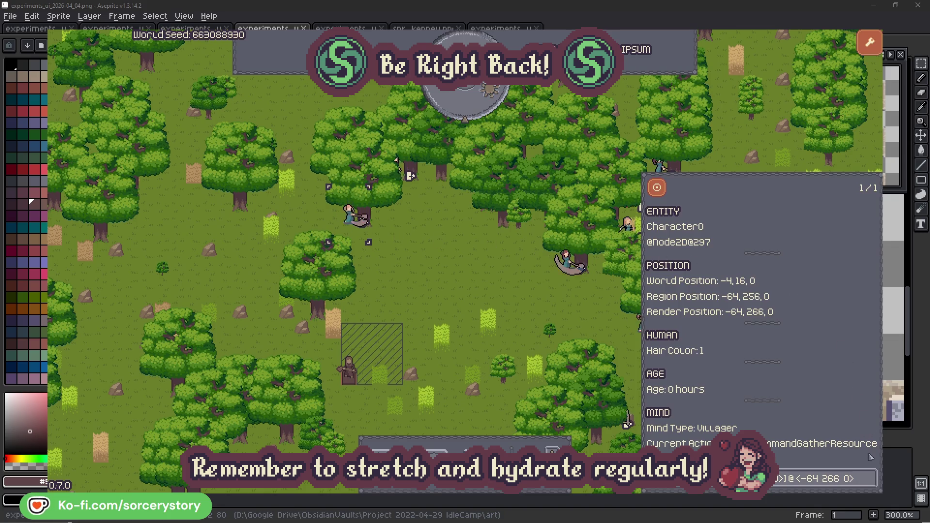
left_click(869, 478)
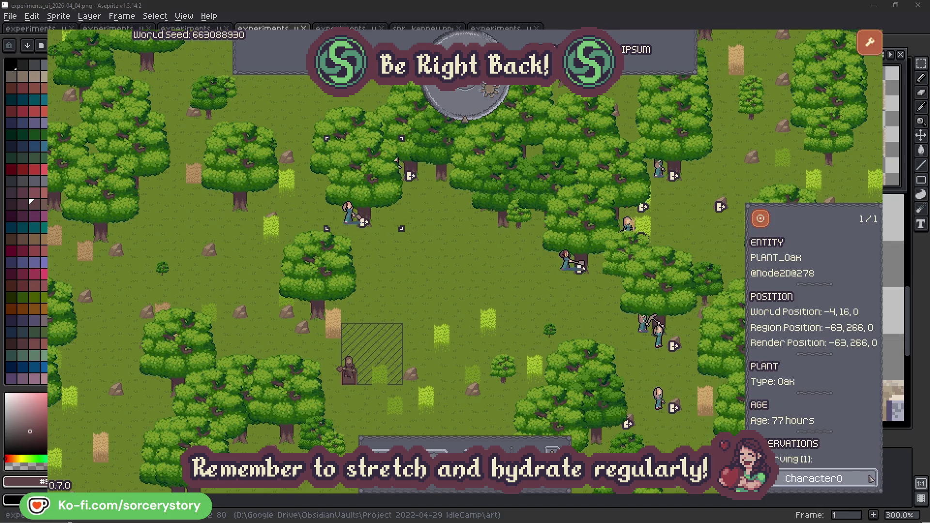
left_click(870, 478)
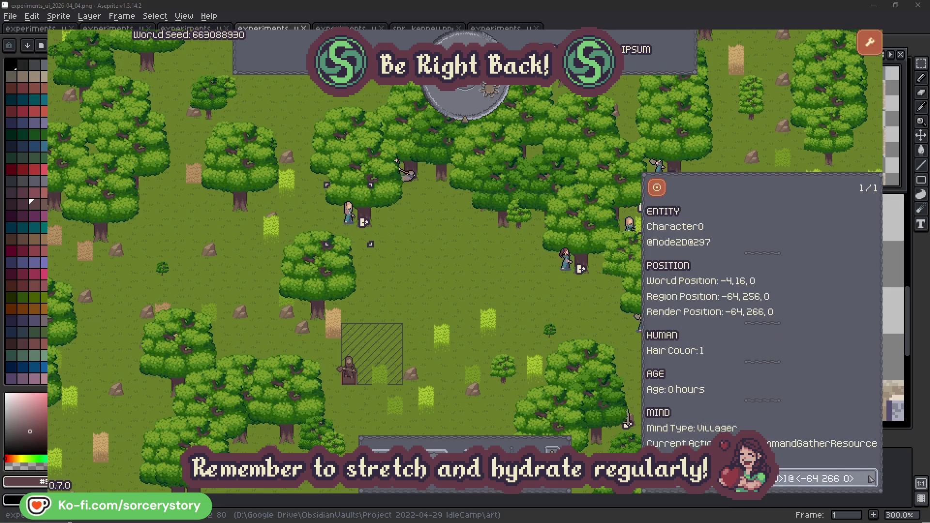
right_click(484, 290)
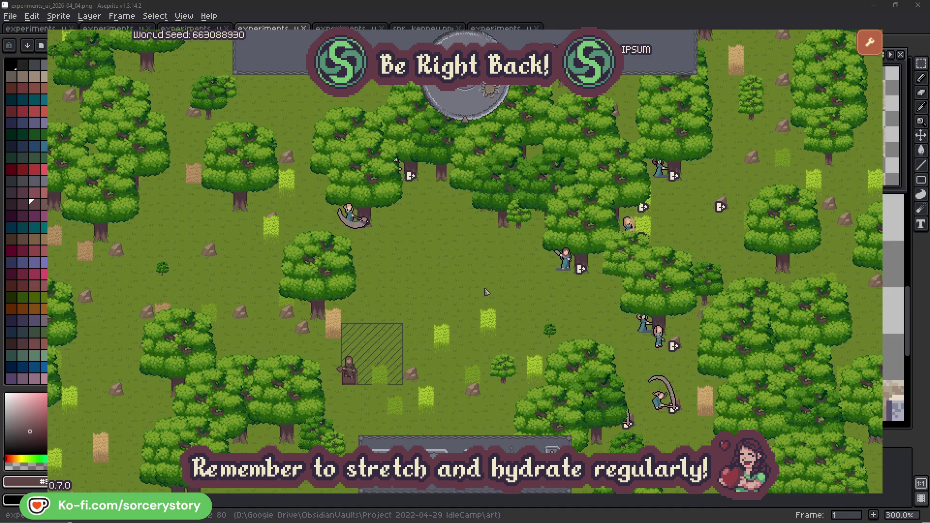
Advance the clock one hour, then follow the wood pile's reserving villager to the Herb pile and back, centring on the wood pile.
left_click(472, 109)
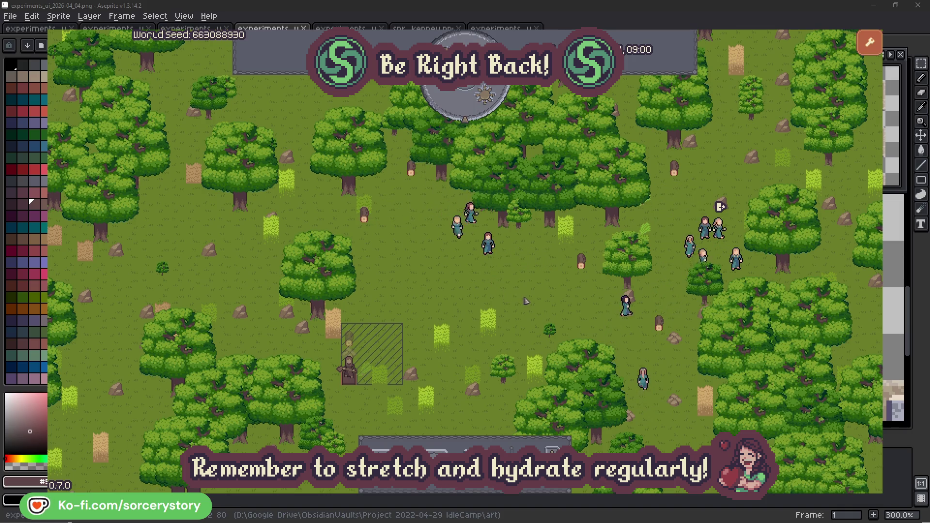
left_click(349, 341)
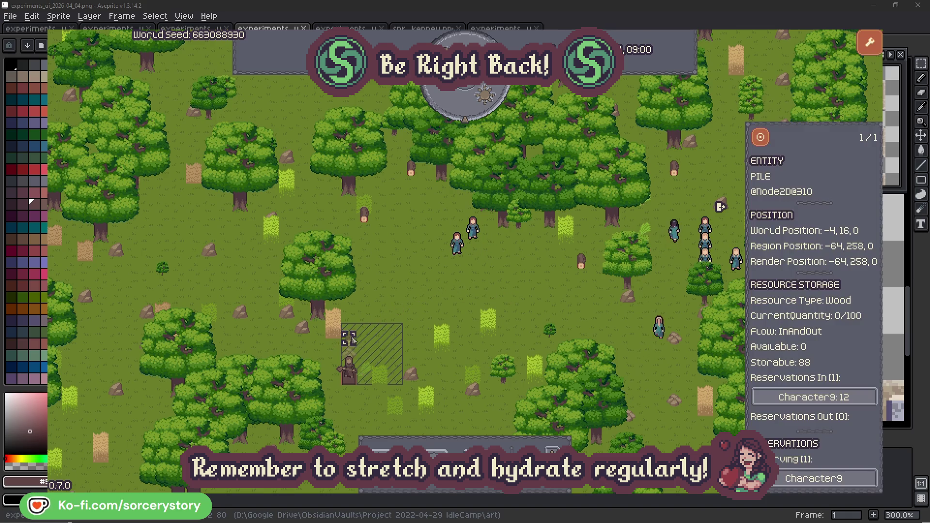
left_click(855, 397)
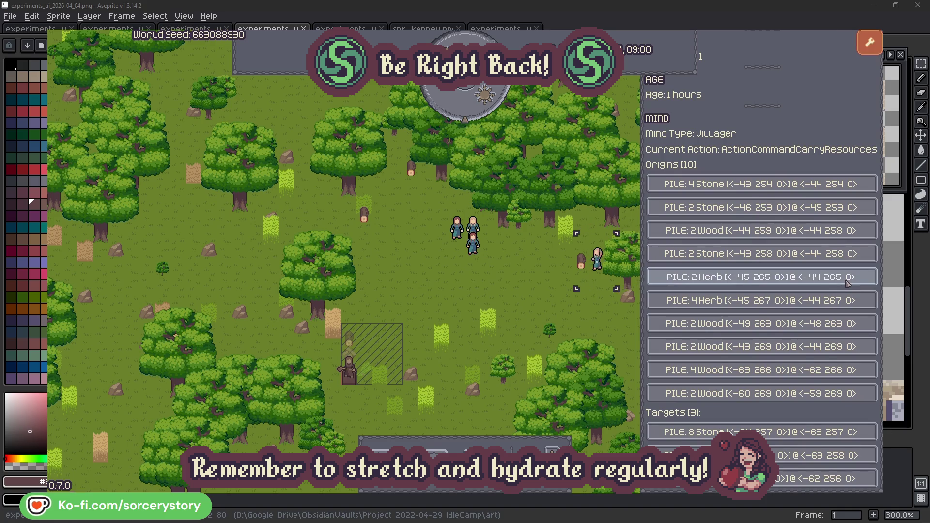
left_click(848, 282)
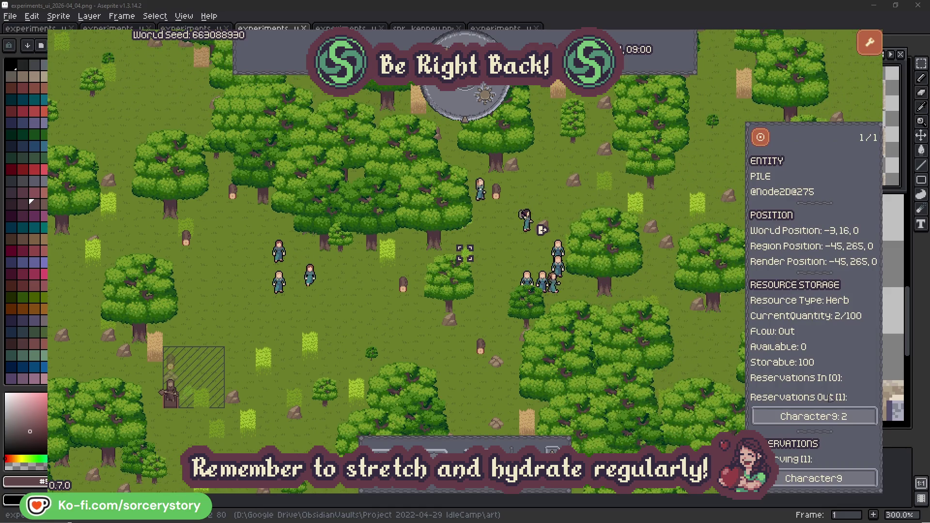
left_click(836, 416)
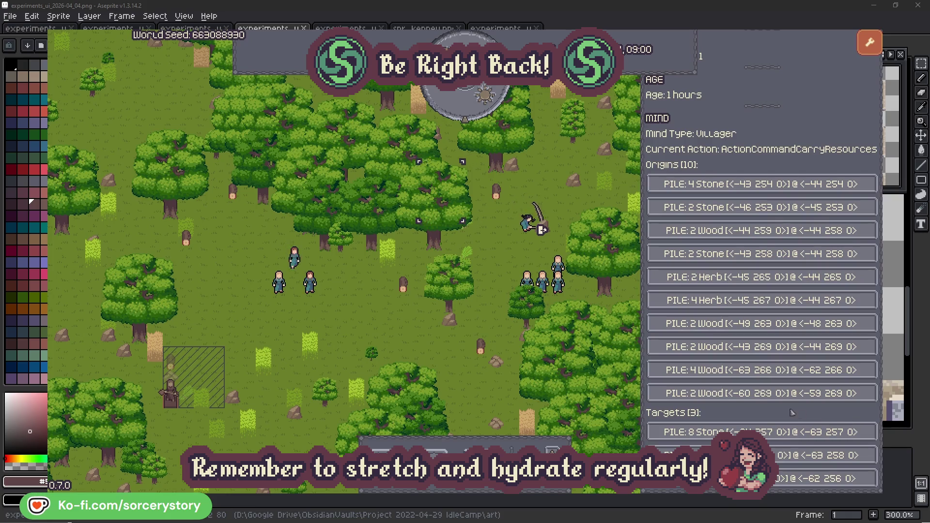
left_click(813, 456)
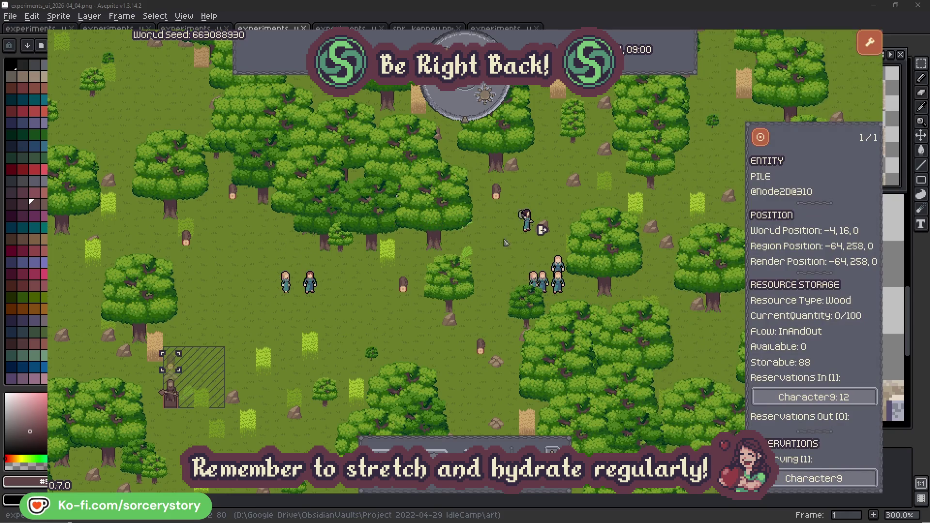
left_click(761, 138)
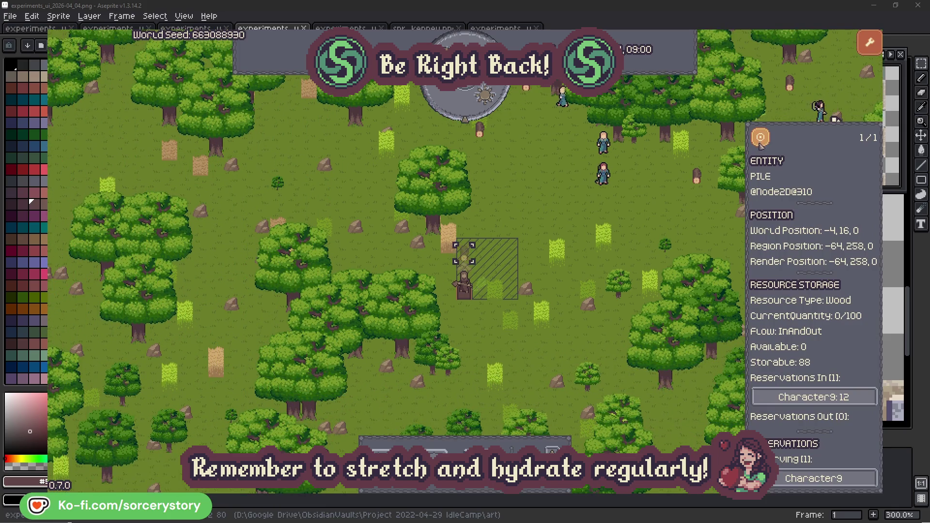
left_click(683, 212)
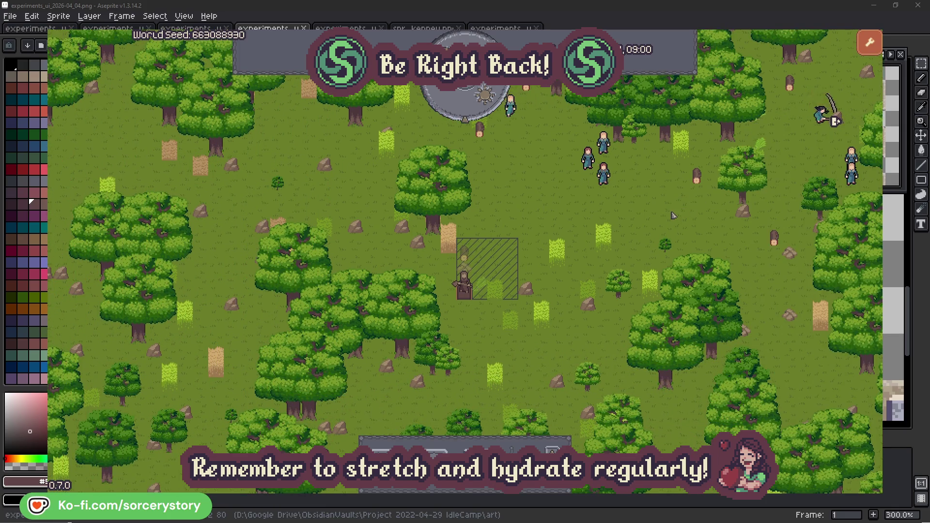
Inspect villager Character2, centre the camera on it and close its details.
left_click(606, 177)
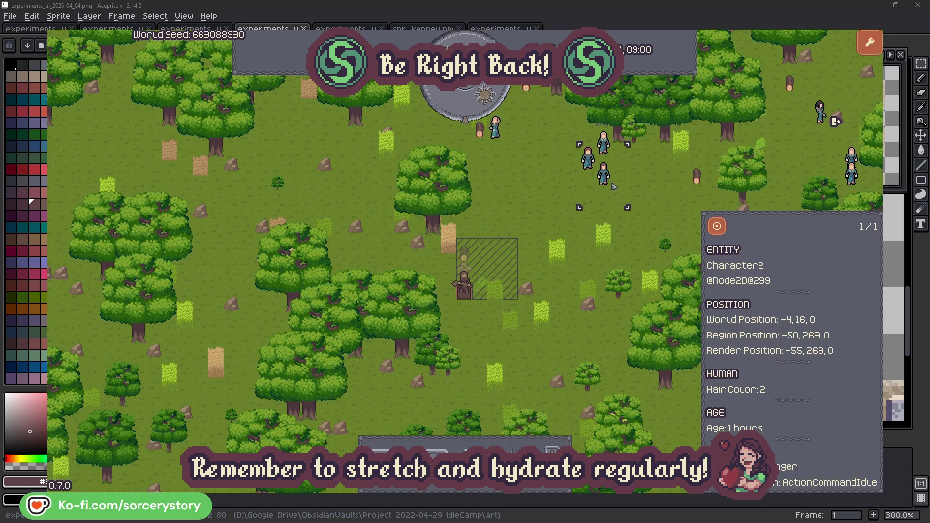
double_click(605, 177)
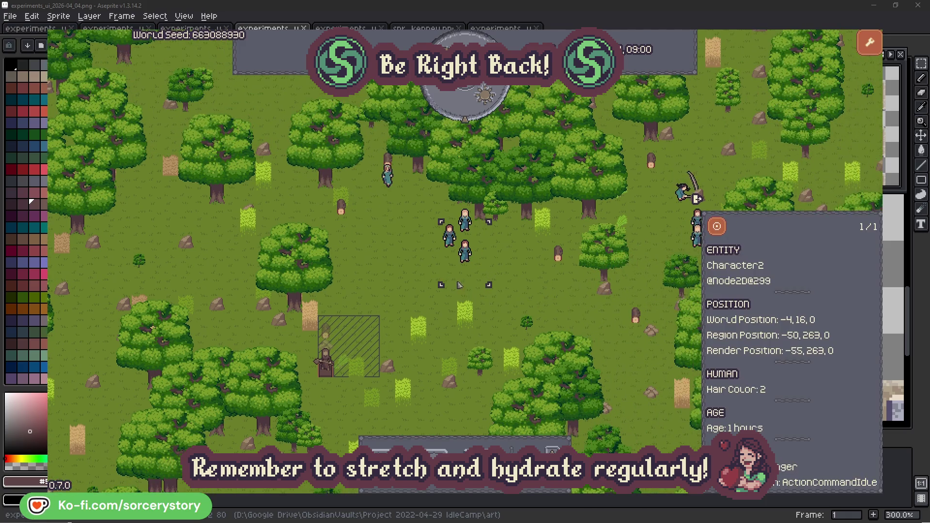
left_click(531, 281)
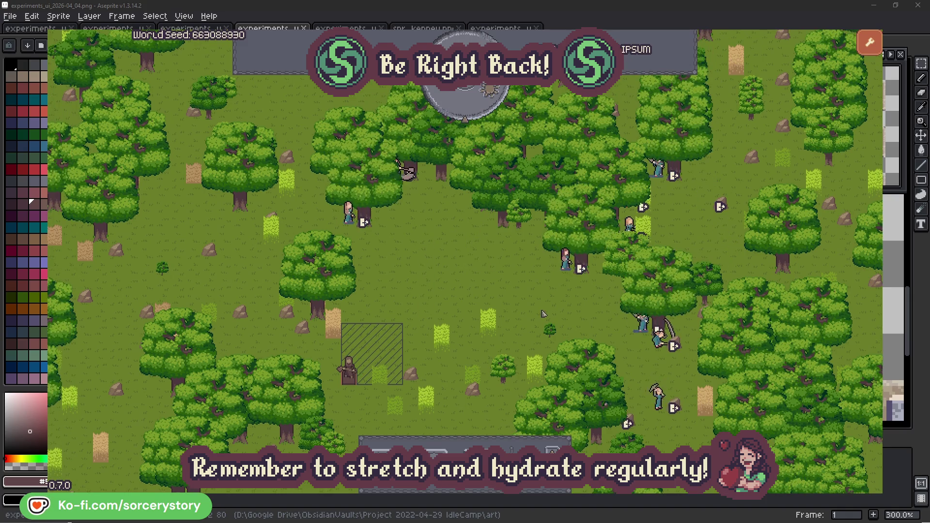
Inspect Character2, the oak tree it targets, and return to the reserving villager.
left_click(567, 263)
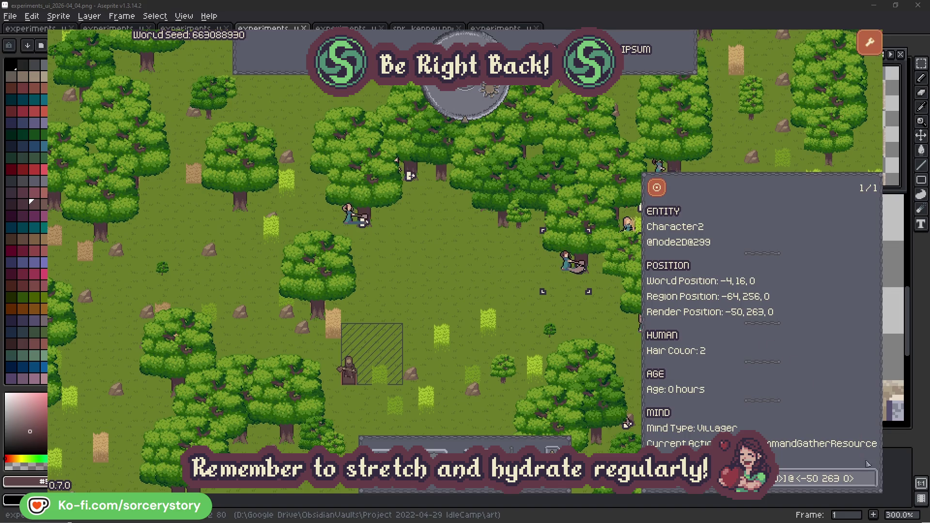
left_click(870, 480)
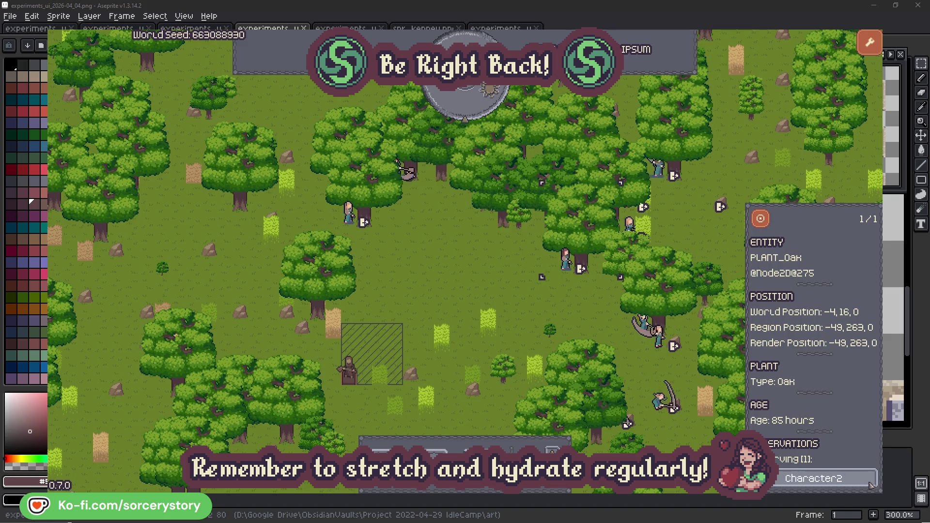
left_click(871, 482)
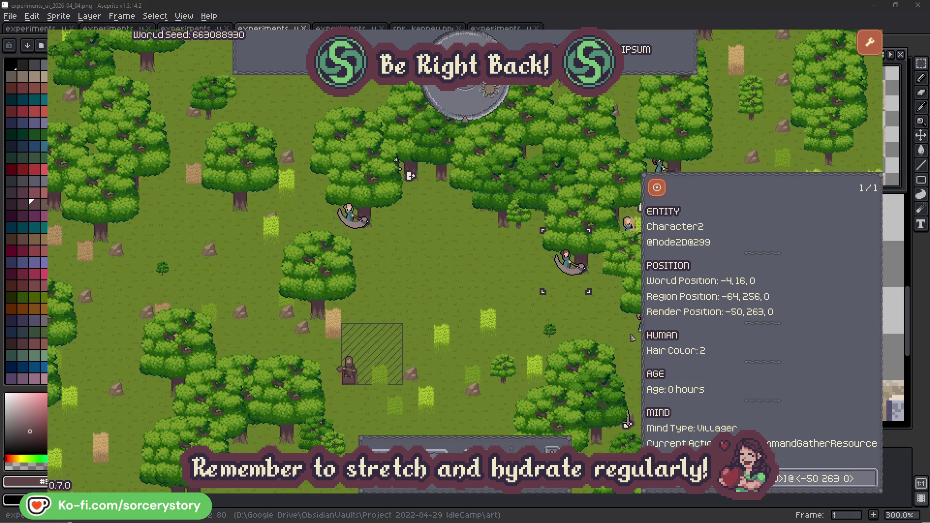
Inspect another villager and its oak tree, switch back to the villager and close the inspector with Escape.
left_click(581, 322)
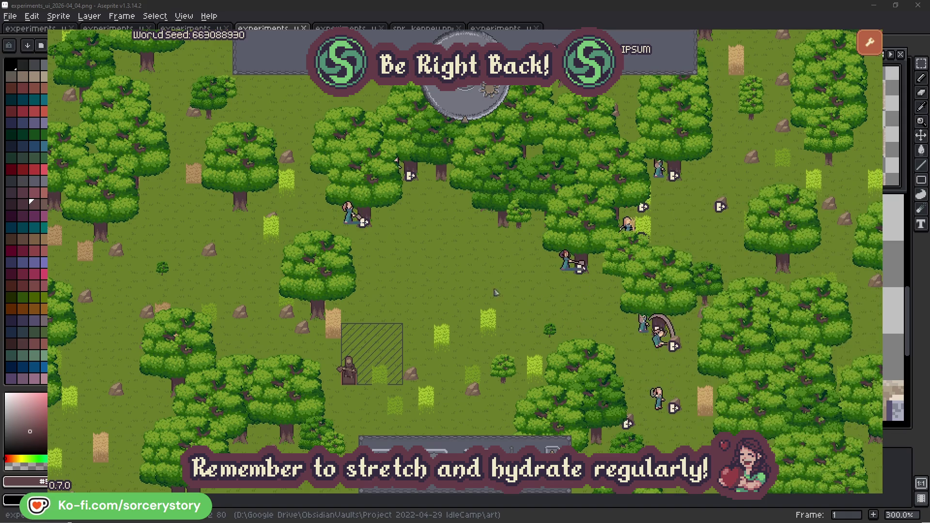
left_click(349, 212)
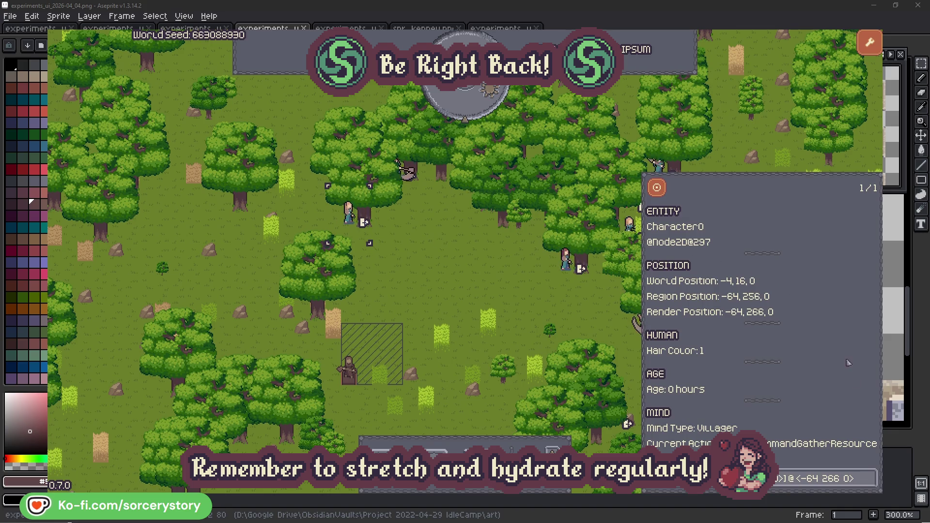
left_click(872, 477)
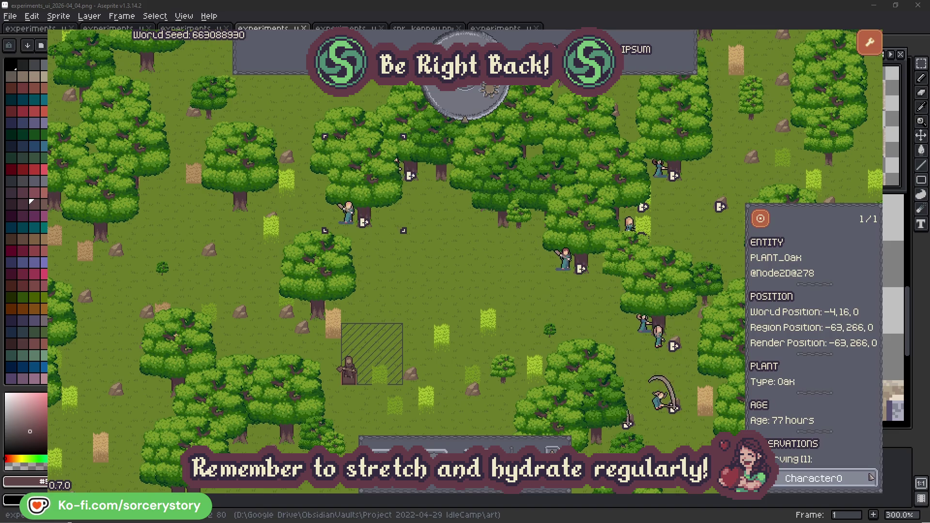
left_click(871, 479)
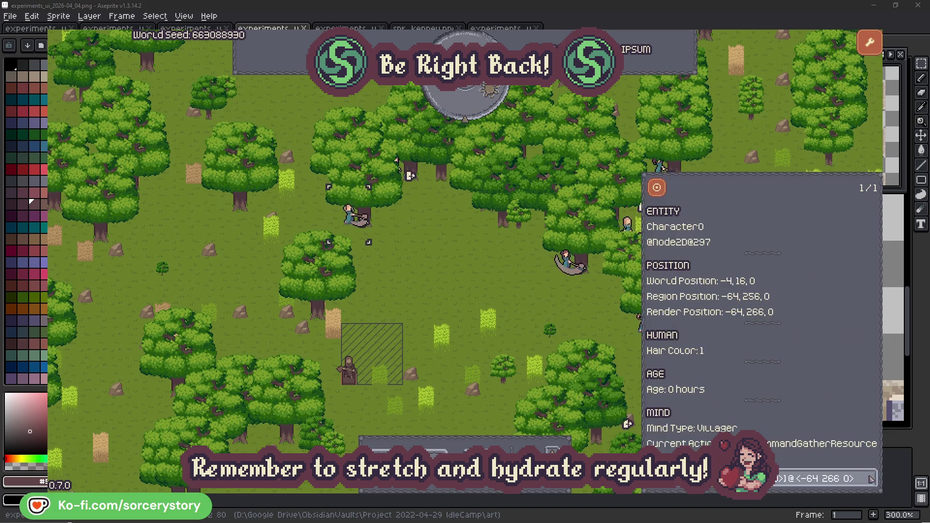
key("Escape")
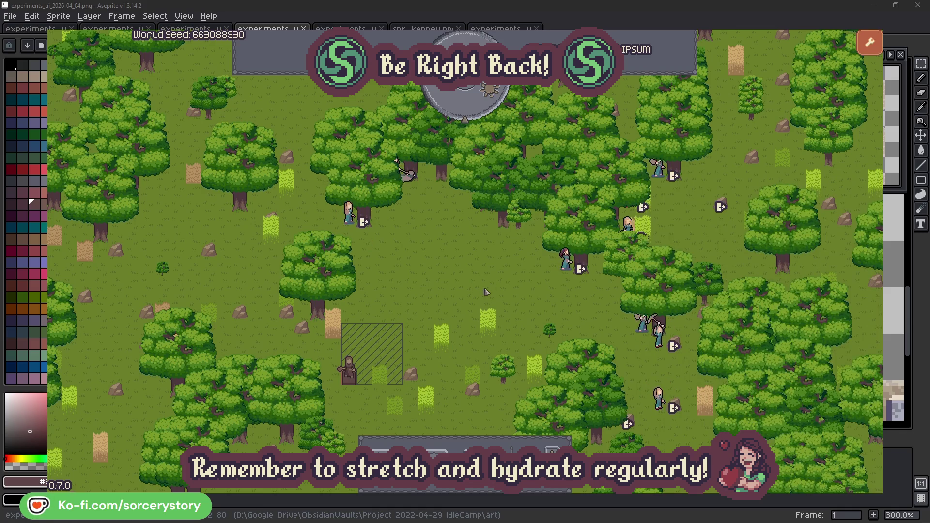
Pass one hour, then follow the wood pile's reserving villager to the 2 Herb pile and centre the map on it.
left_click(472, 109)
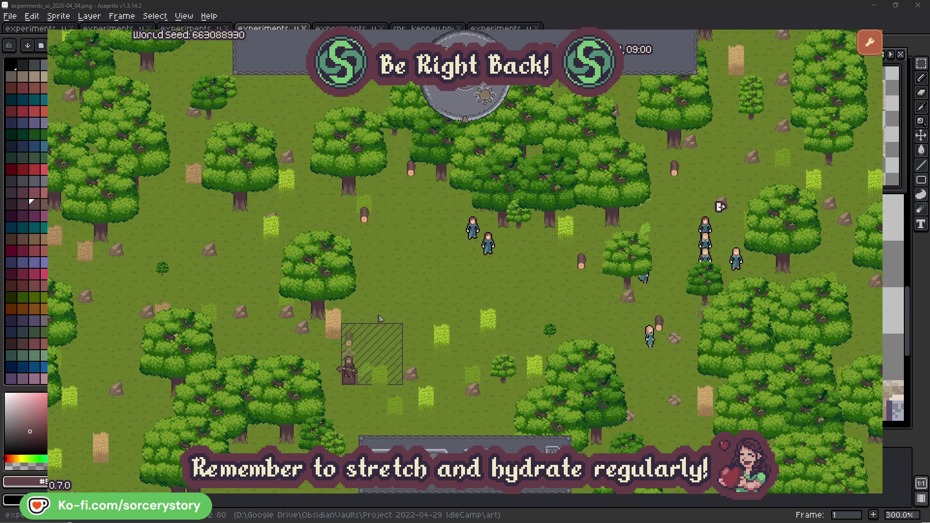
left_click(350, 339)
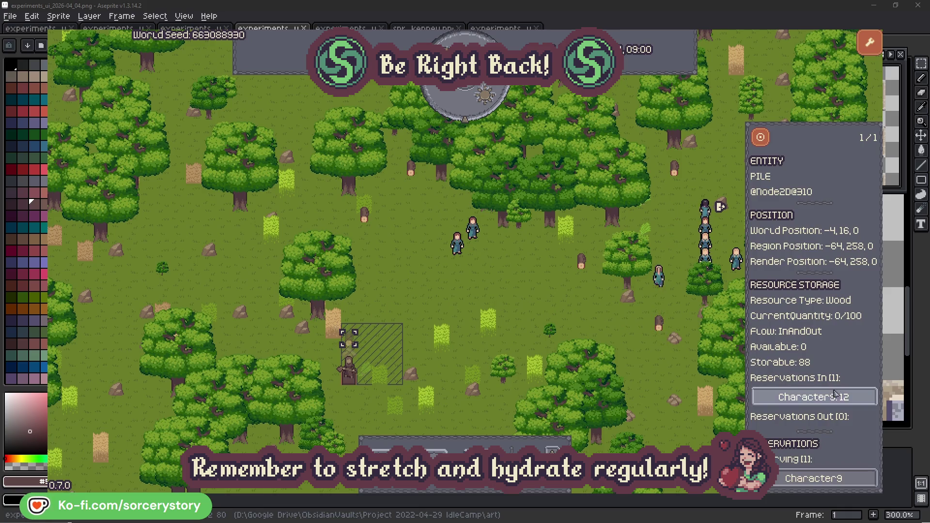
left_click(850, 397)
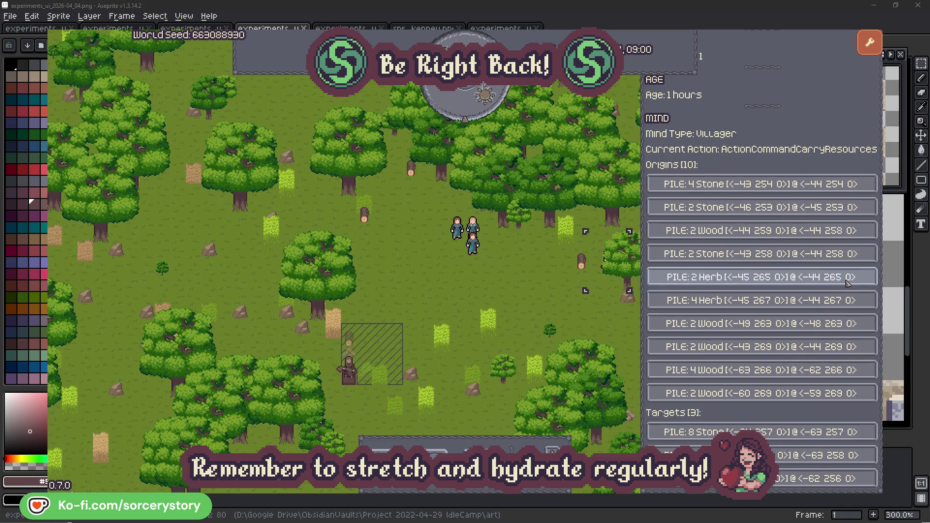
left_click(848, 277)
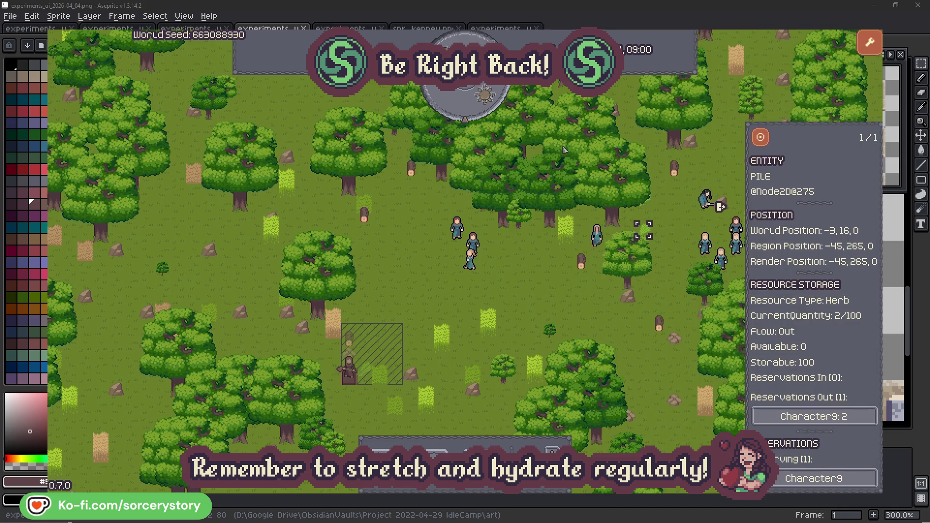
left_click(760, 137)
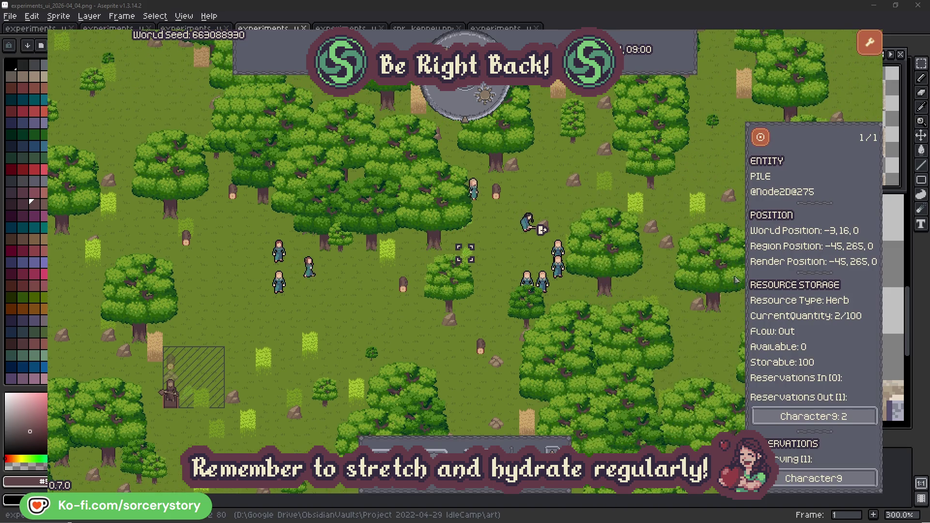
Follow the herb pile's reserving villager to its wood pile, centre and close it, then check Character2 and close.
left_click(841, 416)
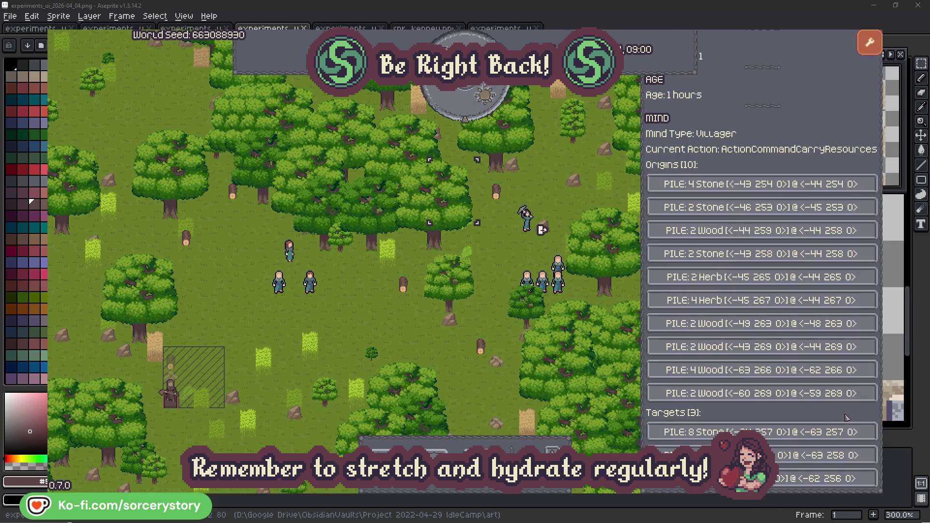
left_click(843, 455)
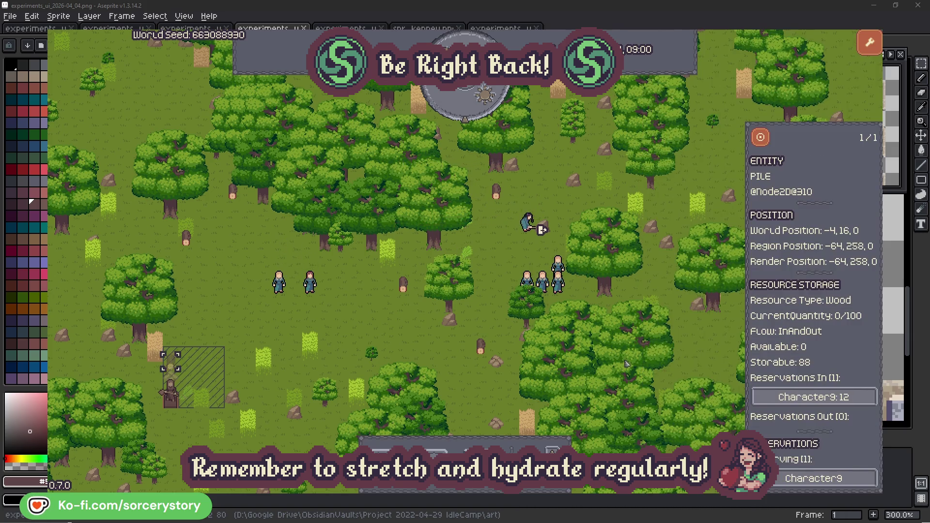
left_click(760, 139)
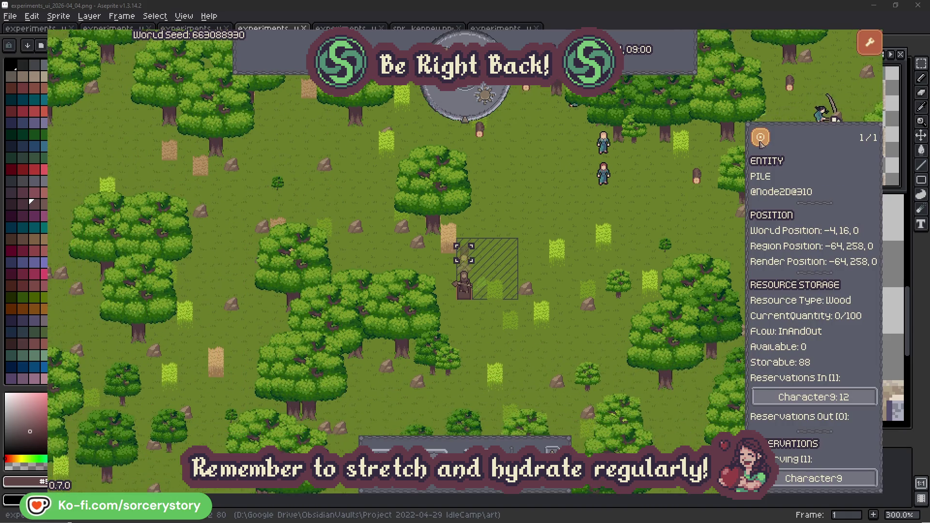
left_click(684, 213)
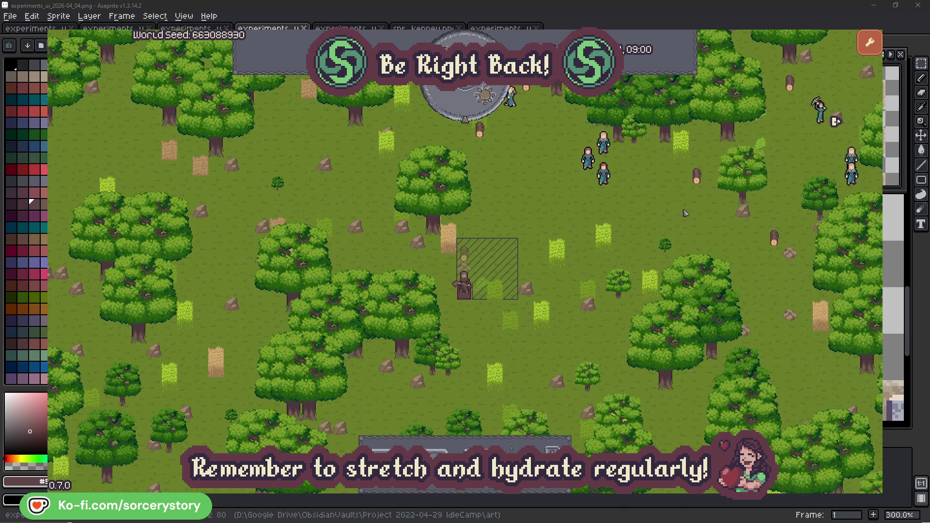
left_click(605, 175)
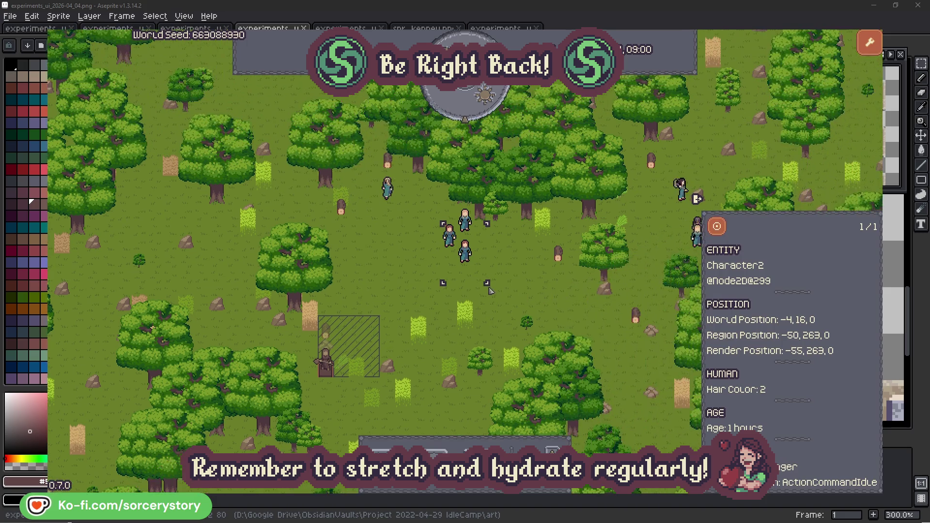
left_click(509, 285)
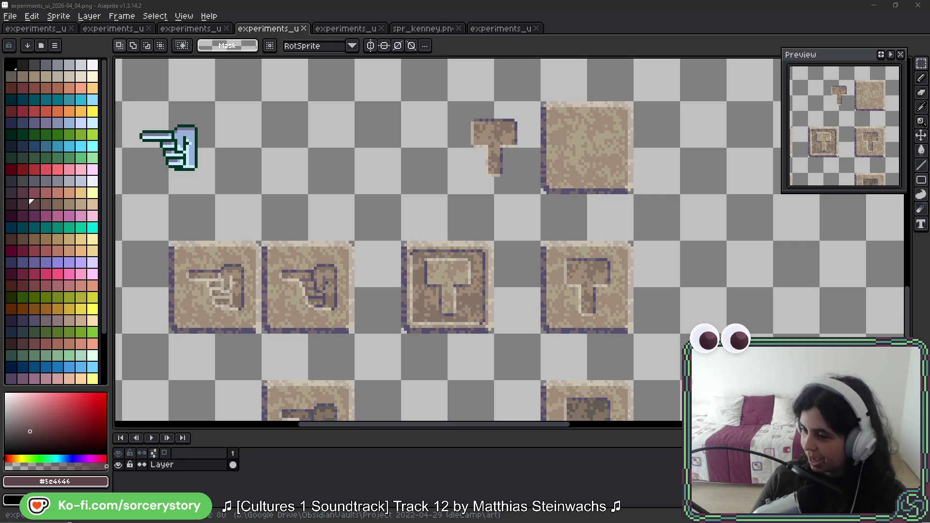
Bring the running IdleCamp window to the front, then Alt+Tab back to the Aseprite artwork.
key("alt+Tab")
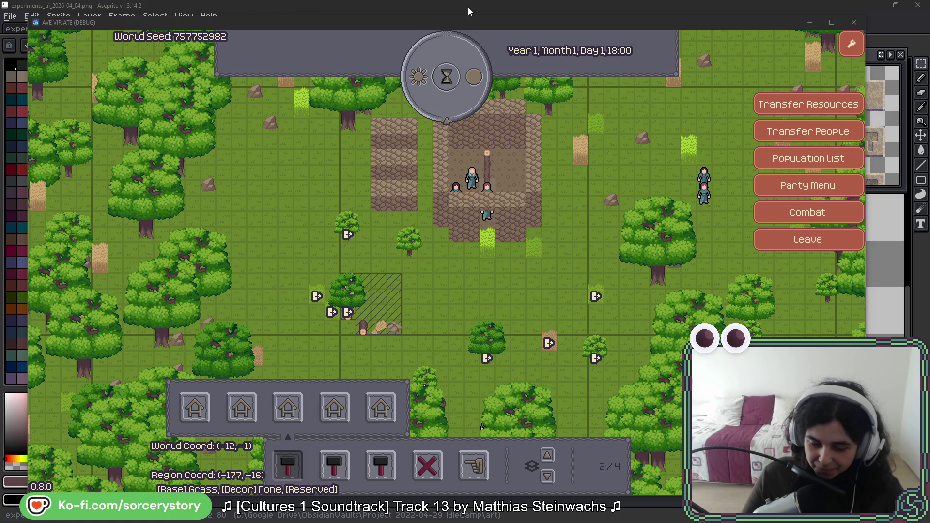
key("alt+Tab")
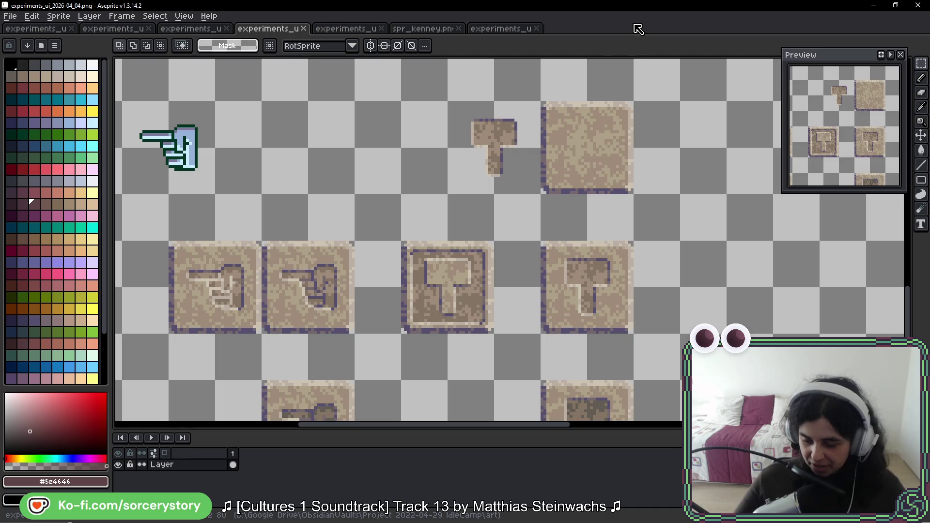
Pan over the blue hammer sprites, switch to the experiments_ui_2026-04_06 crate sheet and nudge the view.
mouse_move(462, 303)
left_mouse_down()
mouse_move(426, 172)
mouse_move(445, 139)
left_mouse_up()
scroll(521, 262, "down", 1)
scroll(464, 249, "down", 3)
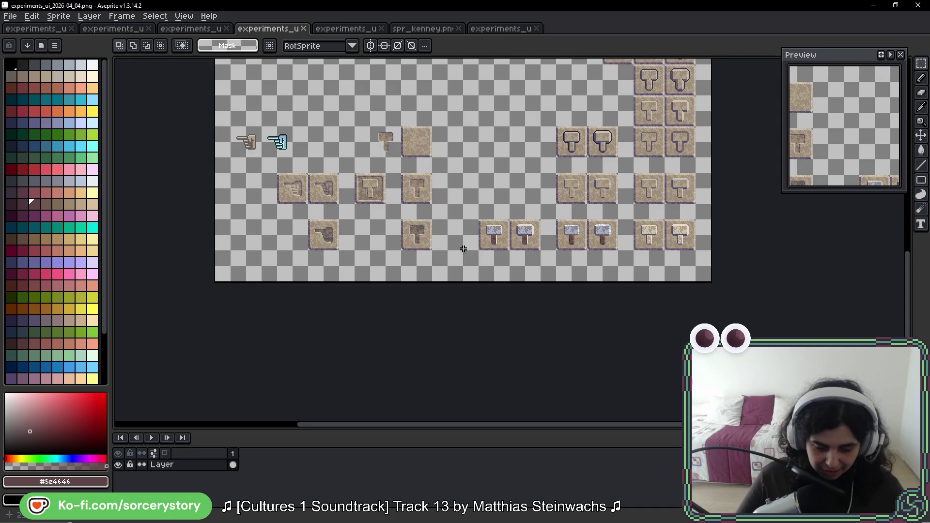
left_click(500, 28)
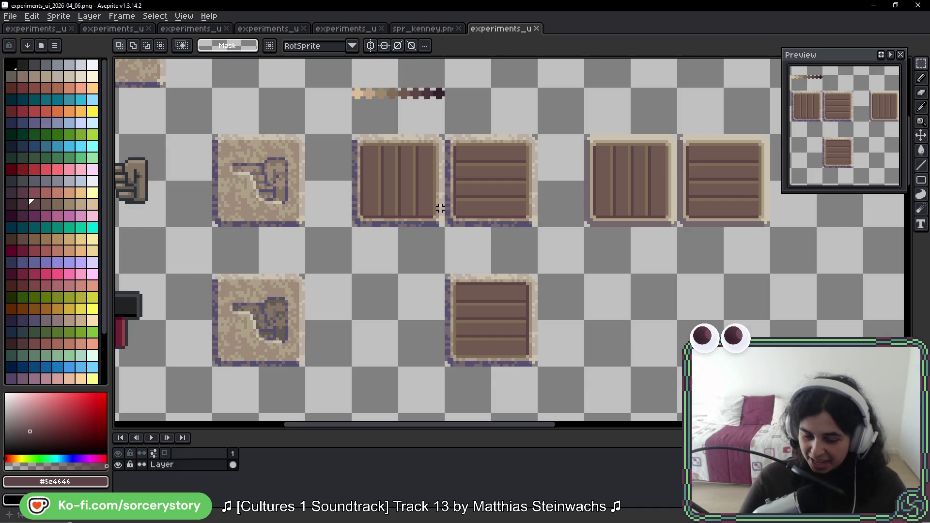
mouse_move(680, 307)
left_mouse_down()
mouse_move(657, 281)
mouse_move(671, 235)
left_mouse_up()
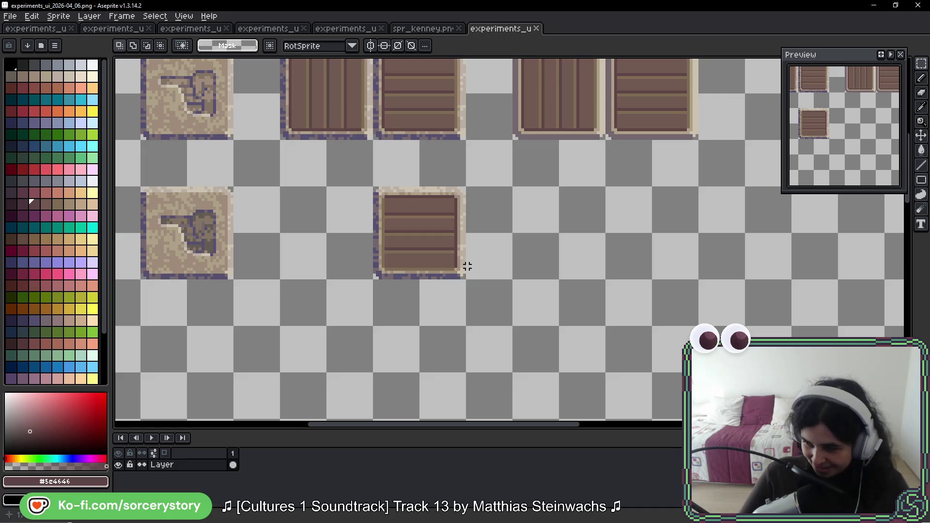
key("ctrl+z")
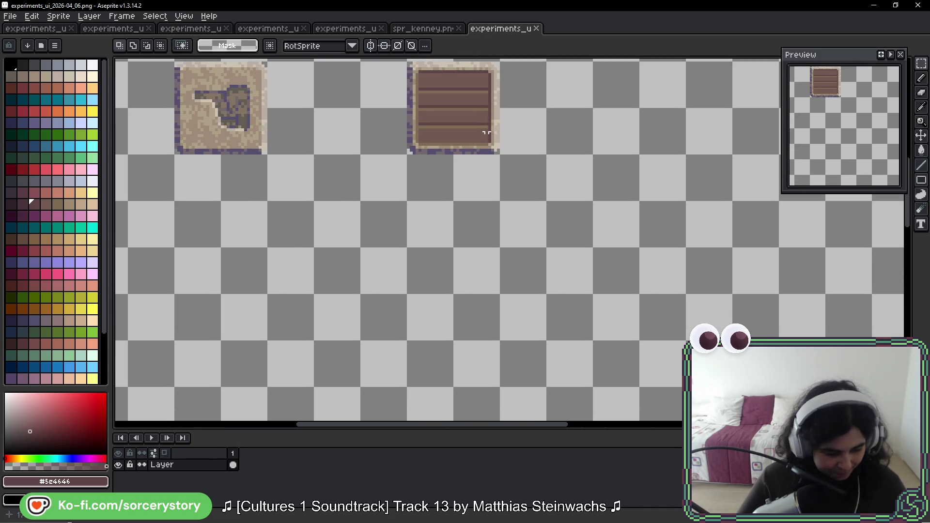
key("b")
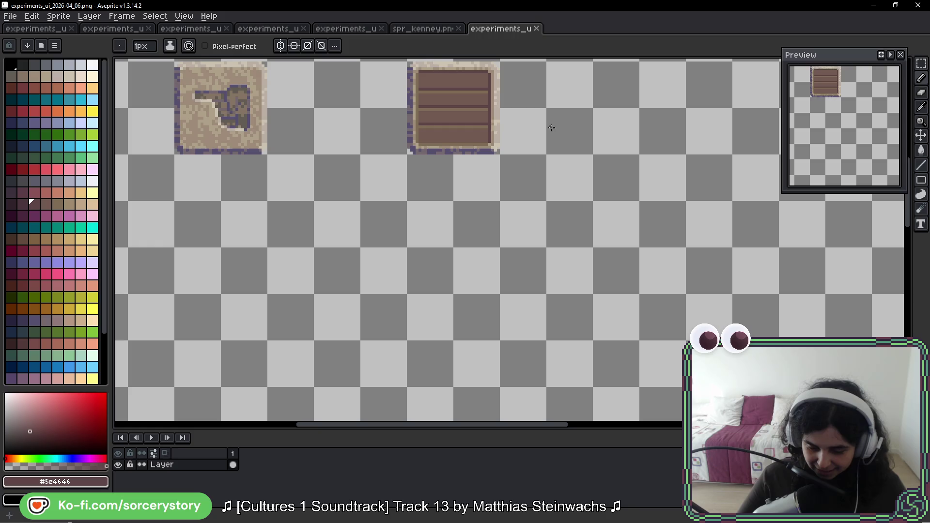
left_click_drag(552, 129, 549, 148)
scroll(551, 139, "up", 1)
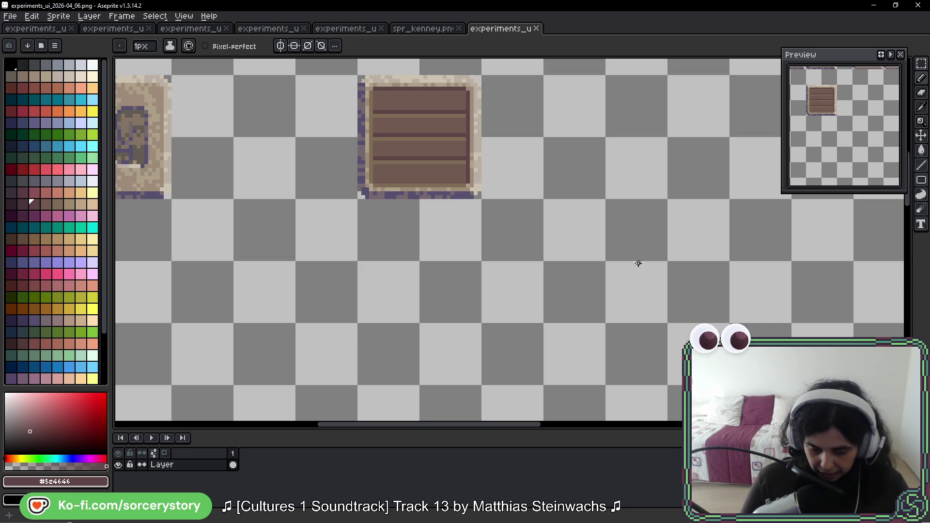
key("space")
scroll(638, 221, "up", 3)
scroll(635, 243, "up", 2)
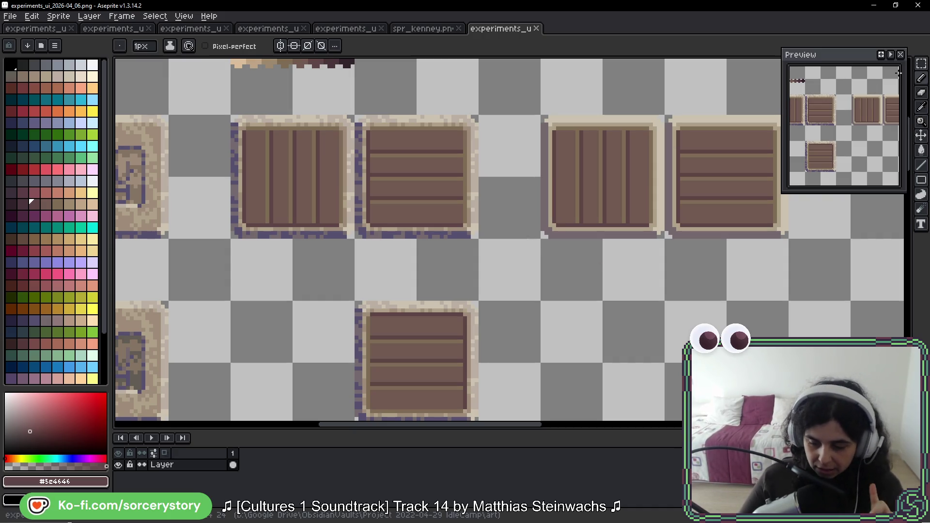
left_click(921, 63)
left_click_drag(496, 211, 570, 200)
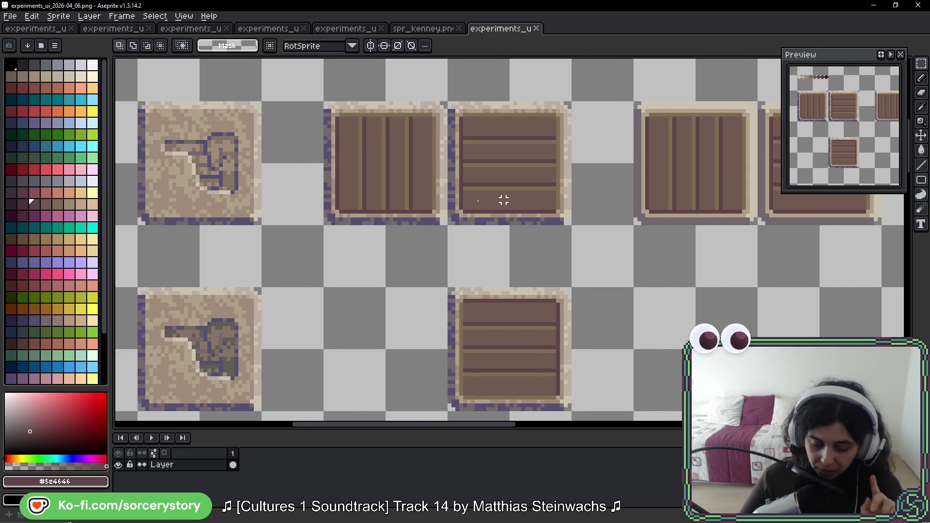
scroll(502, 197, "left", 3)
scroll(591, 224, "right", 3)
scroll(333, 124, "down", 2)
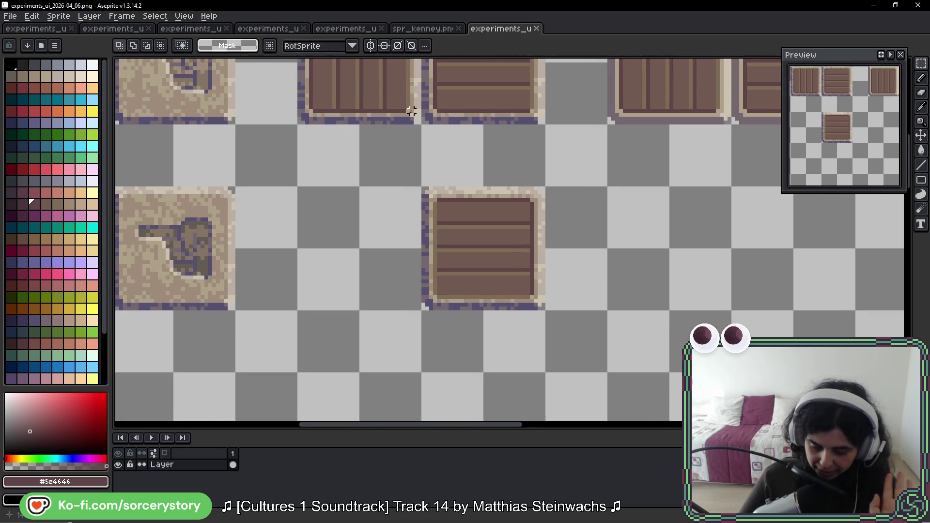
scroll(405, 156, "up", 2)
scroll(446, 149, "up", 1)
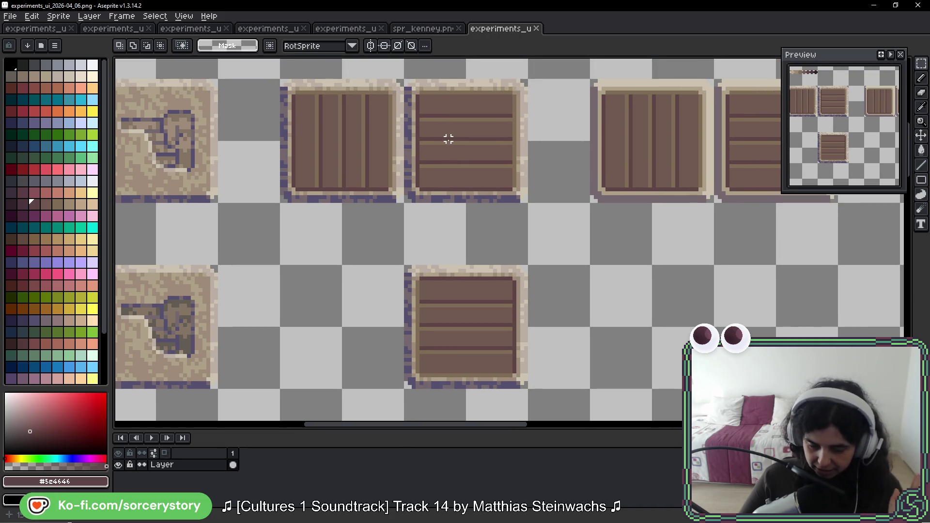
left_click_drag(436, 104, 475, 170)
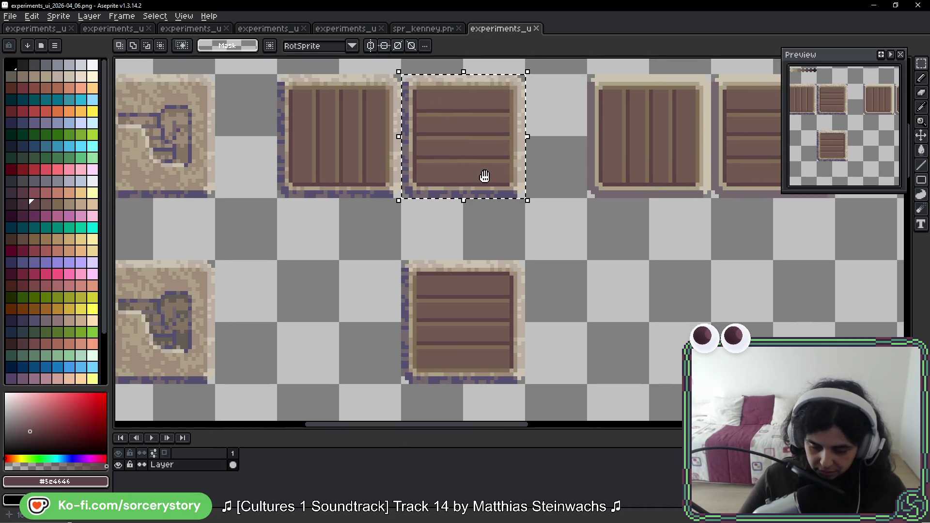
scroll(484, 176, "down", 2)
scroll(347, 129, "up", 1)
left_click(373, 145)
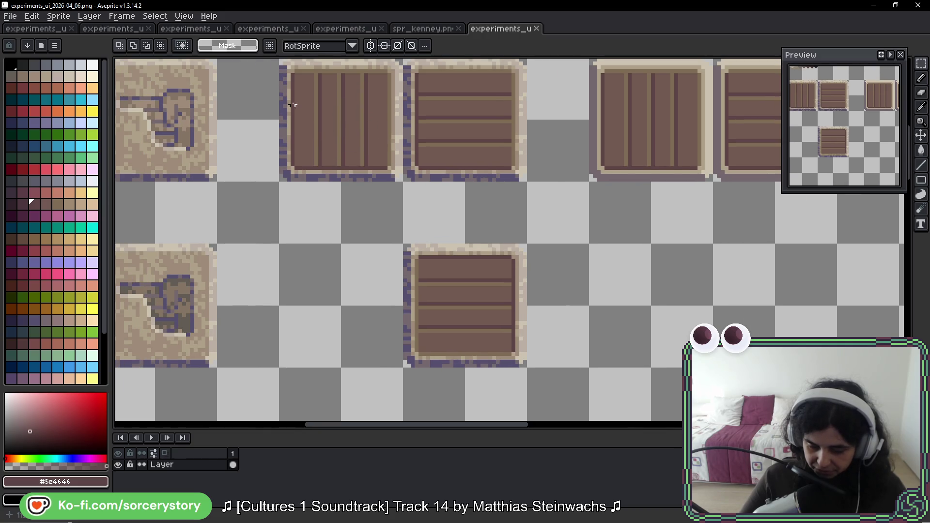
left_click_drag(294, 78, 388, 181)
left_click_drag(467, 78, 446, 164)
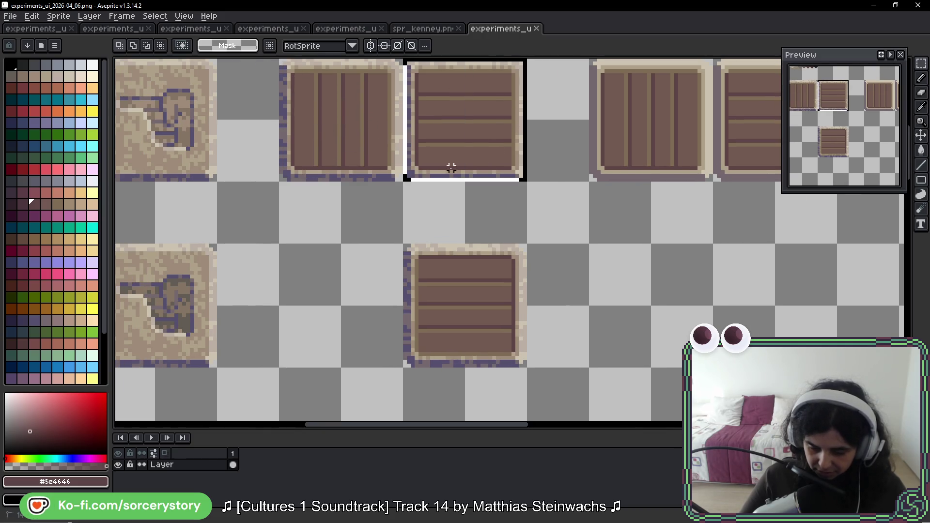
left_click(412, 148)
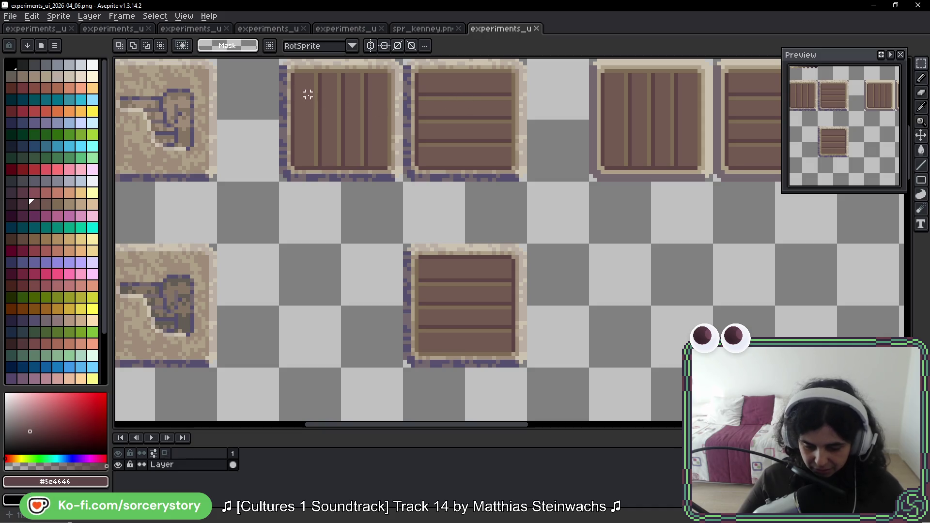
Copy the top pair of crate tiles down a row and drop a hammer icon onto each copied crate.
mouse_move(288, 99)
left_mouse_down()
mouse_move(364, 151)
mouse_move(353, 116)
mouse_move(304, 79)
mouse_move(473, 159)
mouse_move(438, 249)
left_mouse_up()
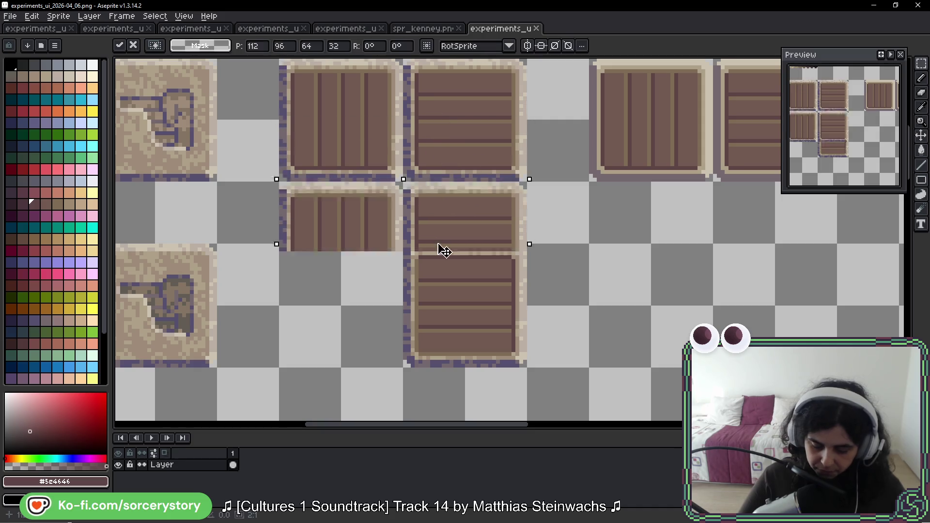
scroll(429, 235, "down", 3)
scroll(282, 228, "up", 3)
scroll(282, 228, "left", 4)
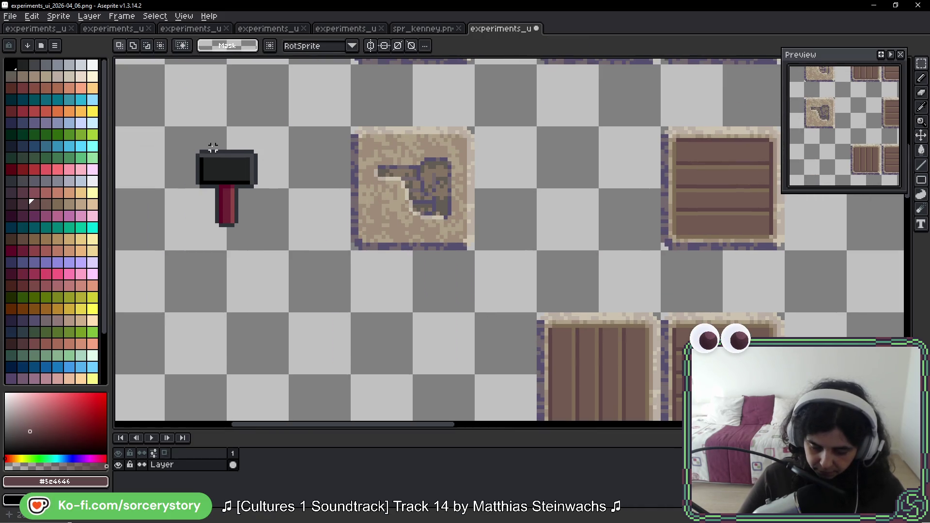
mouse_move(218, 168)
left_mouse_down()
mouse_move(399, 428)
mouse_move(482, 211)
left_mouse_up()
scroll(332, 221, "right", 3)
left_click_drag(332, 220, 422, 223)
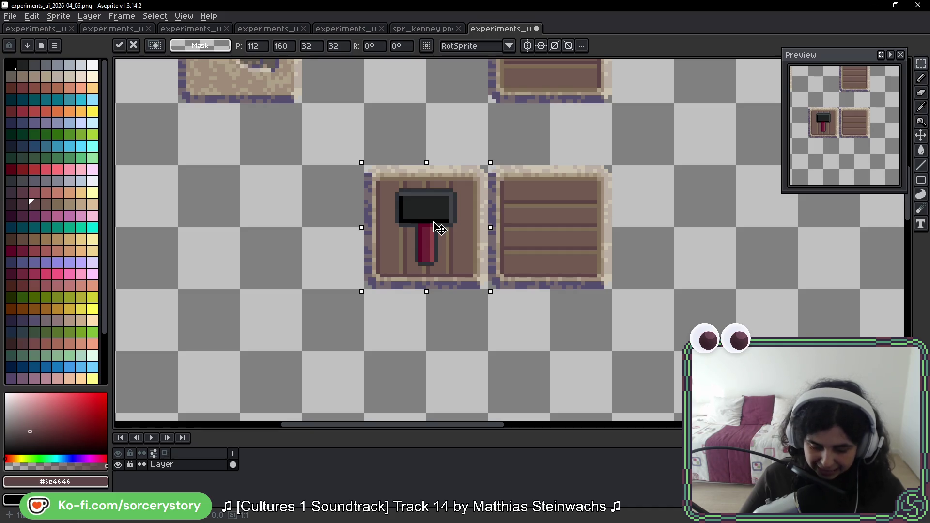
left_click_drag(436, 216, 555, 224)
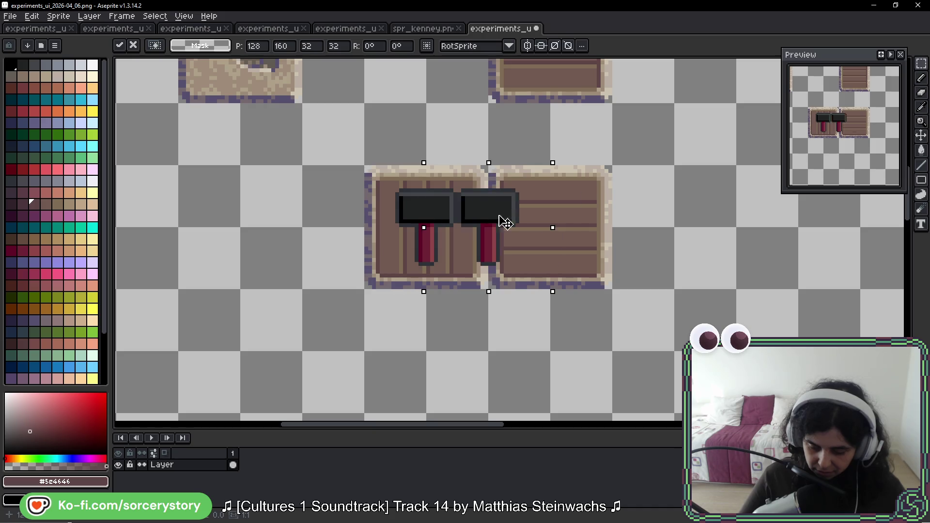
key("ctrl+d")
scroll(591, 229, "up", 1)
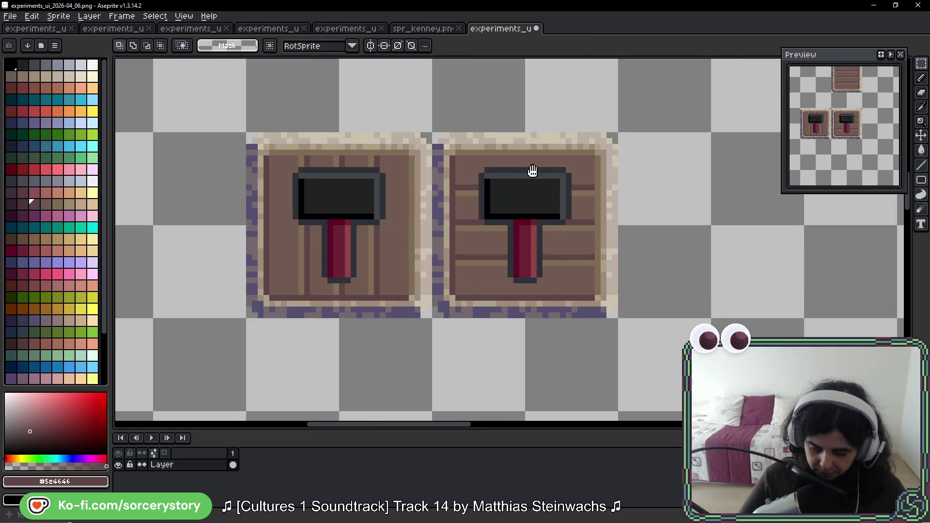
scroll(533, 172, "up", 1)
scroll(504, 181, "up", 1)
With the pencil (B), draw a black line across the hammer head, undoing a stray dark-grey end pixel.
key("b")
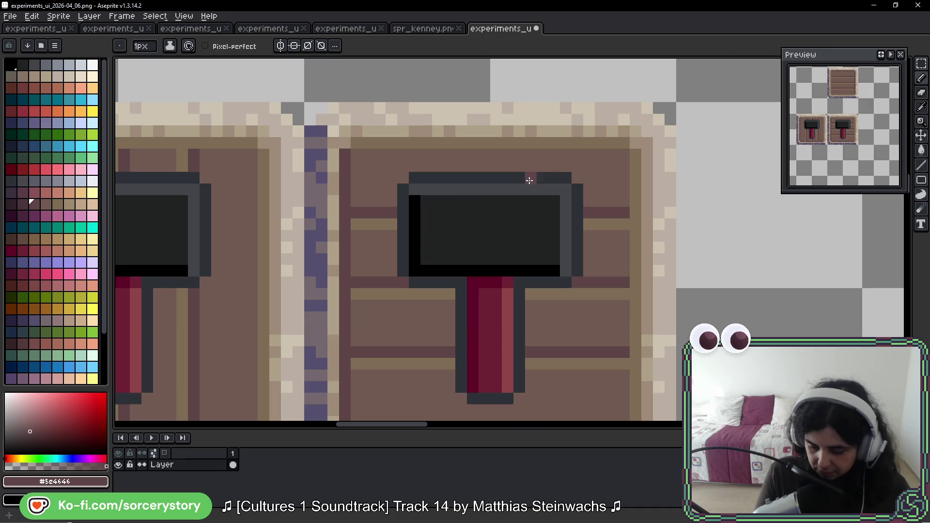
left_click(418, 210, "alt")
left_click_drag(421, 211, 553, 213)
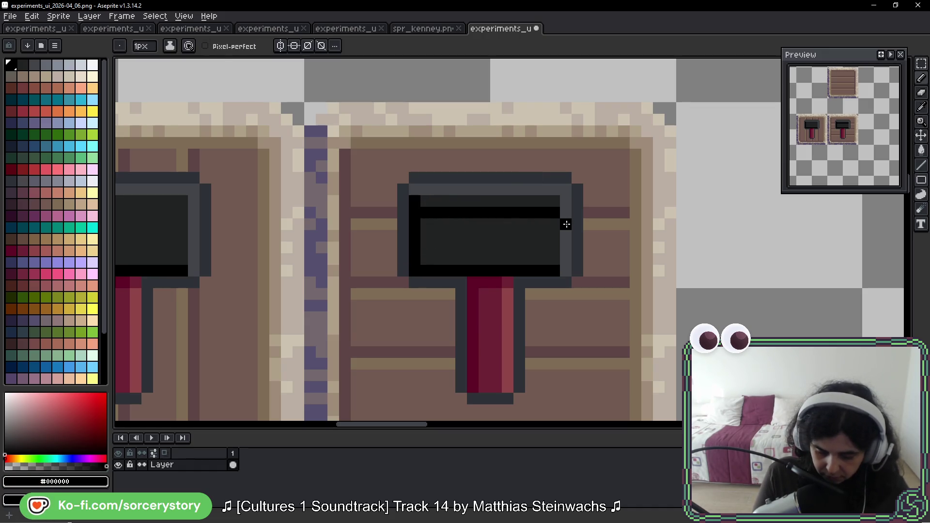
left_click(552, 226, "alt")
key("ctrl+z")
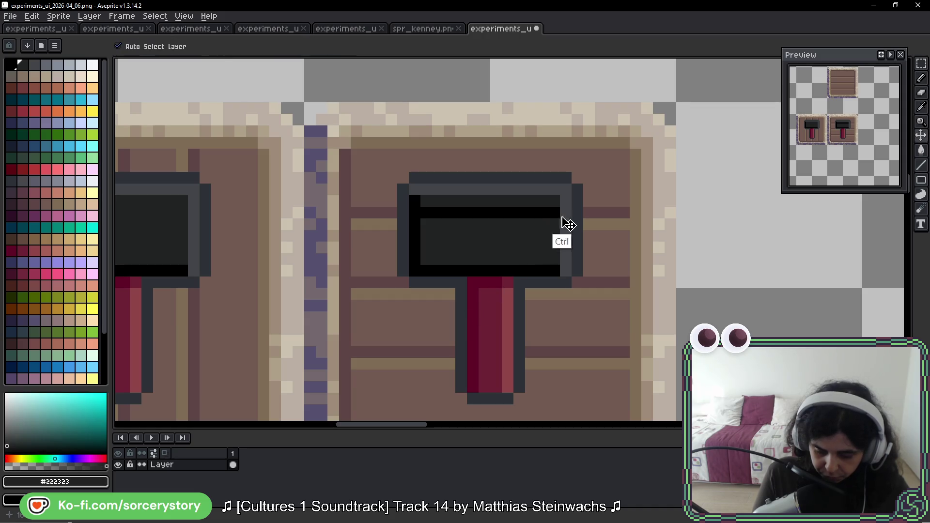
left_click(413, 255, "alt")
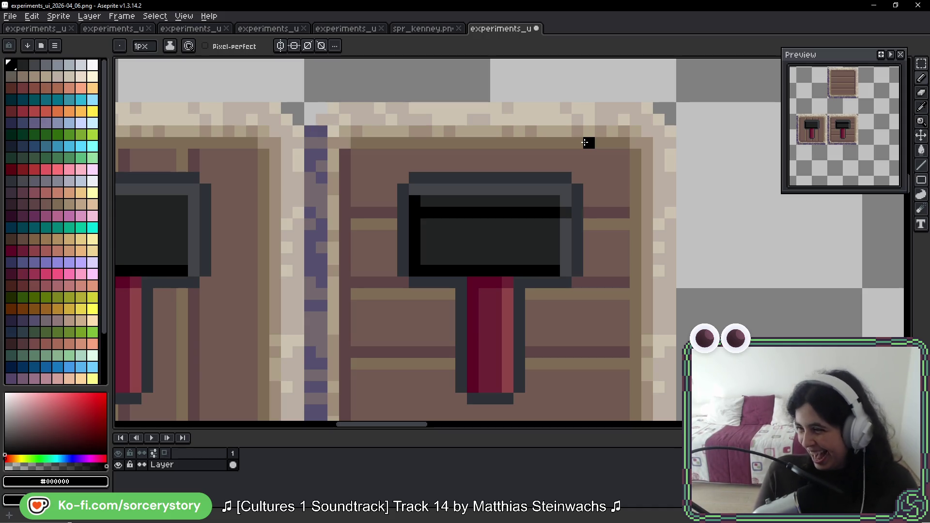
Paint darker red shading down the hammer handle and add a mid-red pixel, redoing one misplaced pixel.
left_click(495, 240, "alt")
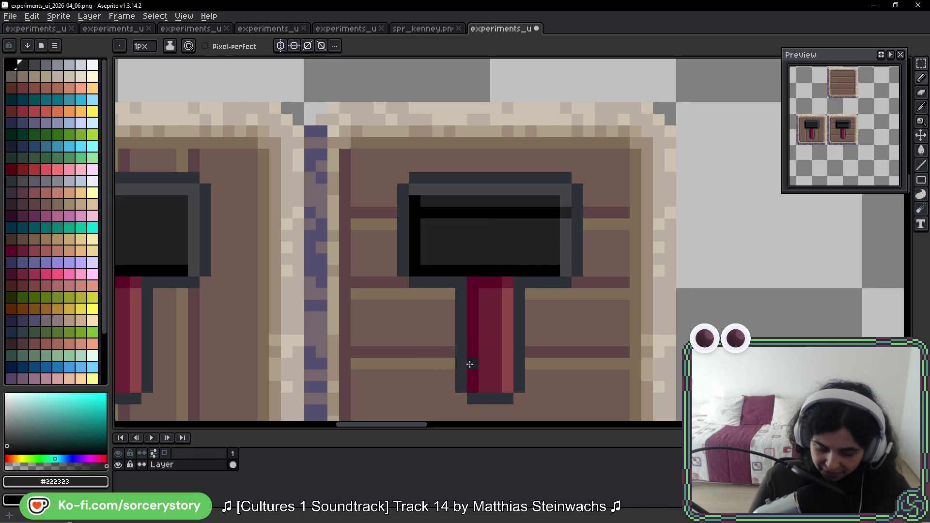
left_click_drag(553, 340, 566, 291)
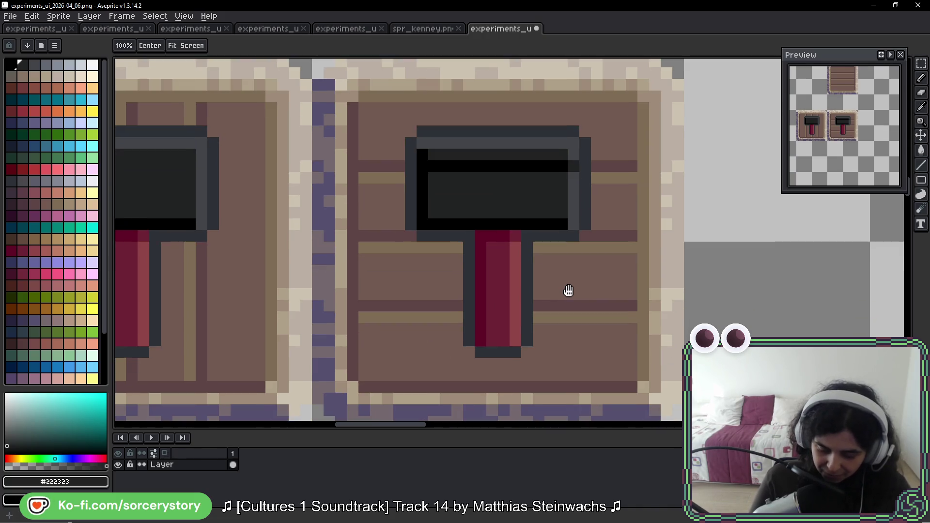
left_click(484, 327, "alt")
left_click_drag(493, 306, 516, 305)
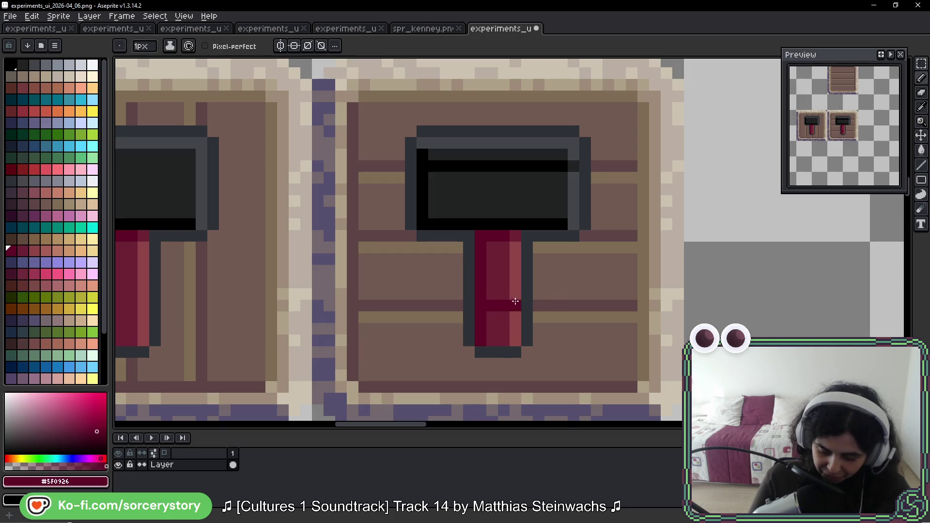
left_click(476, 337, "alt")
left_click(582, 322)
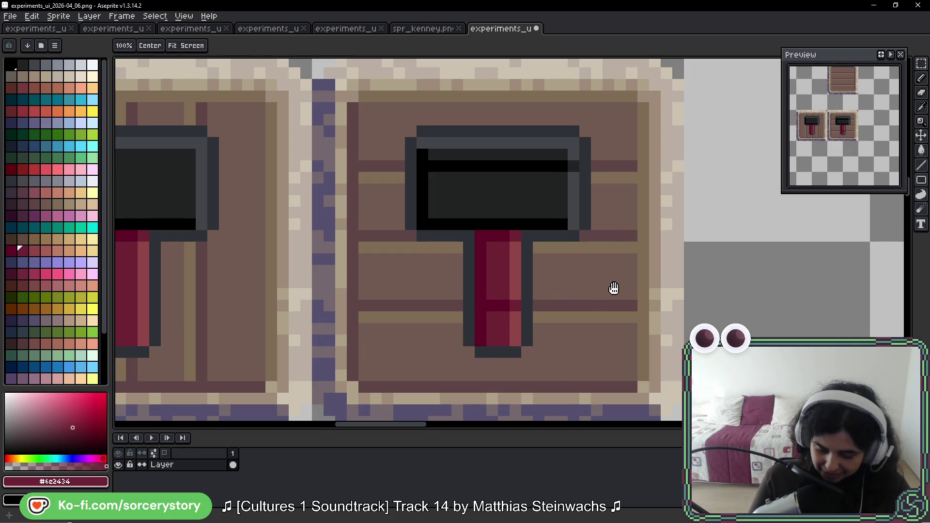
key("ctrl+z")
left_click_drag(612, 288, 595, 295)
left_click(557, 336)
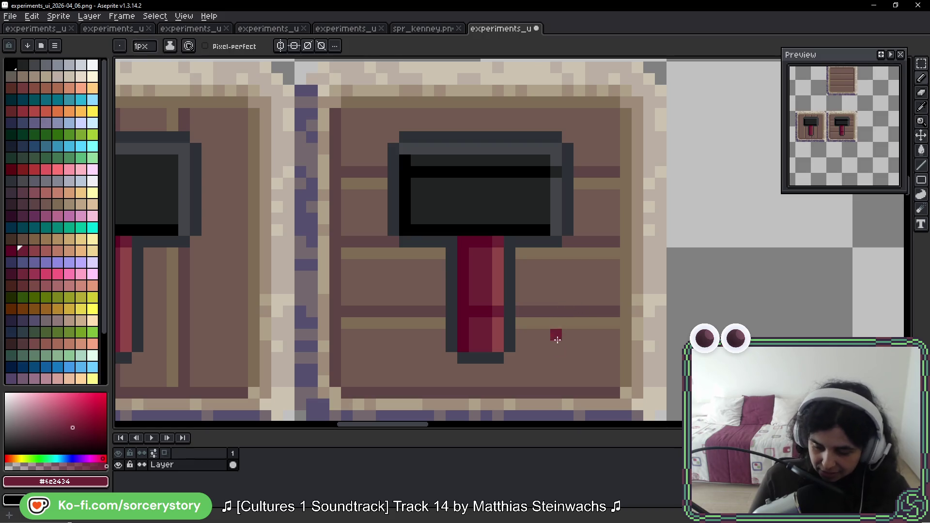
Add a dark pixel under the hammer head's left edge and a grey-blue outline pixel at the handle's lower-right corner.
left_click(512, 291, "alt")
left_click(24, 67)
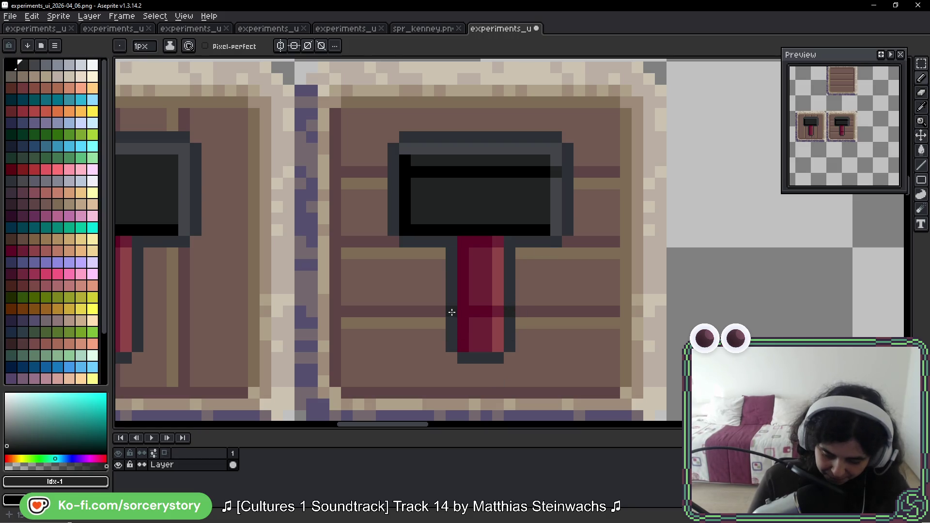
left_click(407, 256)
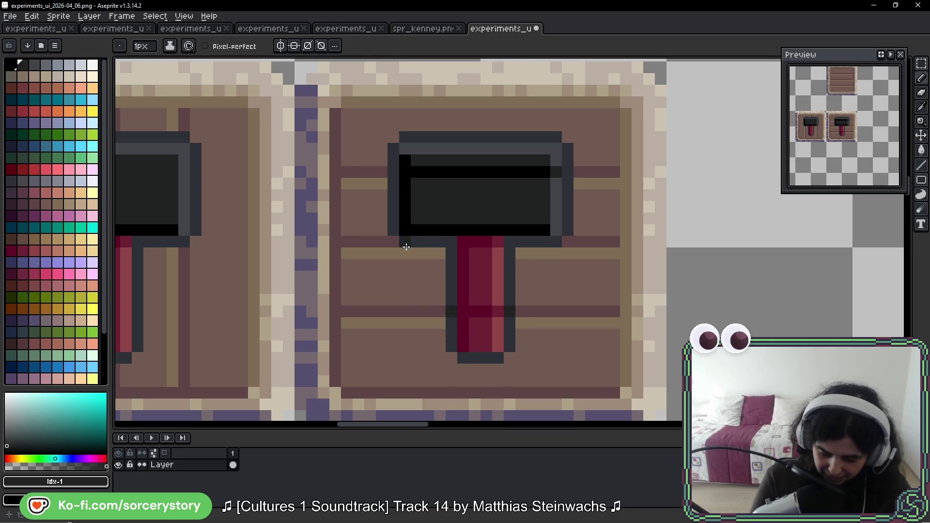
left_click(514, 247, "alt")
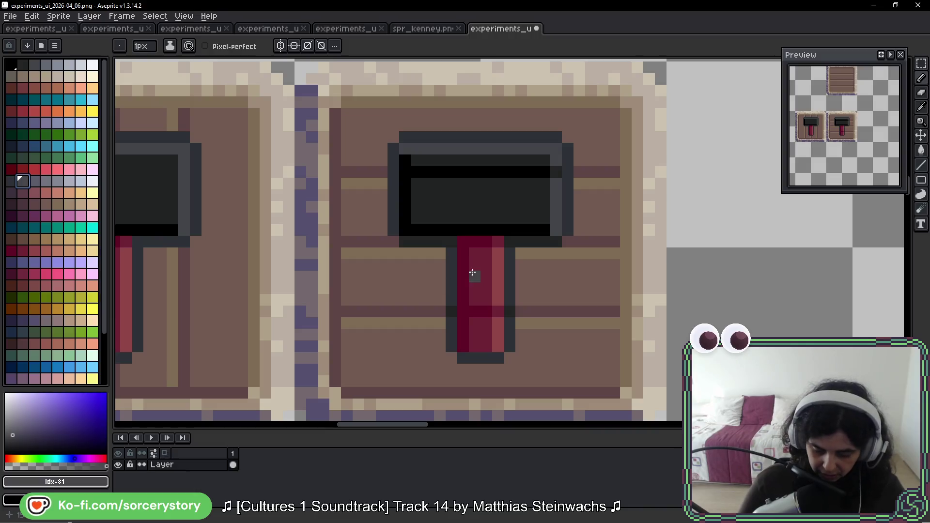
left_click(507, 346)
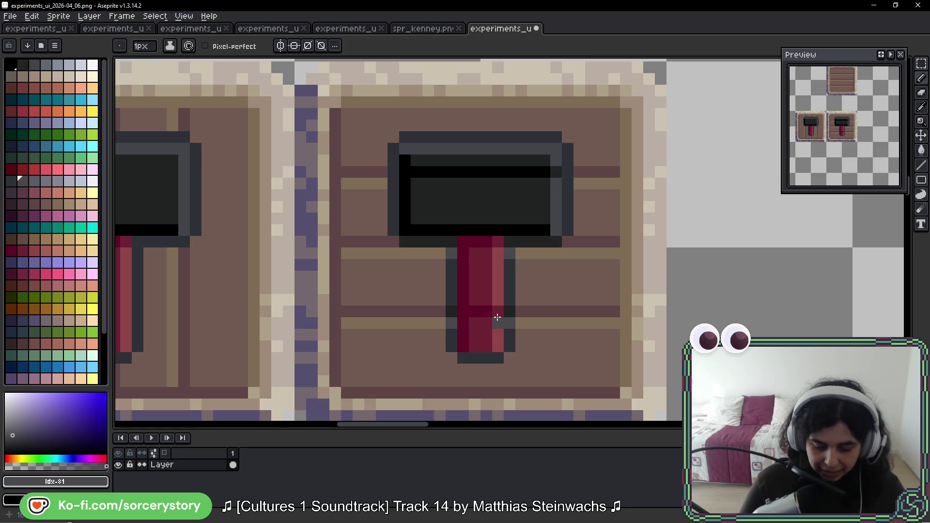
scroll(550, 302, "up", 2)
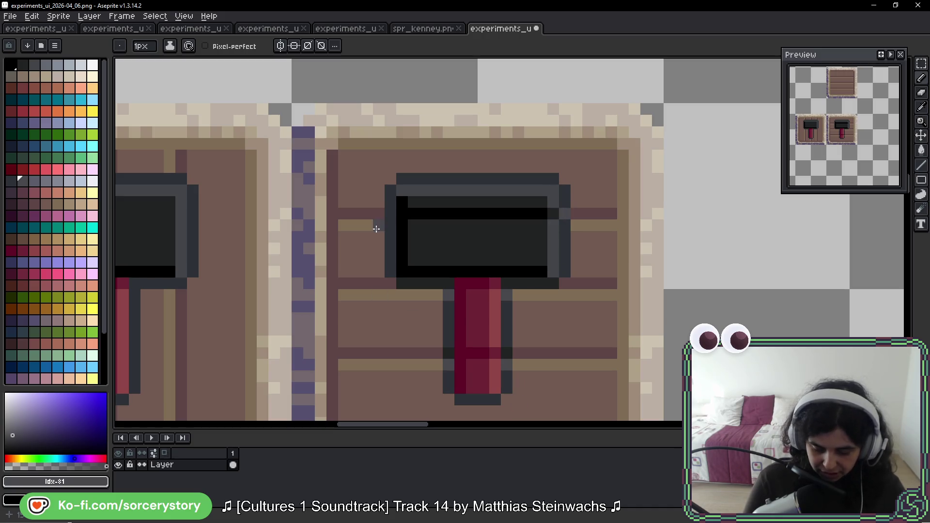
Paint a mid-grey highlight line across the hammer head and a light-grey highlight pixel on it.
key("ctrl")
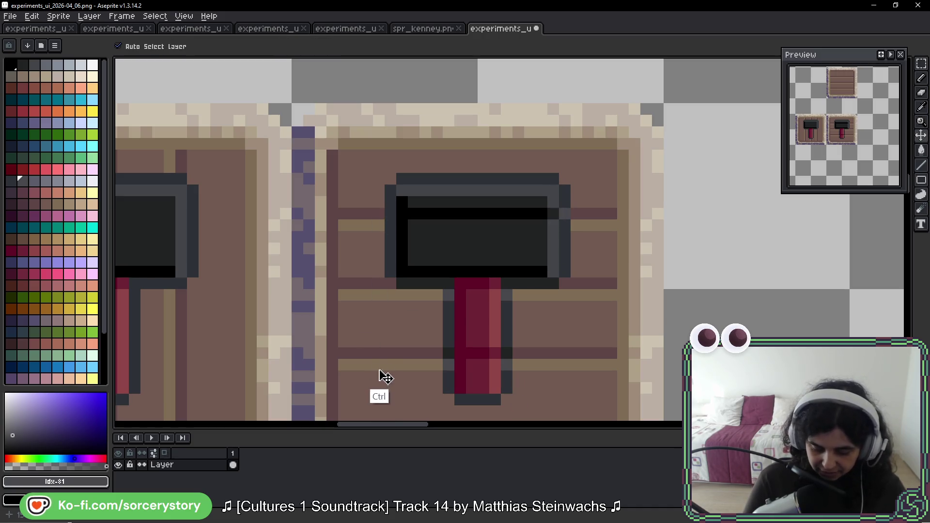
left_click(568, 225, "alt")
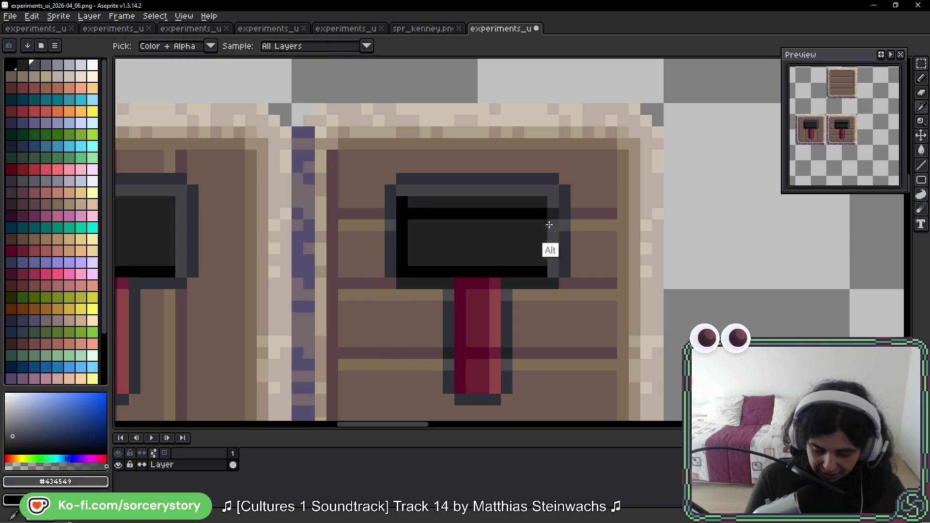
left_click_drag(549, 223, 463, 222)
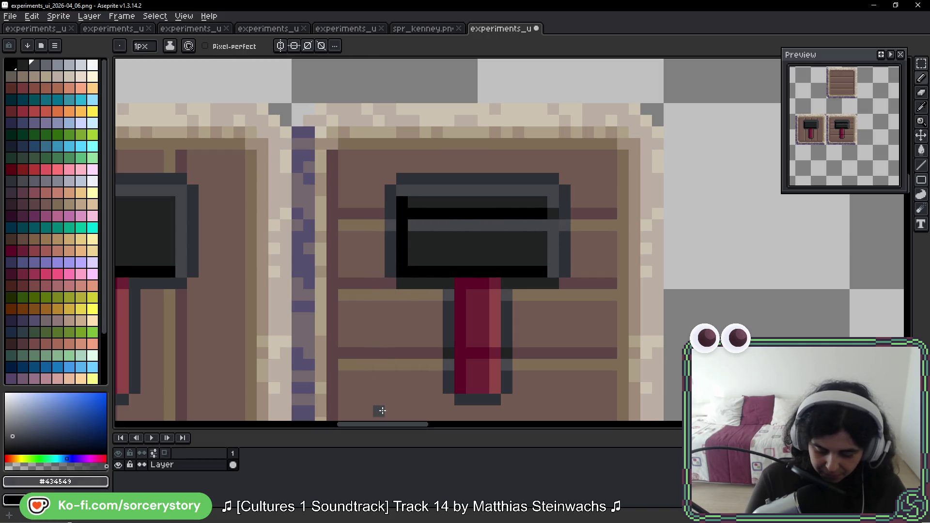
left_click(431, 245, "alt")
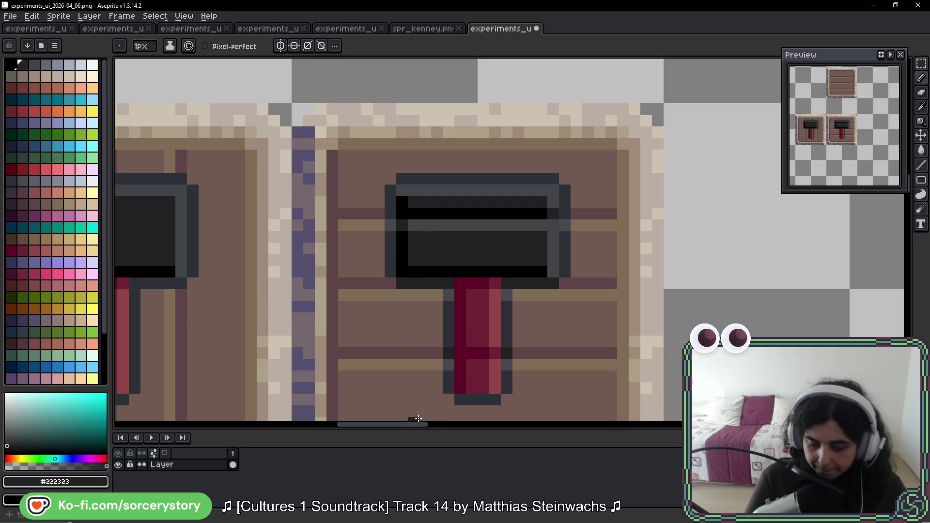
left_click(539, 236, "alt")
left_click(45, 65)
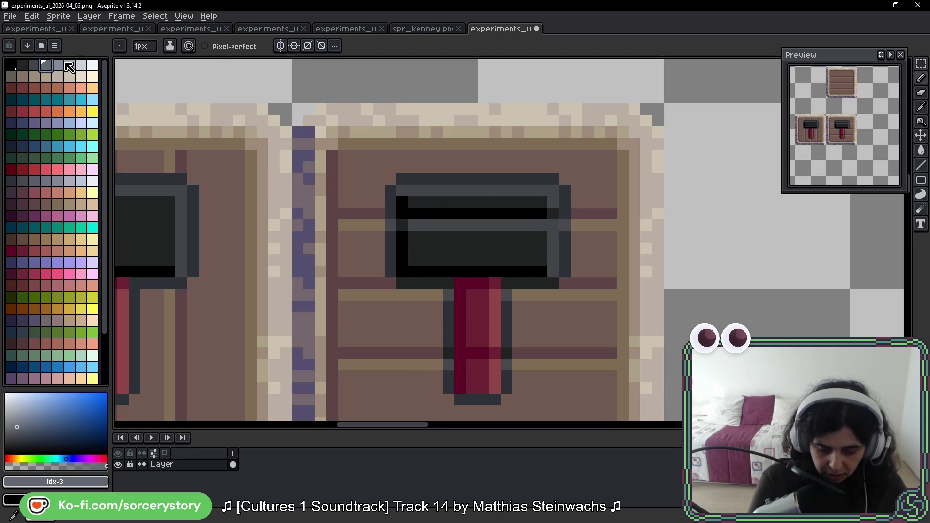
left_click(553, 225)
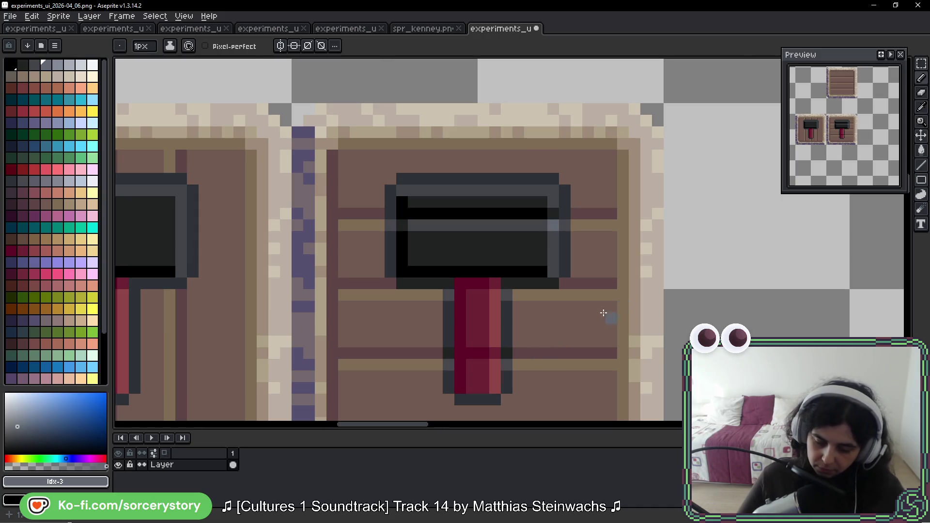
scroll(626, 302, "down", 3)
scroll(630, 288, "down", 2)
scroll(653, 292, "down", 1)
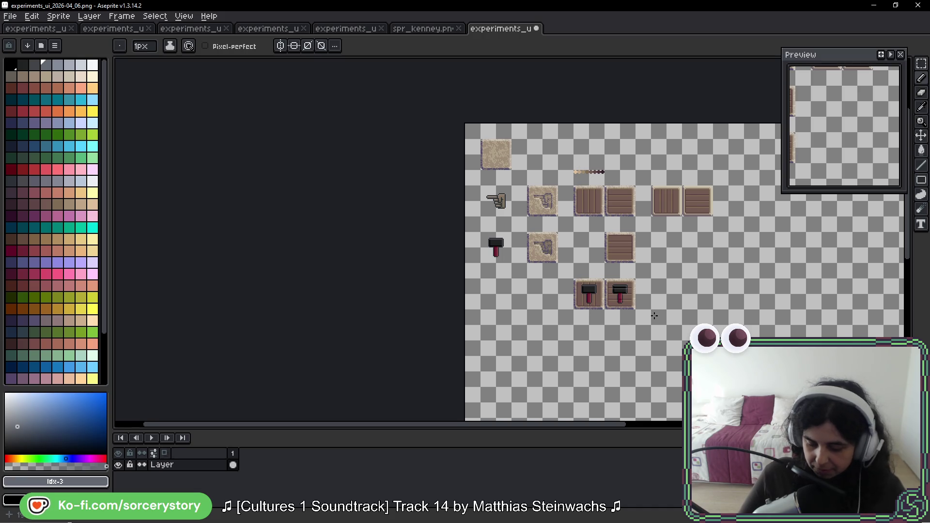
scroll(623, 305, "up", 4)
Recolour a pixel on the right hammer's handle with a matching crimson, then save the sprite sheet with Ctrl+S.
left_click_drag(656, 217, 595, 225)
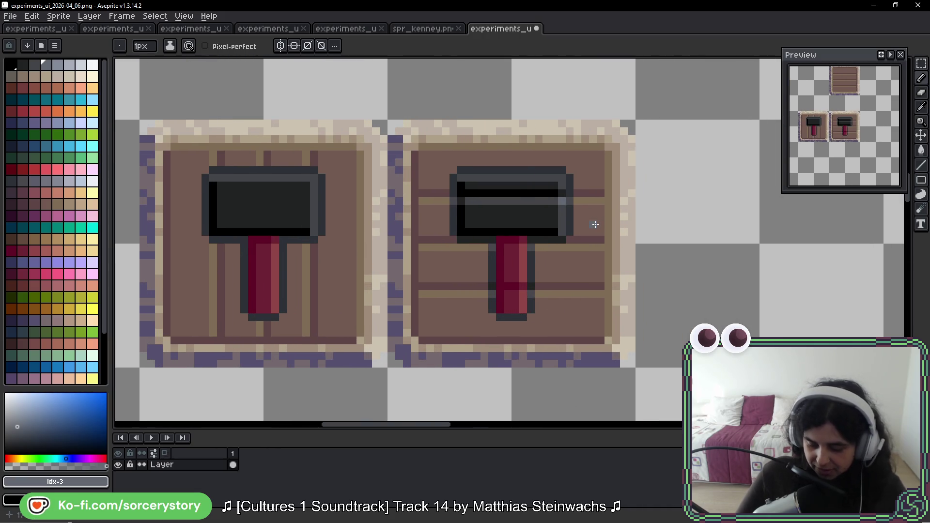
left_click(520, 247, "alt")
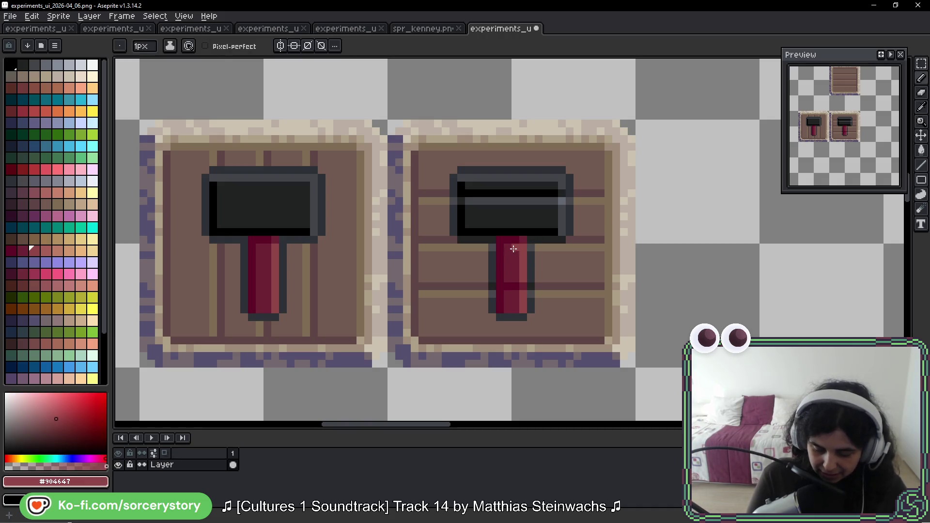
left_click(46, 251)
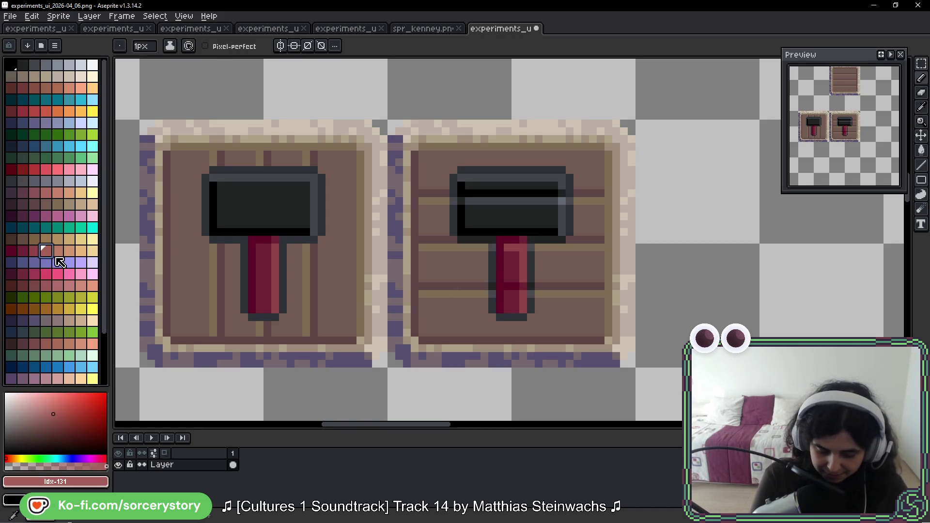
left_click(522, 248)
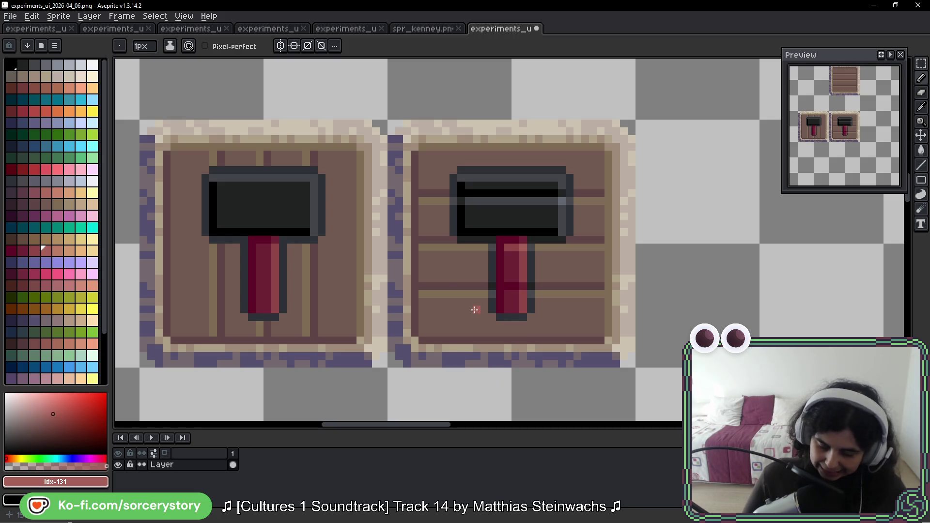
scroll(444, 287, "up", 4)
left_click(458, 276)
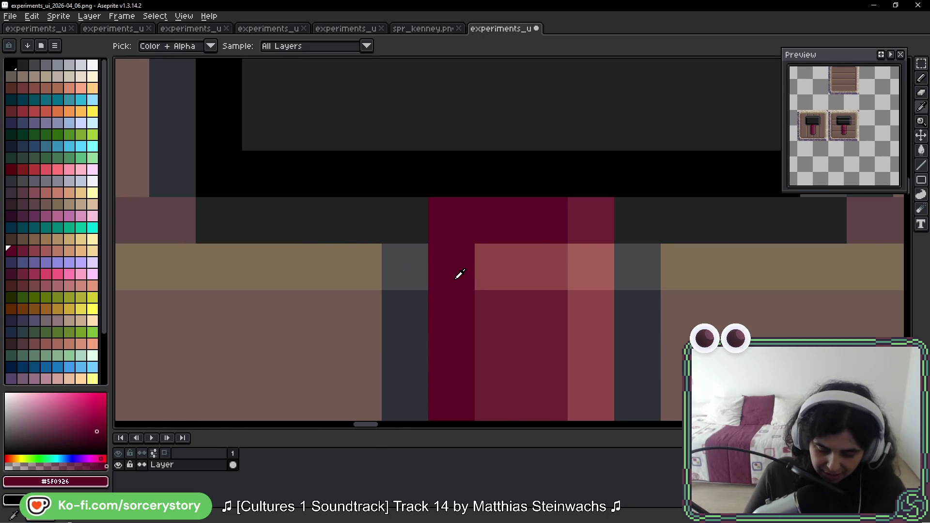
left_click(511, 269, "alt")
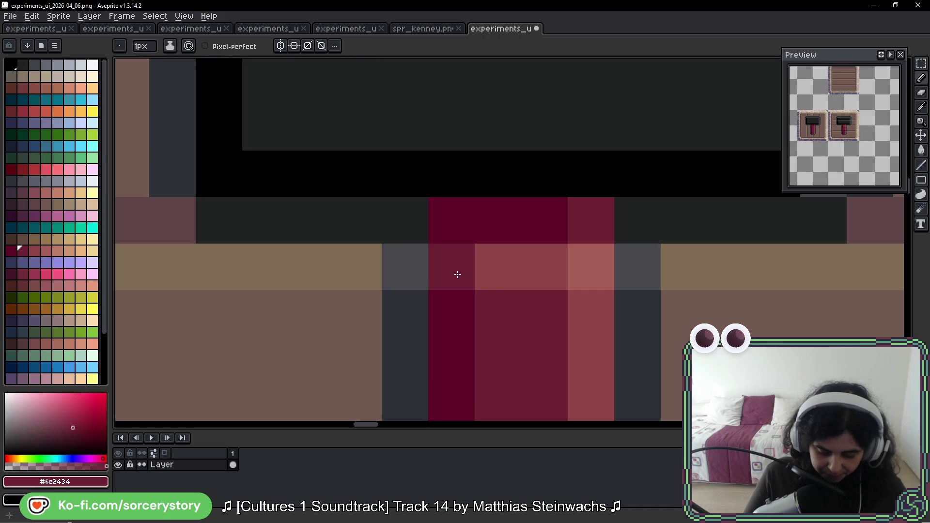
scroll(580, 301, "down", 3)
scroll(580, 301, "down", 1)
scroll(652, 320, "down", 1)
scroll(652, 319, "down", 1)
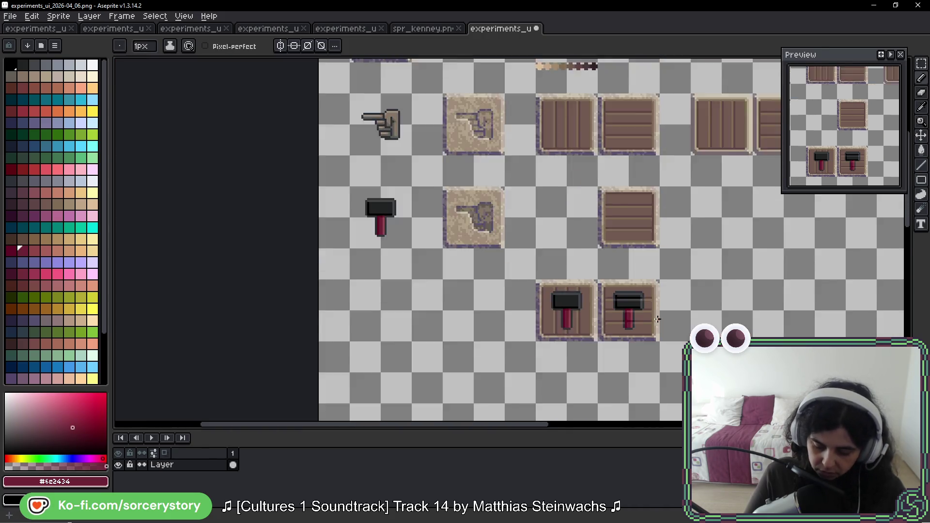
scroll(651, 319, "down", 1)
left_click_drag(691, 319, 570, 228)
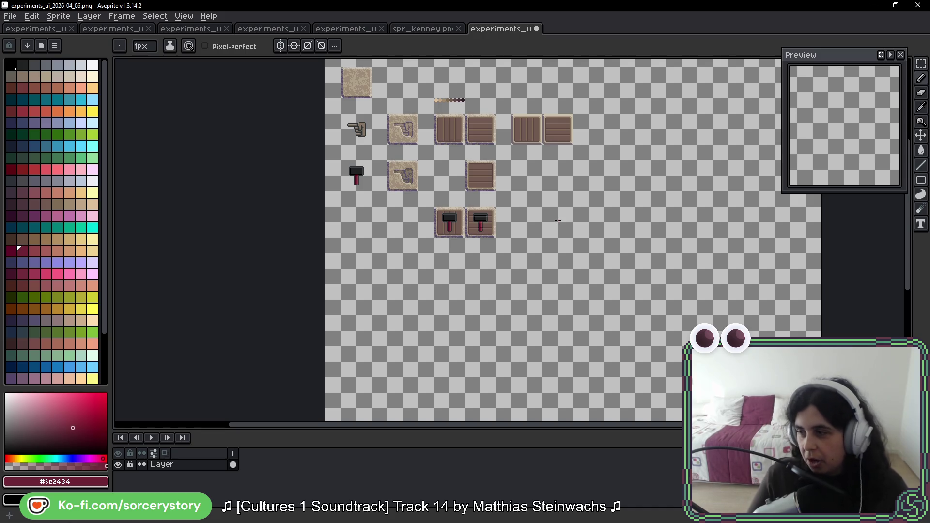
key("ctrl+s")
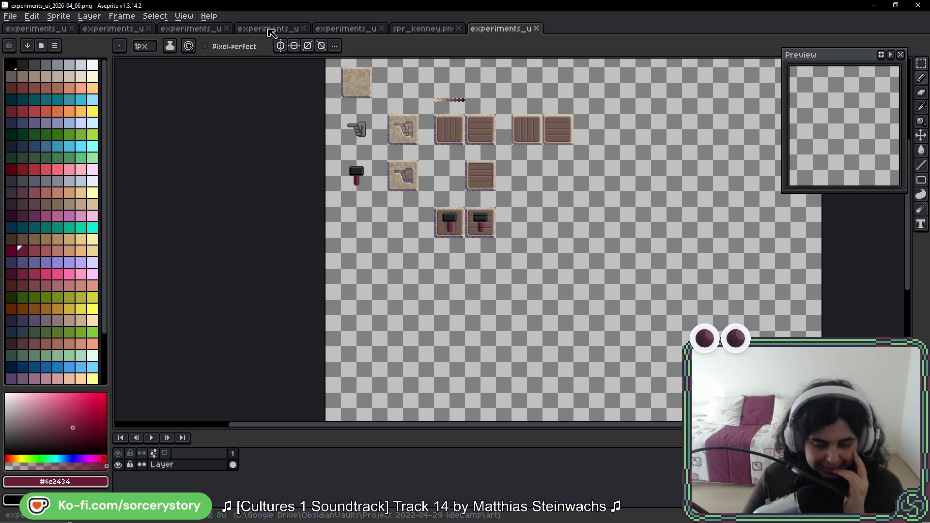
Compare the 04_03 and 04_04 sheets, inspect the textured hand tile up close, and settle on experiments_ui_2026-04_04.png.
left_click(201, 29)
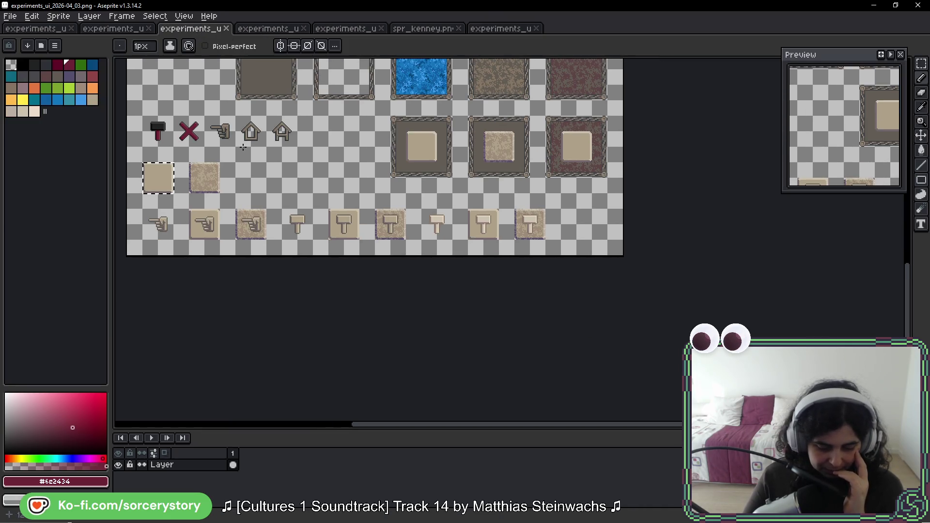
left_click(274, 29)
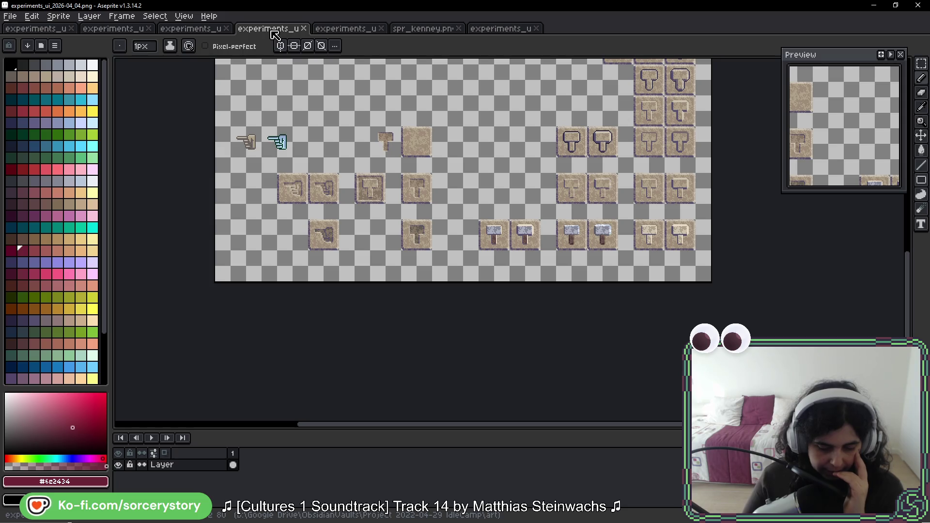
left_click(212, 31)
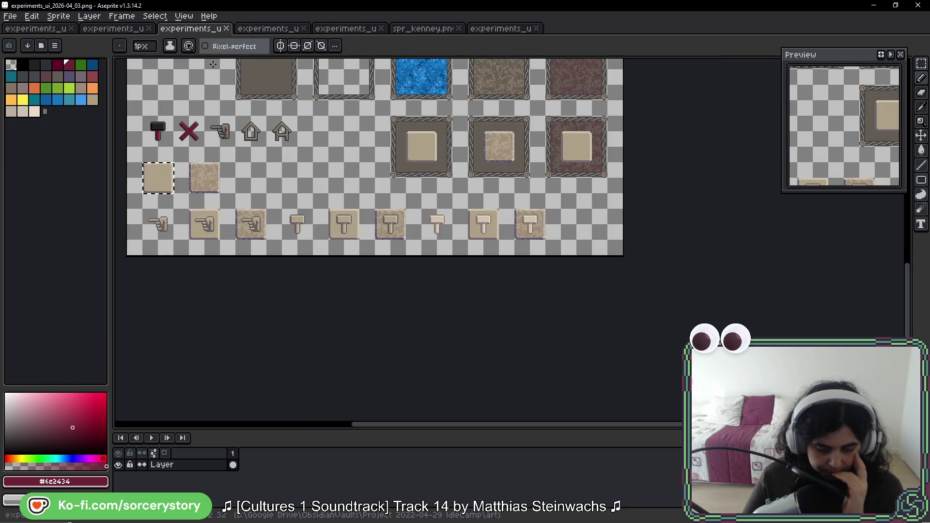
scroll(244, 214, "up", 5)
left_click_drag(253, 214, 380, 173)
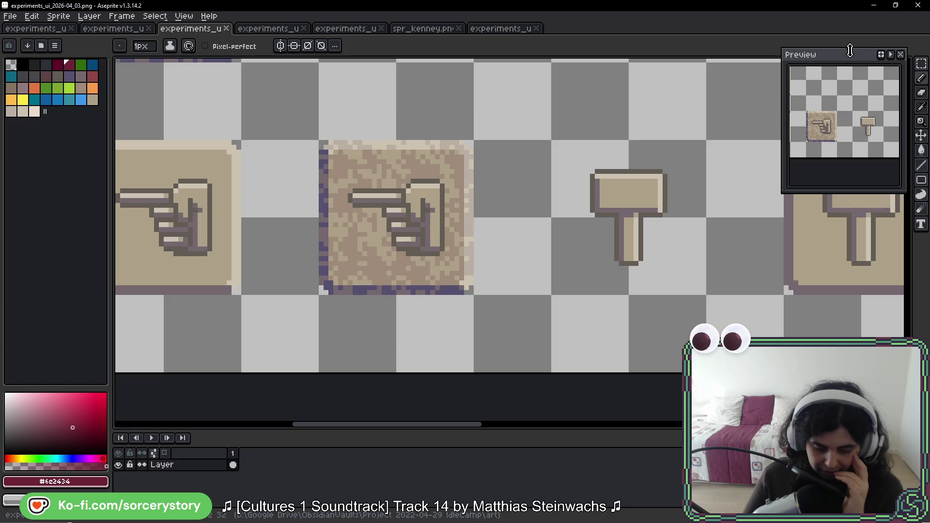
key("m")
left_click_drag(457, 147, 323, 291)
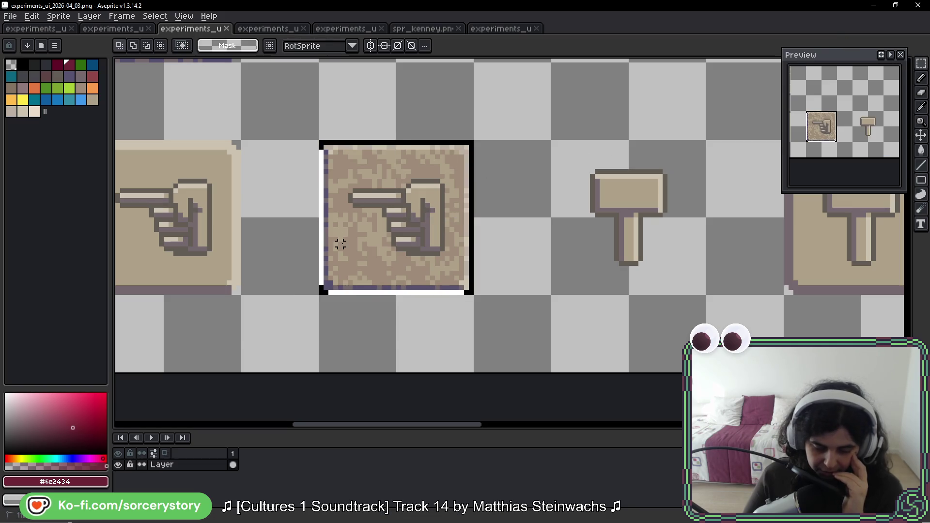
scroll(364, 234, "down", 3)
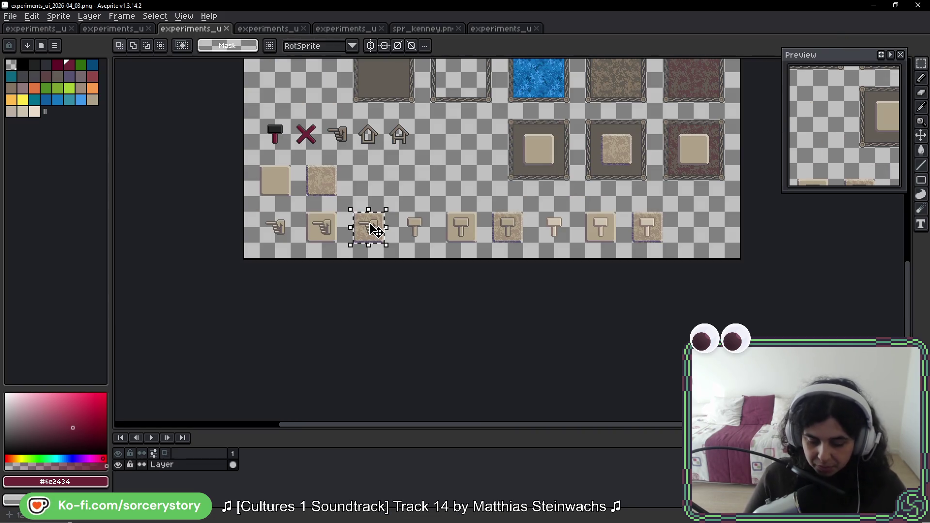
left_click(394, 231)
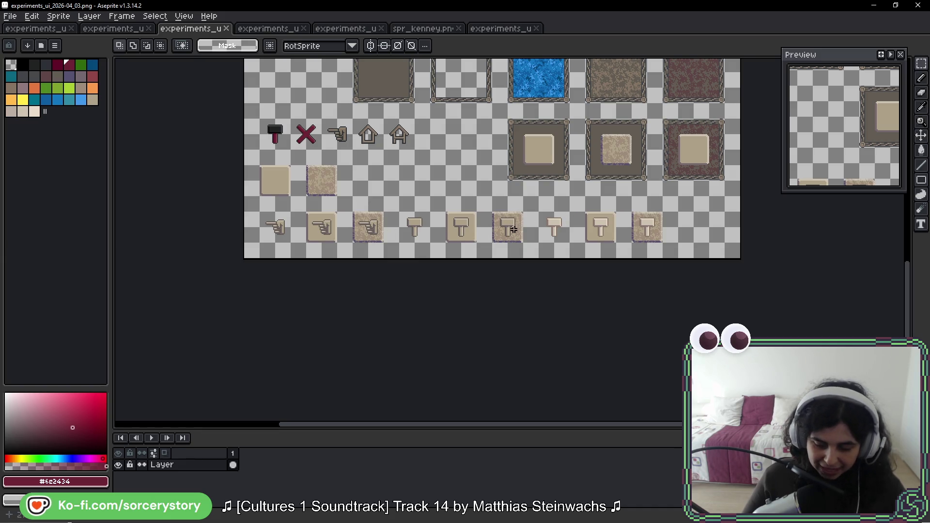
left_click(269, 29)
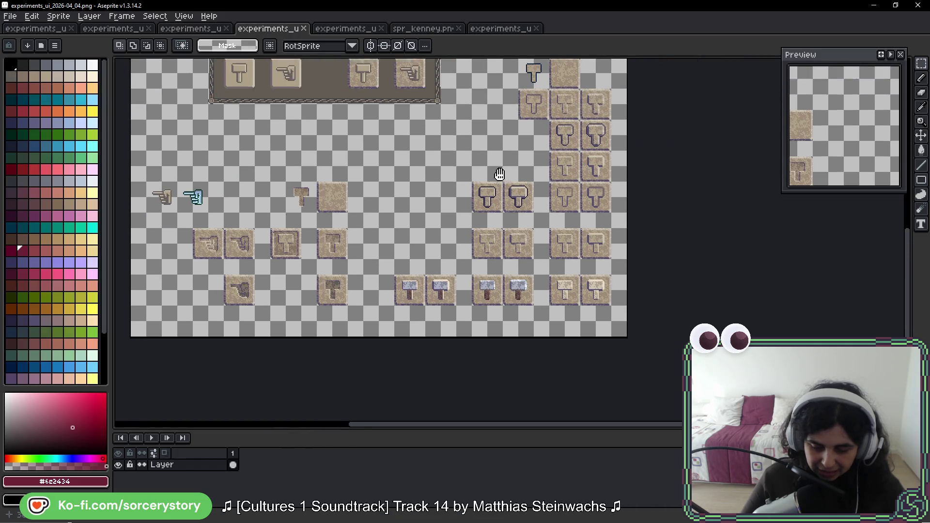
Paste the two copied hammer tiles and drop them on an empty spot of the sheet.
left_click_drag(500, 174, 456, 198)
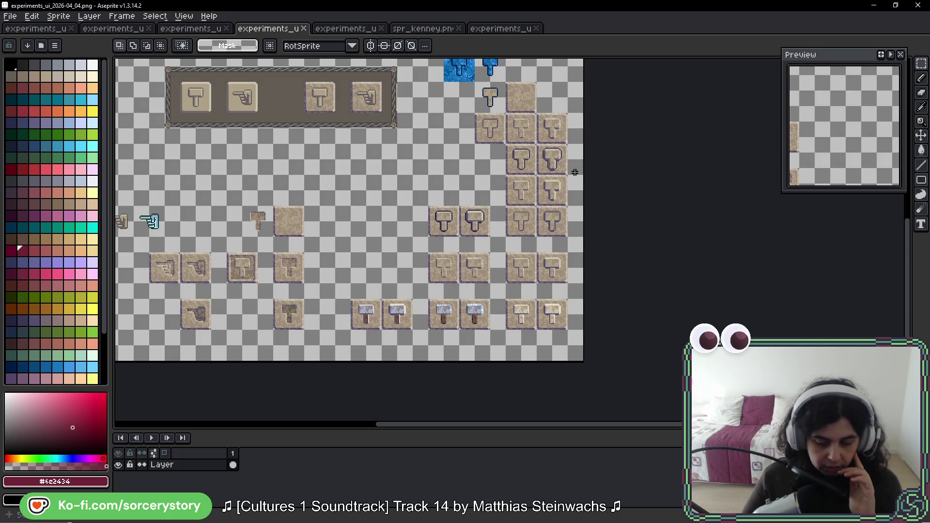
scroll(577, 168, "up", 2)
scroll(567, 175, "up", 2)
scroll(552, 153, "down", 1)
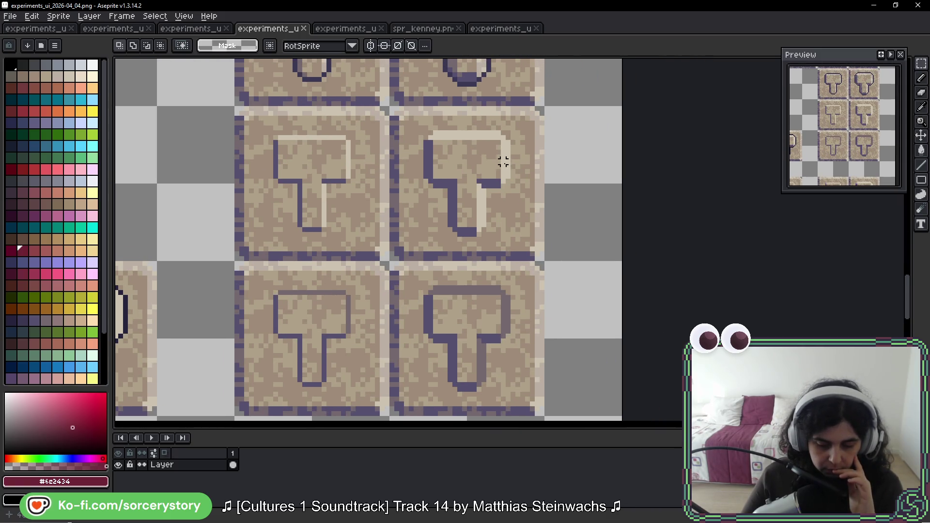
scroll(494, 156, "down", 1)
scroll(429, 160, "down", 1)
key("ctrl+v")
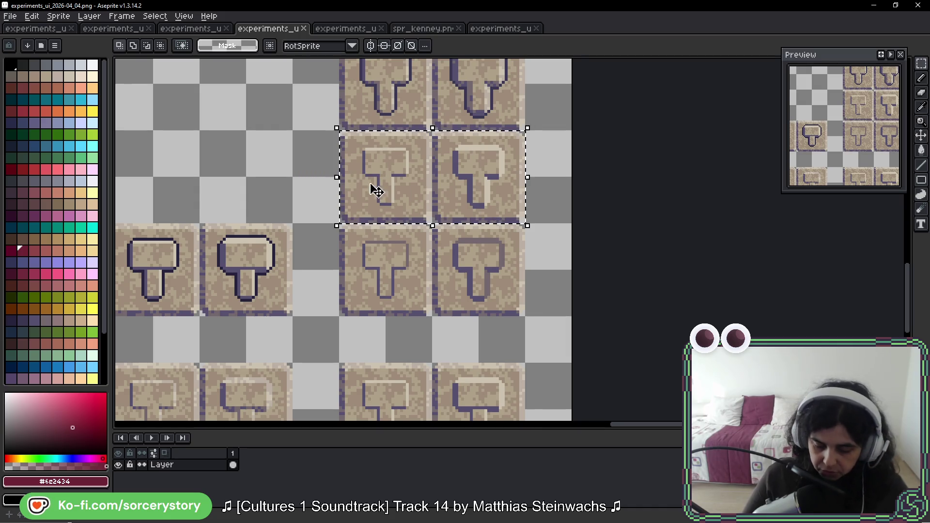
mouse_move(374, 187)
left_mouse_down()
mouse_move(602, 176)
mouse_move(217, 182)
mouse_move(557, 166)
left_mouse_up()
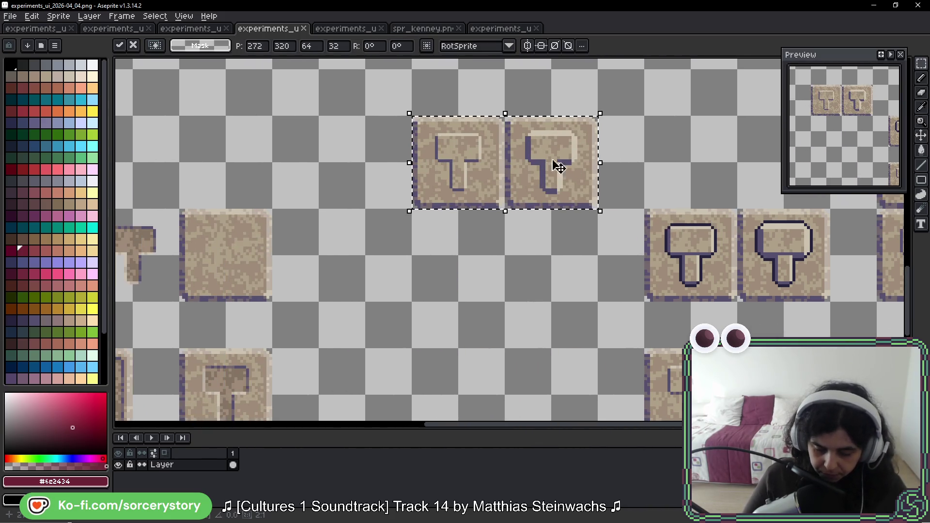
scroll(557, 166, "up", 2)
scroll(546, 146, "up", 2)
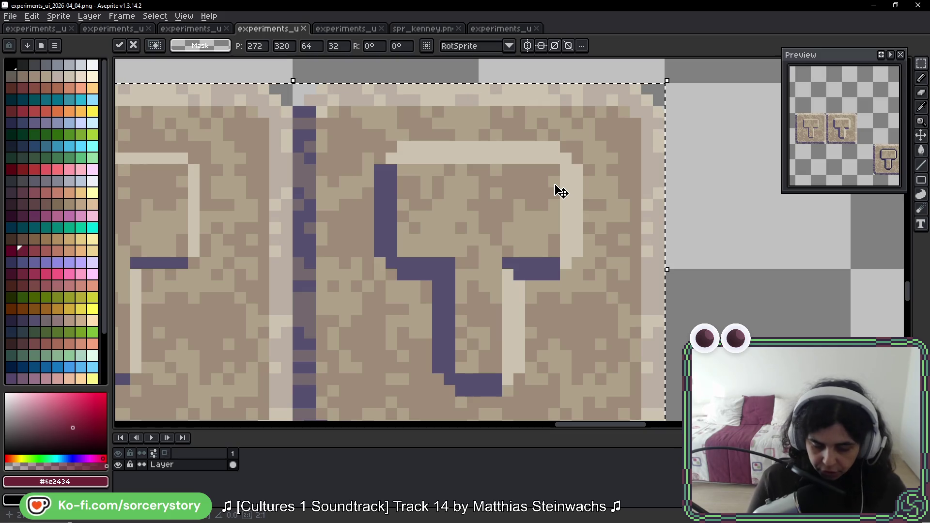
key("b")
Clean the dark speckles out of the hammer's T-shaped head and stem and close the crossbar outline gap.
left_click(448, 233, "alt")
left_click_drag(407, 188, 452, 177)
left_click_drag(465, 264, 463, 359)
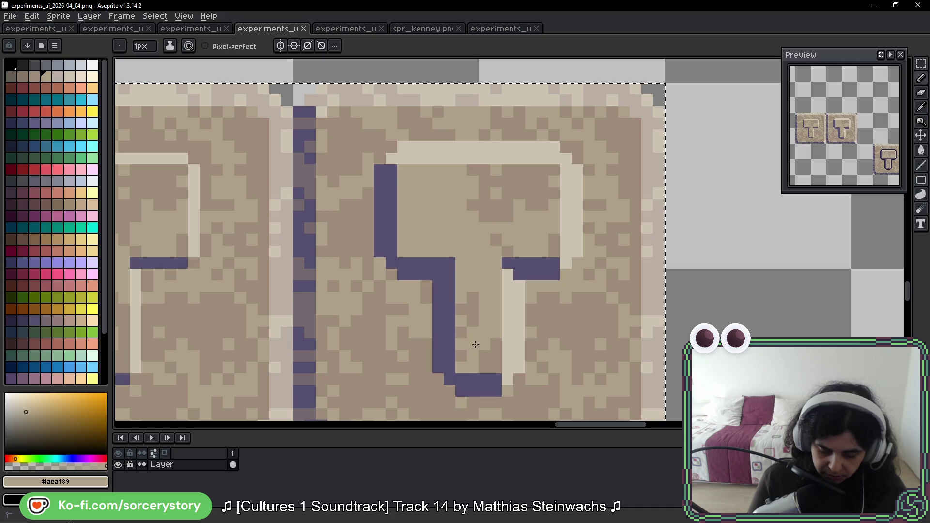
left_click(449, 263, "alt")
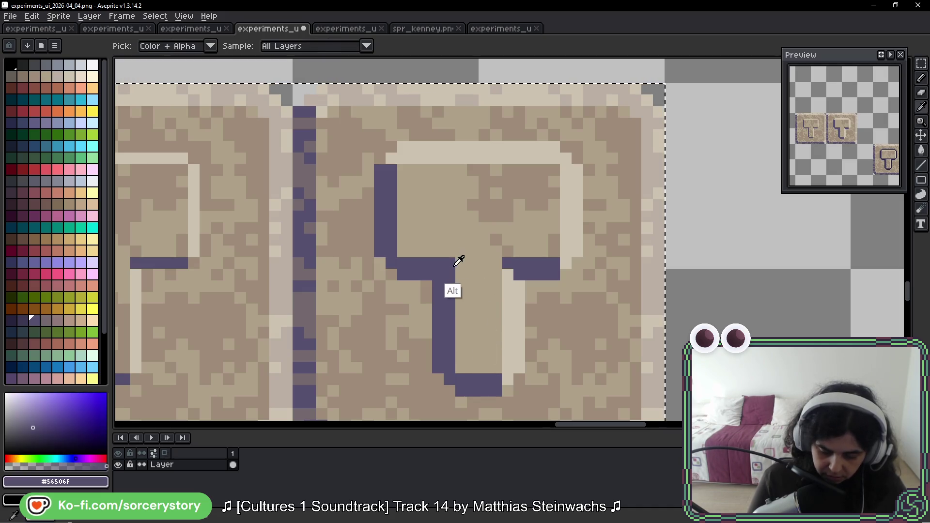
left_click_drag(461, 263, 501, 263)
left_click(490, 239, "alt")
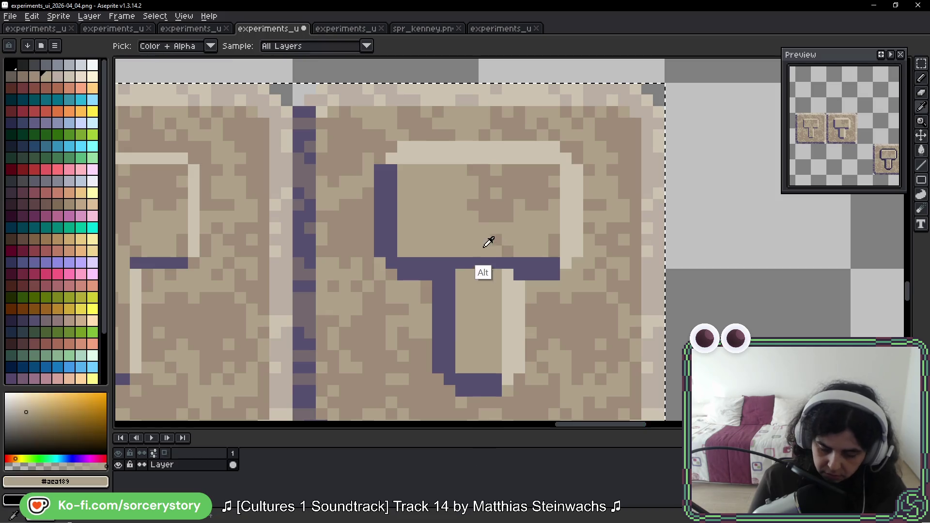
mouse_move(491, 220)
left_mouse_down()
mouse_move(498, 202)
mouse_move(473, 171)
mouse_move(536, 173)
mouse_move(509, 219)
left_mouse_up()
key("space")
left_click_drag(446, 379, 522, 299)
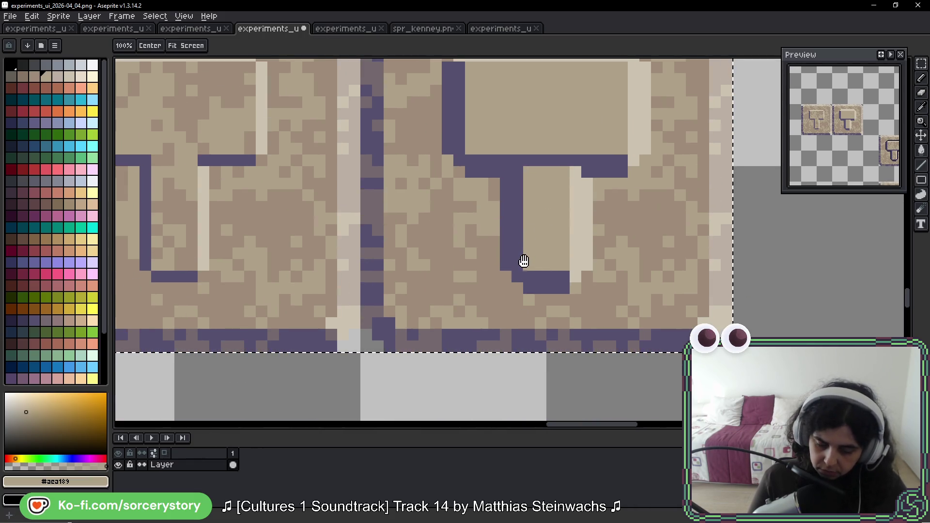
Add a dark shadow line along the stem, try light highlight lines and undo them, then sample the flat tan.
left_click(512, 174, "alt")
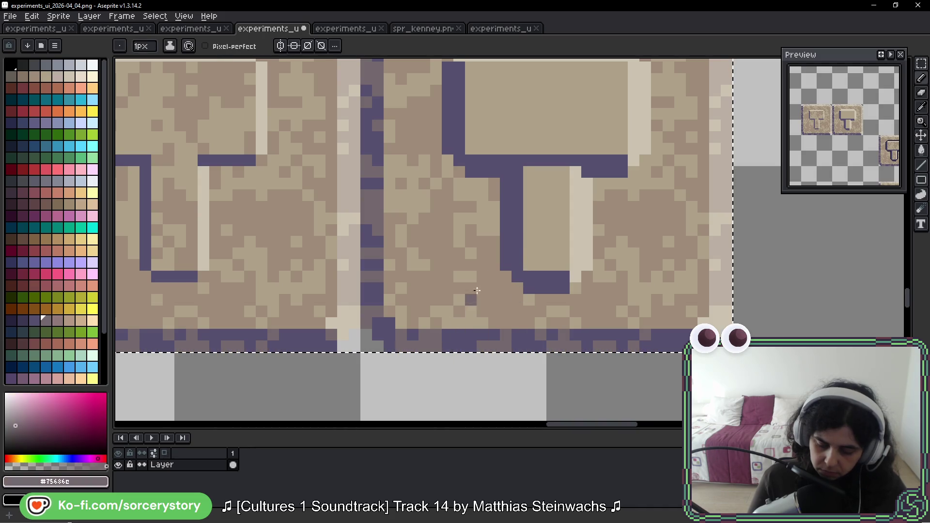
left_click_drag(529, 172, 531, 278)
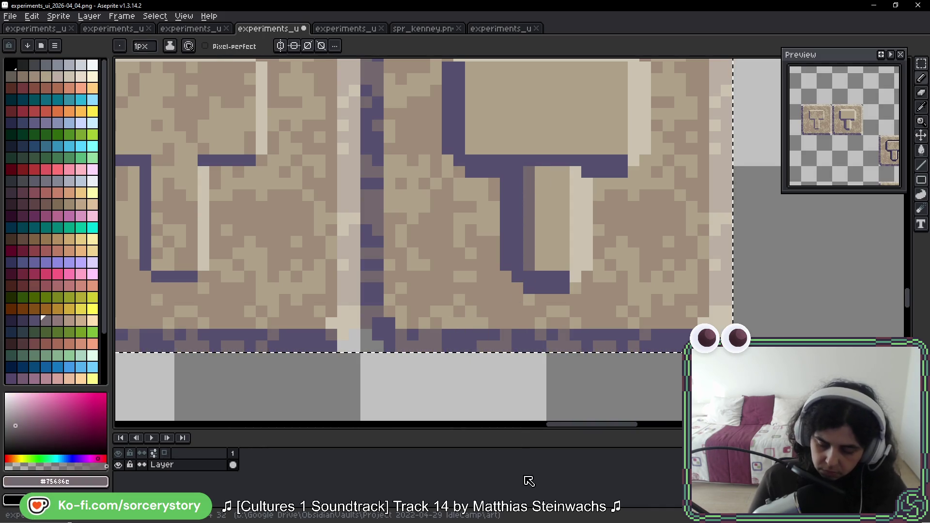
left_click(695, 294, "alt")
left_click_drag(564, 171, 564, 274)
left_click_drag(646, 225, 627, 339)
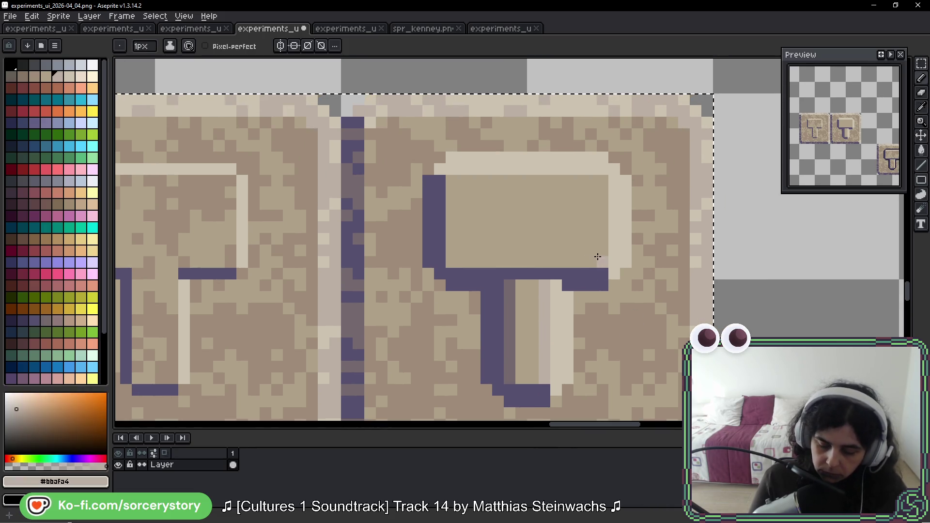
mouse_move(602, 258)
left_mouse_down()
mouse_move(601, 182)
mouse_move(450, 180)
left_mouse_up()
key("ctrl+z")
key("ctrl+z")
key("ctrl+z")
key("ctrl+z")
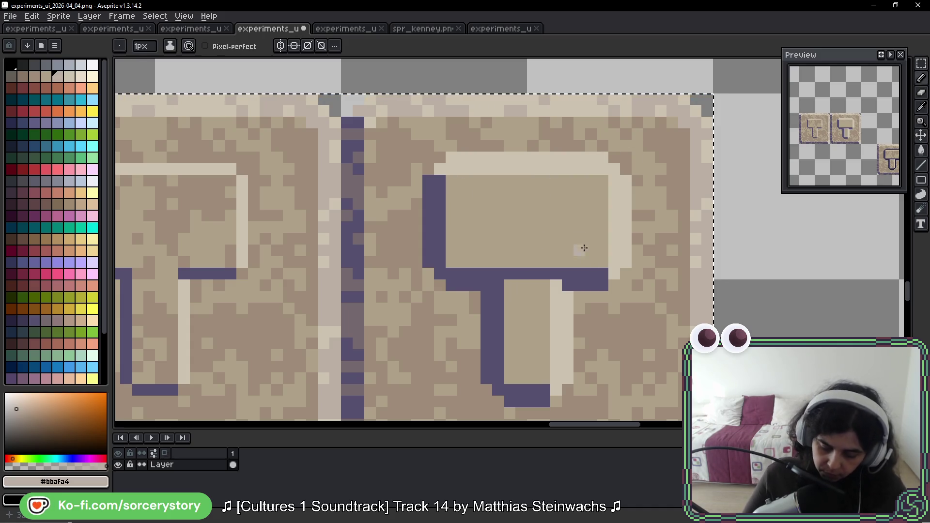
left_click_drag(583, 249, 807, 241)
left_click(702, 192, "alt")
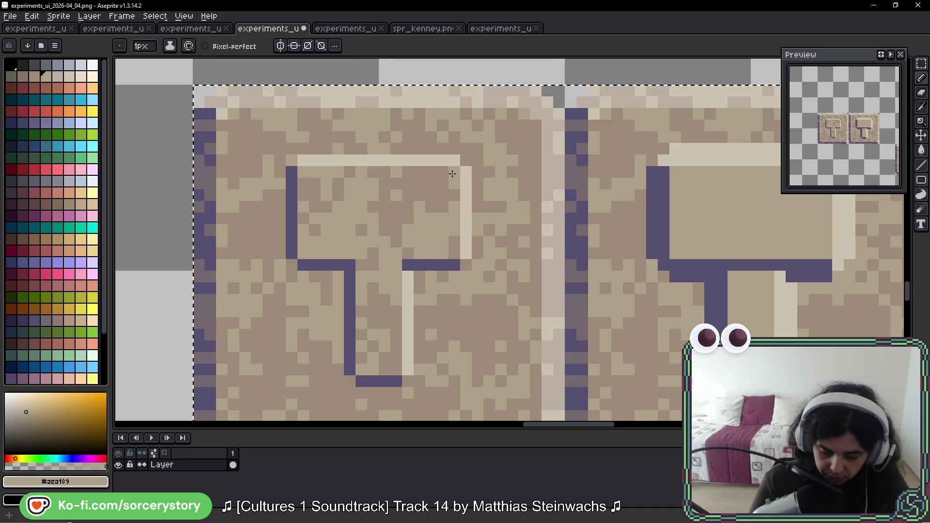
Select the left hammer's head and handle regions and flood them with the flat tan colour.
key("w")
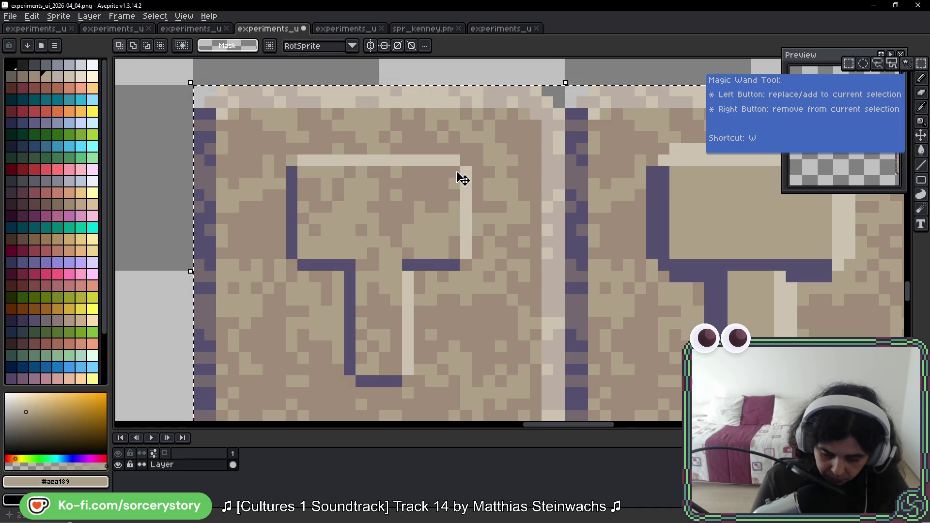
key("ctrl+d")
left_click_drag(458, 169, 303, 255)
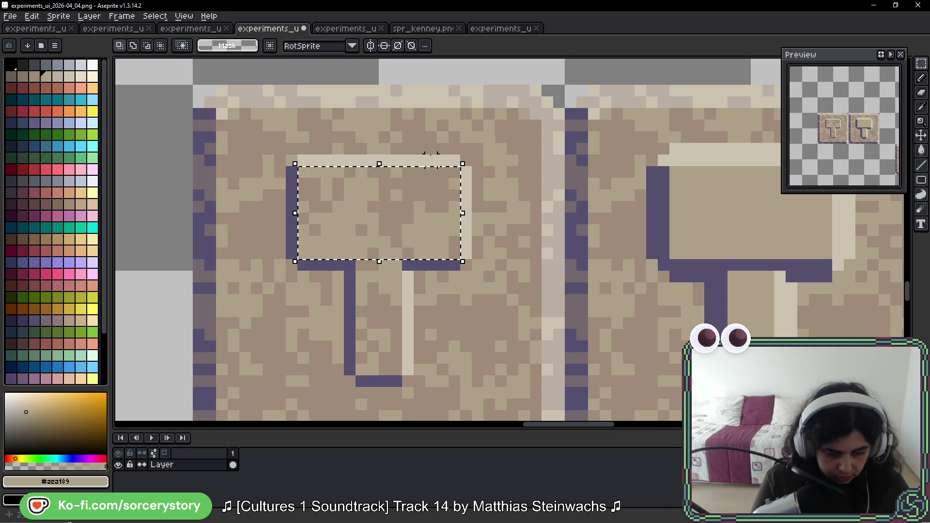
left_click(388, 309)
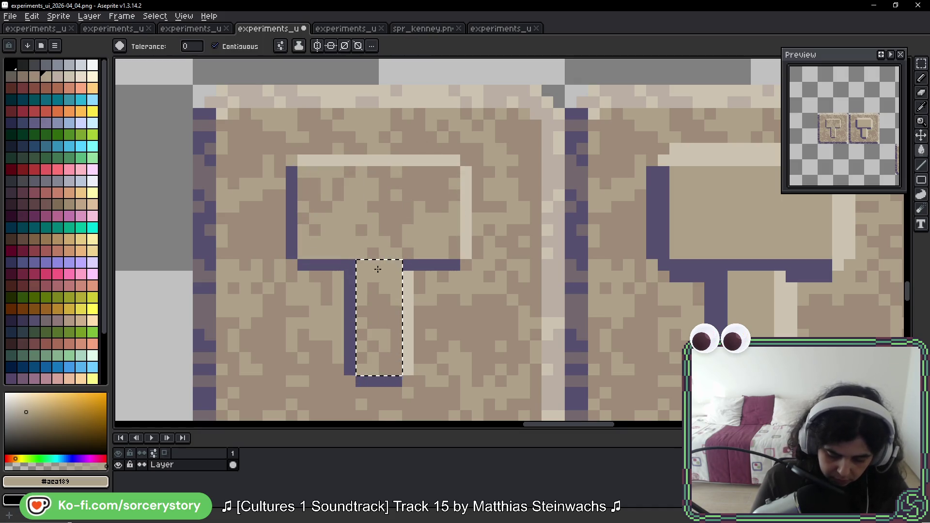
key("f")
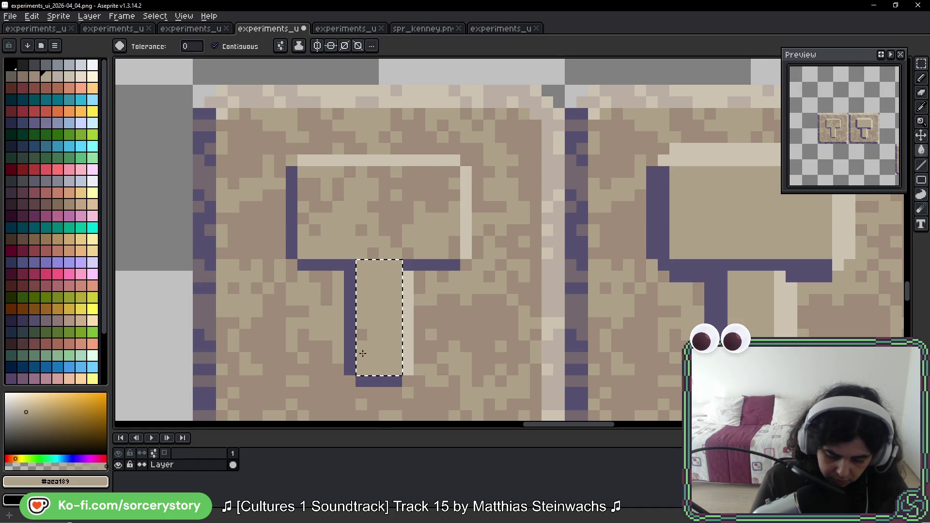
key("ctrl+d")
key("g")
left_click(395, 232)
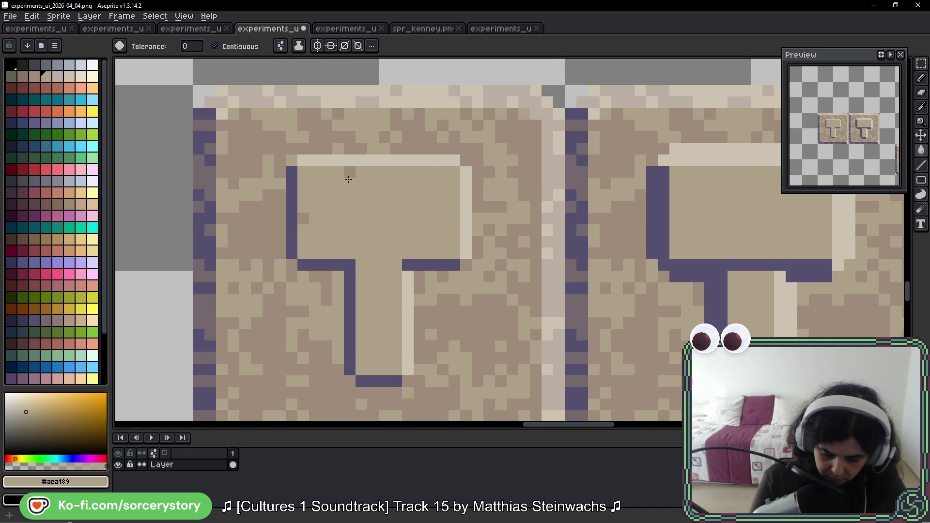
scroll(321, 231, "down", 2)
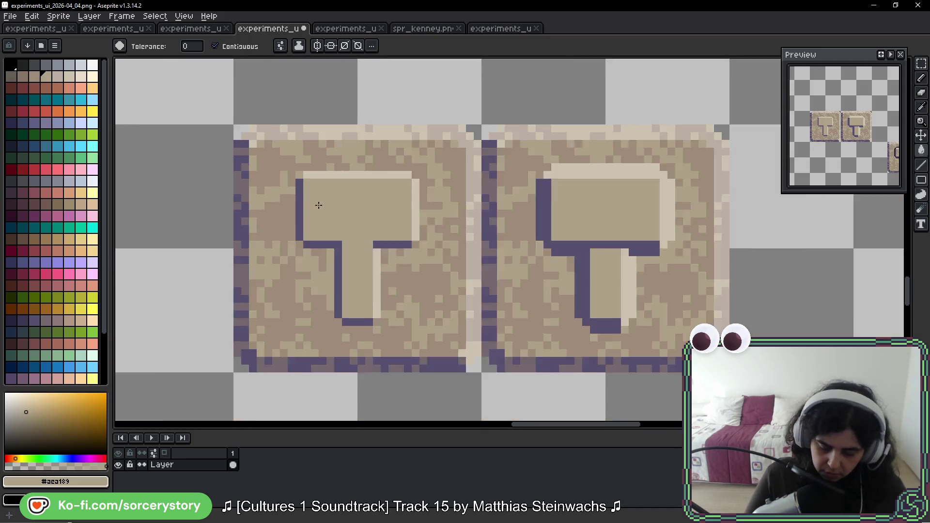
scroll(315, 202, "down", 2)
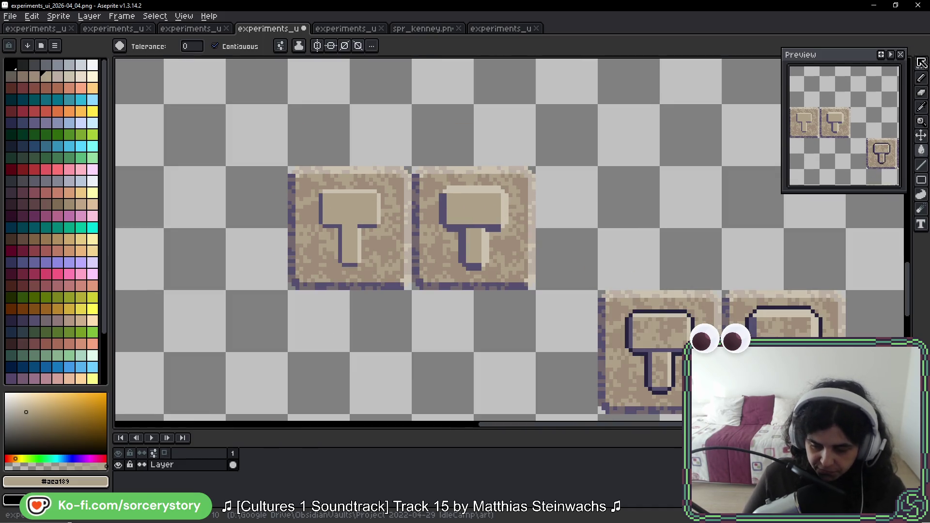
Marquee both hammer tiles and Ctrl-drag a copy into the row directly below, committing it.
key("m")
scroll(336, 148, "down", 1)
left_click_drag(274, 103, 456, 223)
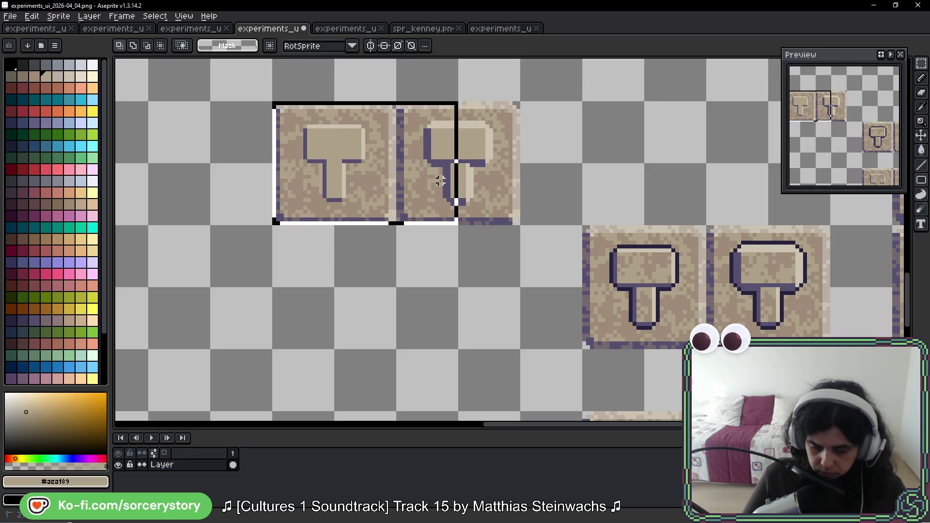
left_click_drag(457, 175, 467, 181)
left_click_drag(459, 149, 454, 271, "ctrl")
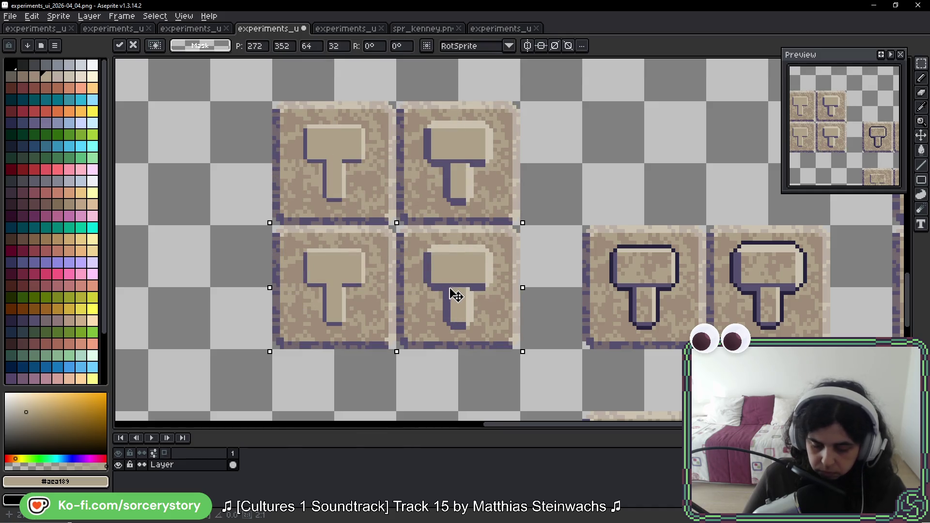
key("Return")
scroll(491, 311, "down", 5)
scroll(495, 327, "up", 2)
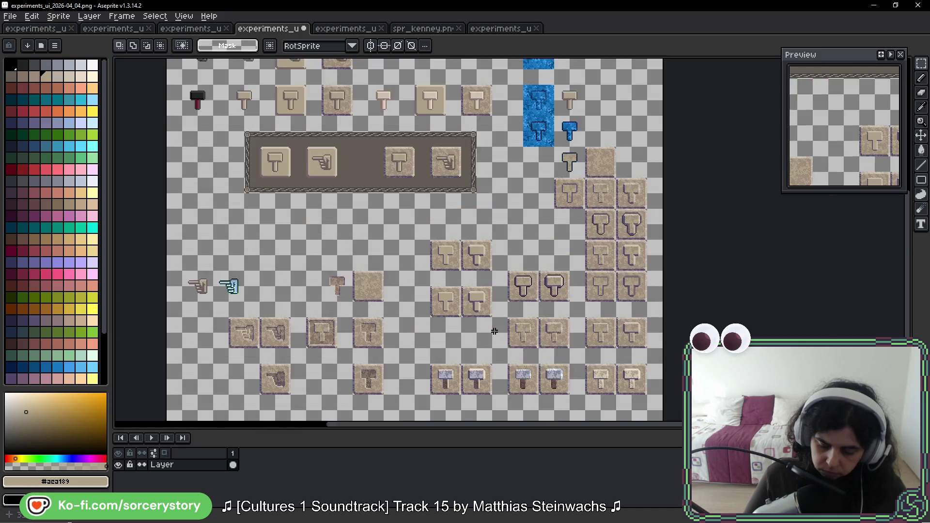
mouse_move(493, 309)
left_mouse_down()
mouse_move(376, 210)
mouse_move(498, 216)
left_mouse_up()
scroll(414, 248, "up", 2)
scroll(409, 245, "up", 1)
scroll(376, 212, "up", 1)
scroll(378, 202, "up", 1)
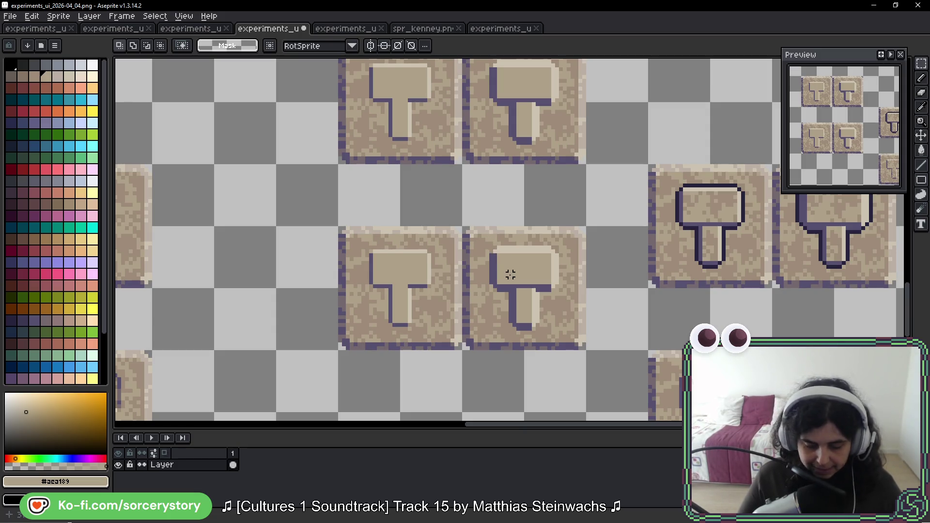
scroll(523, 247, "up", 1)
scroll(540, 220, "up", 1)
key("i")
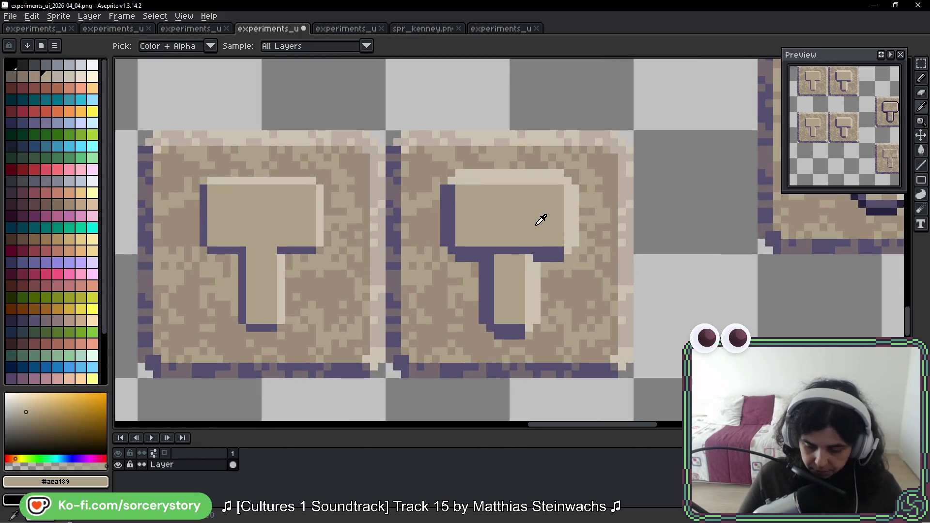
Draw a soft beige highlight inside the first hammer head's edges with the 1px pencil.
left_click(575, 208)
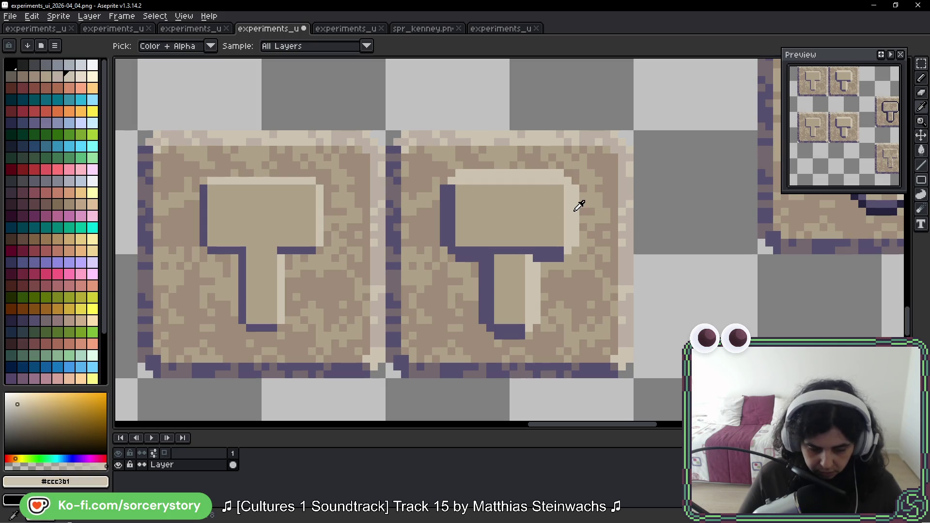
left_click(629, 187)
key("b")
scroll(565, 216, "up", 3)
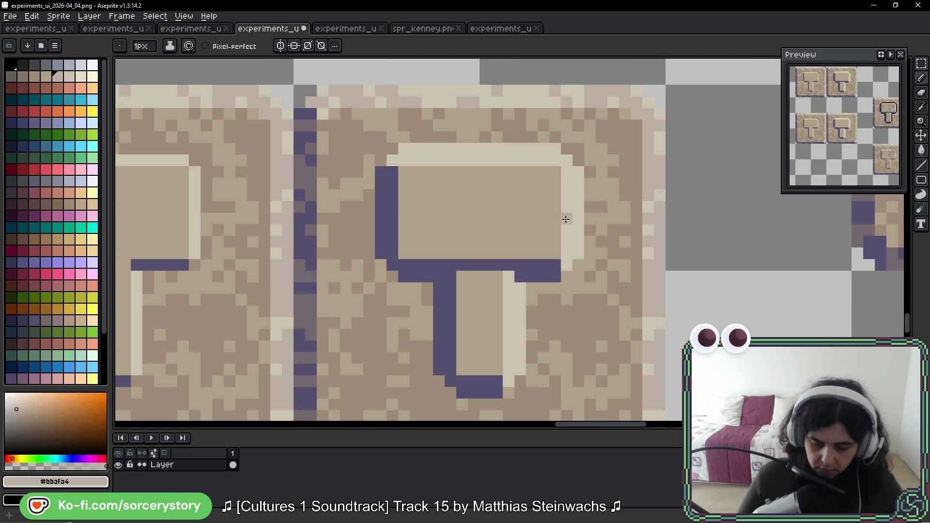
mouse_move(555, 252)
left_mouse_down()
mouse_move(540, 173)
mouse_move(400, 172)
left_mouse_up()
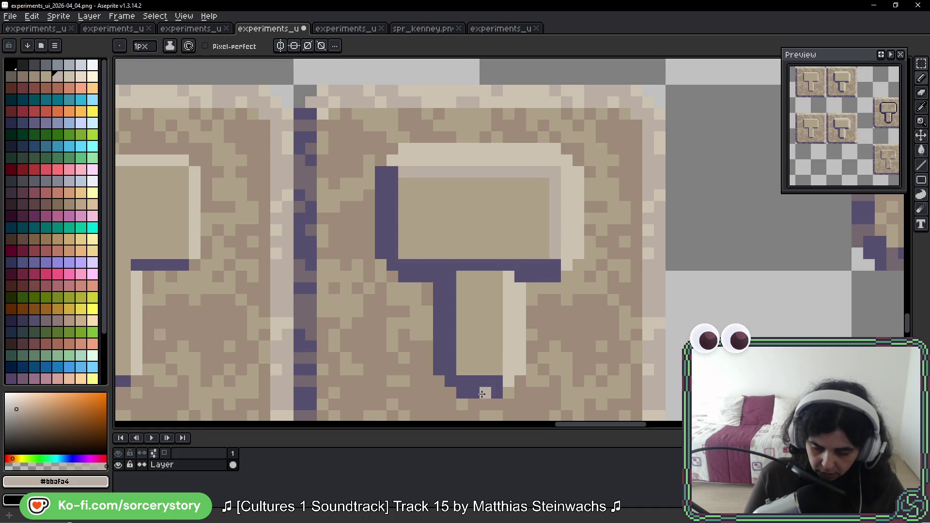
Highlight the flat hammer's head and handle, add a dark shadow stripe down the handle, then switch to BeeRef.
left_click_drag(480, 337, 683, 301)
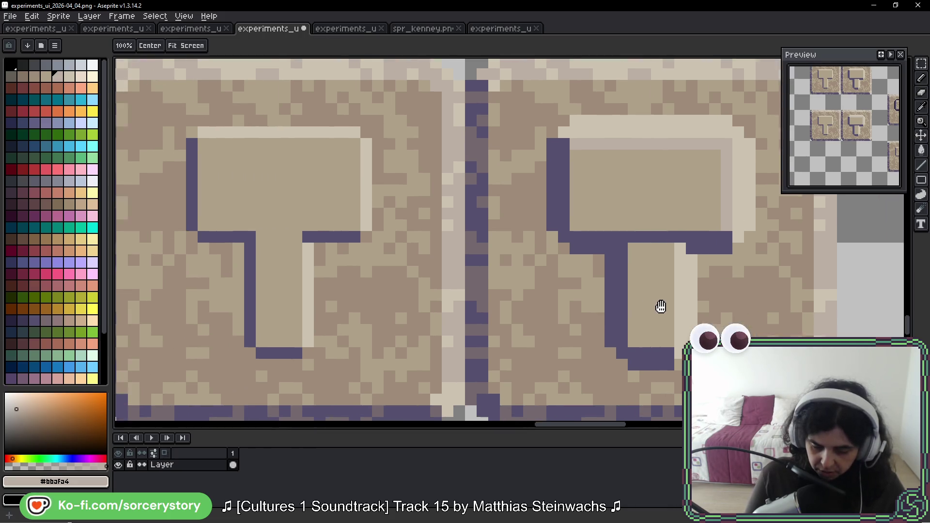
mouse_move(385, 216)
left_mouse_down()
mouse_move(384, 142)
mouse_move(365, 137)
left_mouse_up()
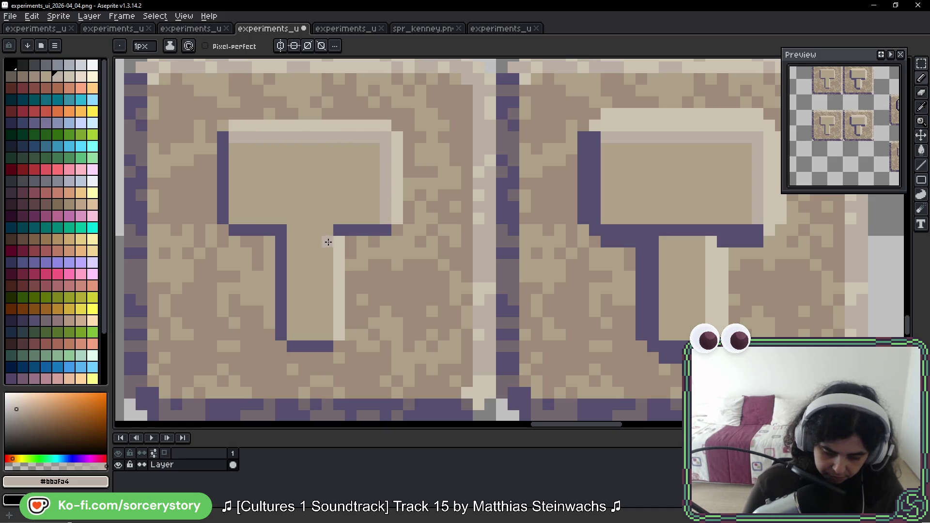
left_click_drag(328, 242, 326, 307)
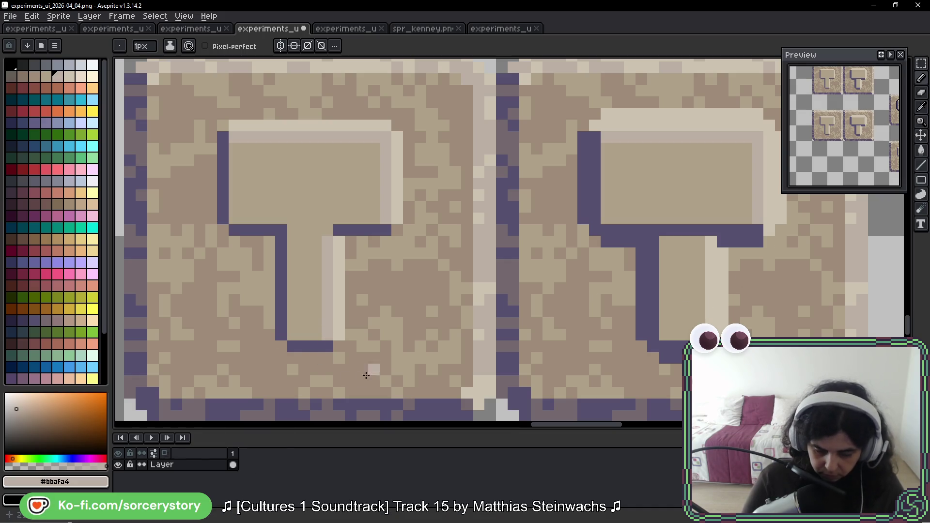
left_click(509, 139, "alt")
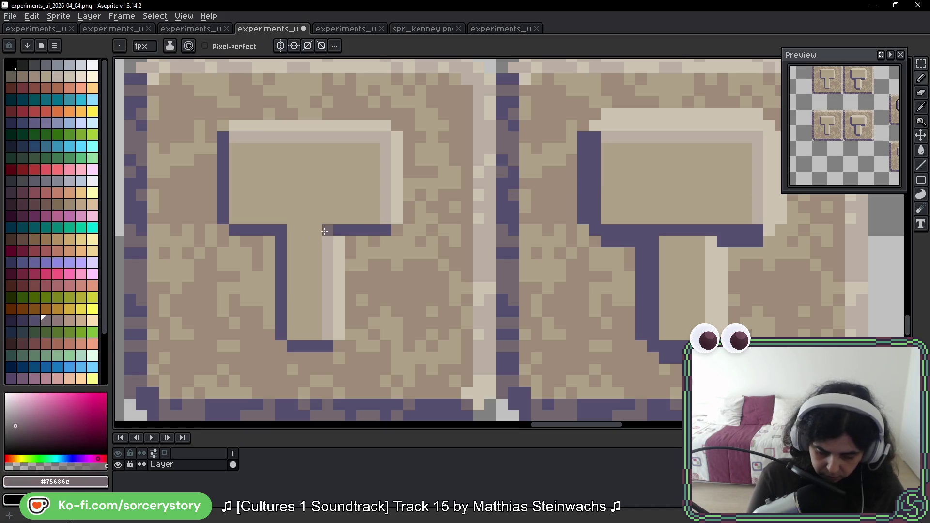
left_click_drag(293, 248, 293, 336)
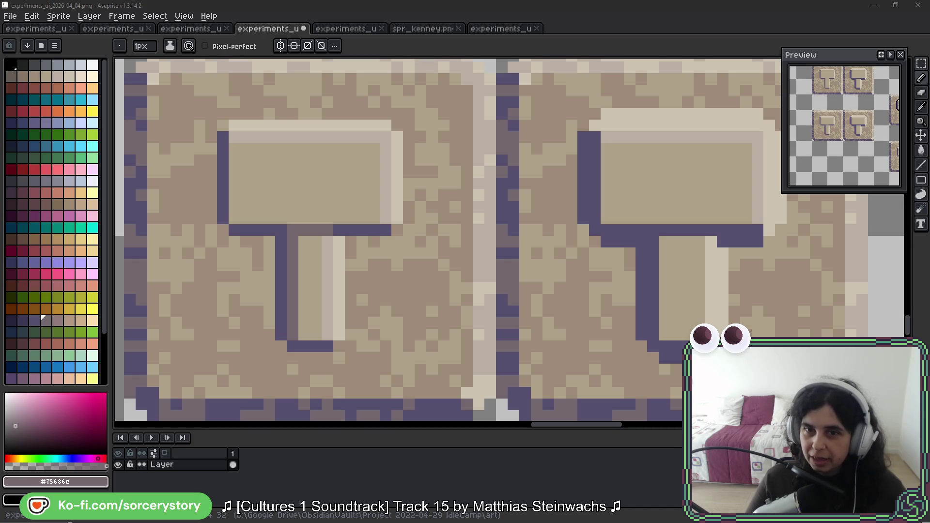
key("alt+Tab")
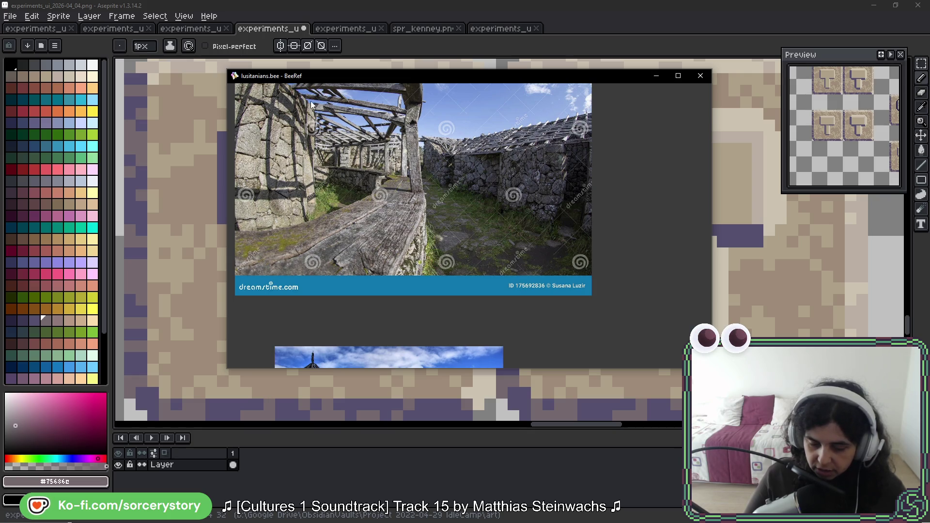
left_click_drag(311, 105, 465, 127)
scroll(553, 153, "down", 5)
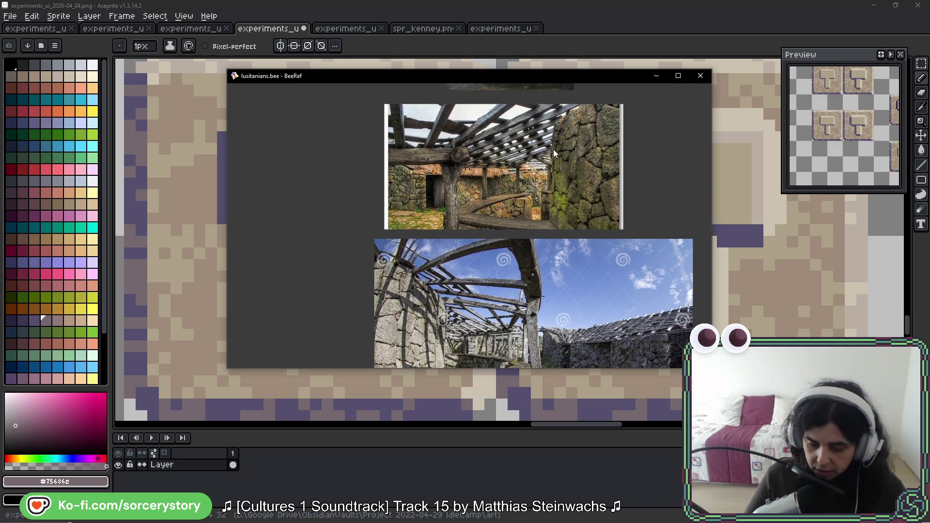
scroll(554, 153, "up", 2)
scroll(451, 210, "up", 3)
scroll(457, 236, "up", 3)
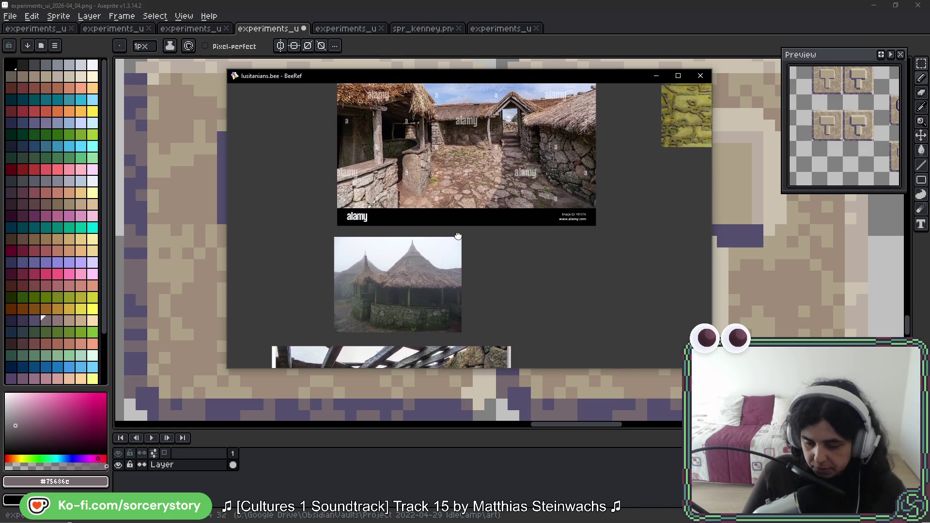
scroll(460, 218, "up", 1)
scroll(479, 160, "up", 1)
scroll(553, 135, "up", 1)
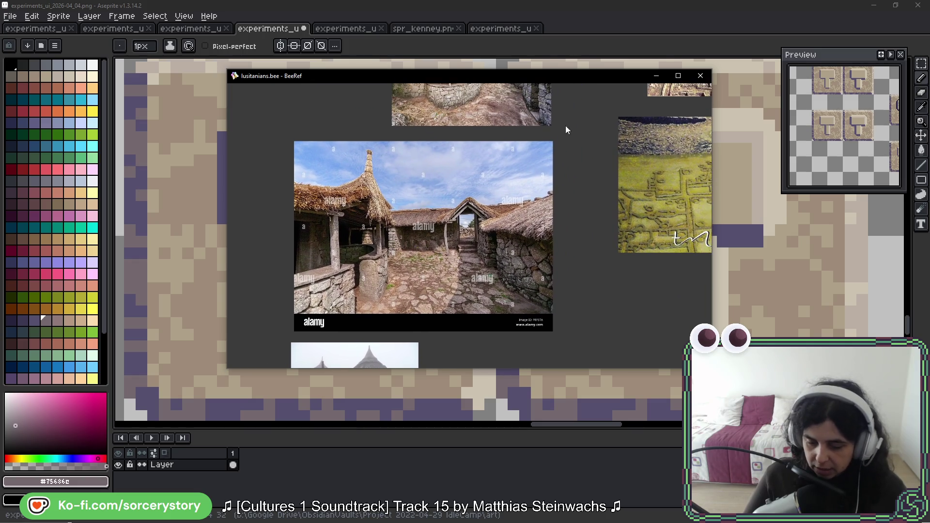
Pan across the lusitanians.bee roundhouse and green-fields photos, then hide the BeeRef board.
left_click_drag(565, 129, 499, 248)
scroll(393, 201, "up", 3)
scroll(366, 199, "up", 2)
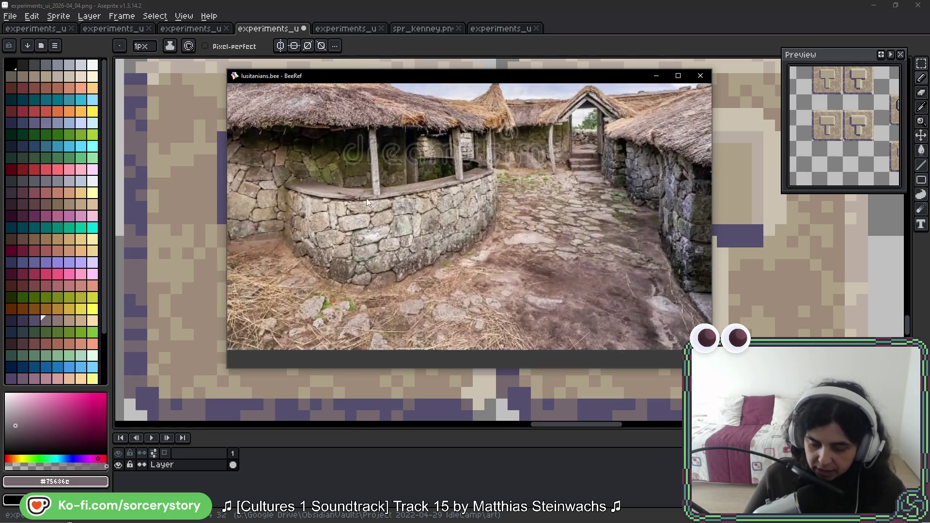
scroll(273, 178, "up", 2)
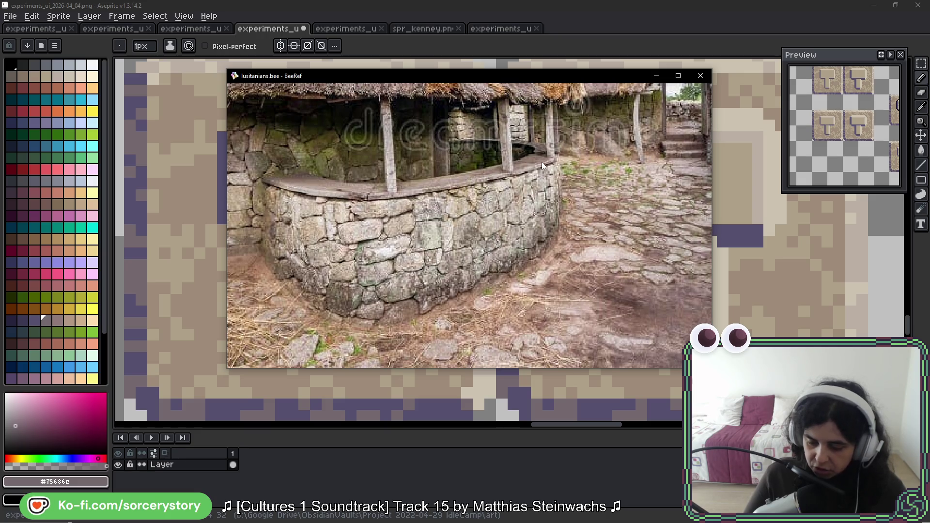
scroll(510, 224, "down", 2)
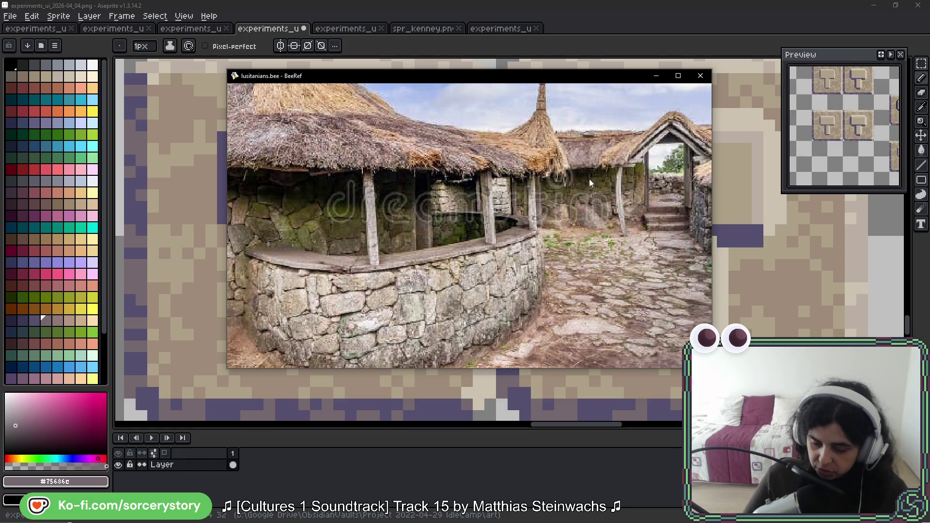
scroll(508, 204, "up", 2)
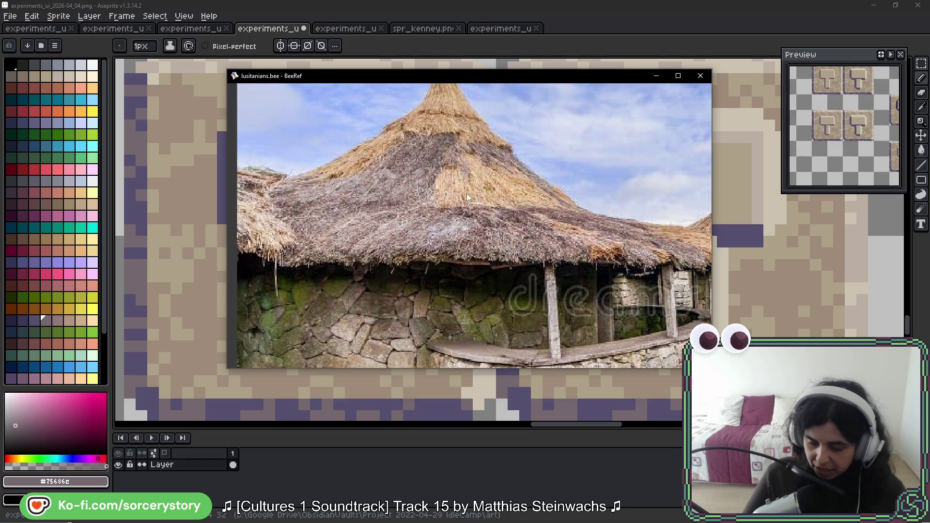
scroll(467, 194, "down", 2)
scroll(514, 193, "down", 2)
scroll(600, 185, "down", 3)
scroll(535, 181, "down", 2)
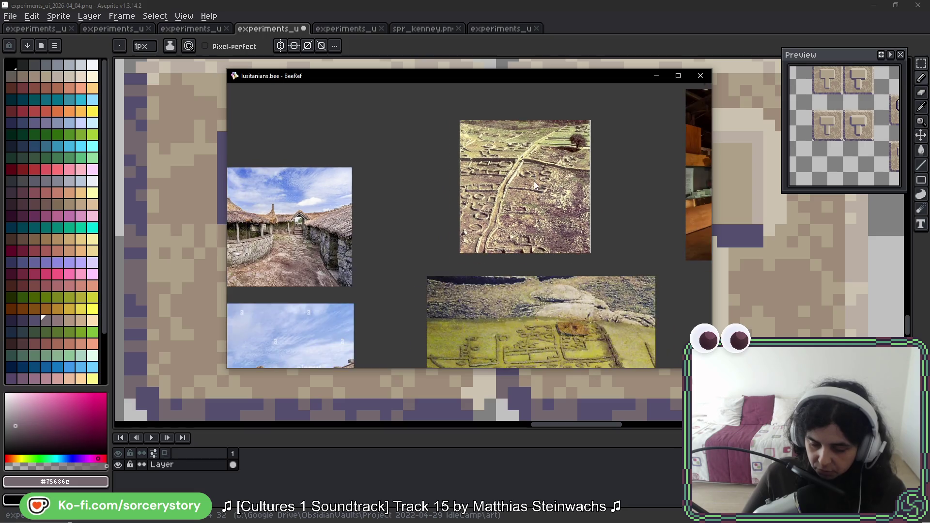
scroll(564, 274, "down", 1)
left_click_drag(564, 274, 483, 143)
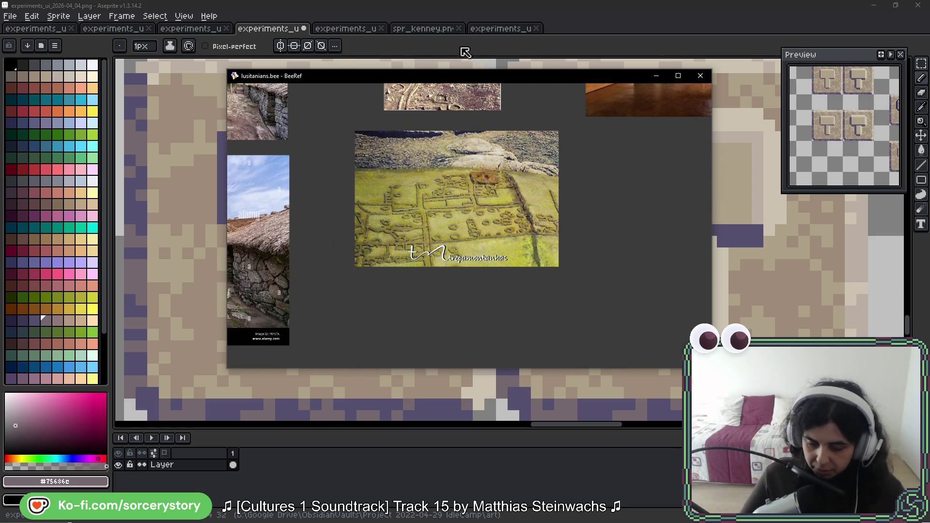
key("alt+Tab")
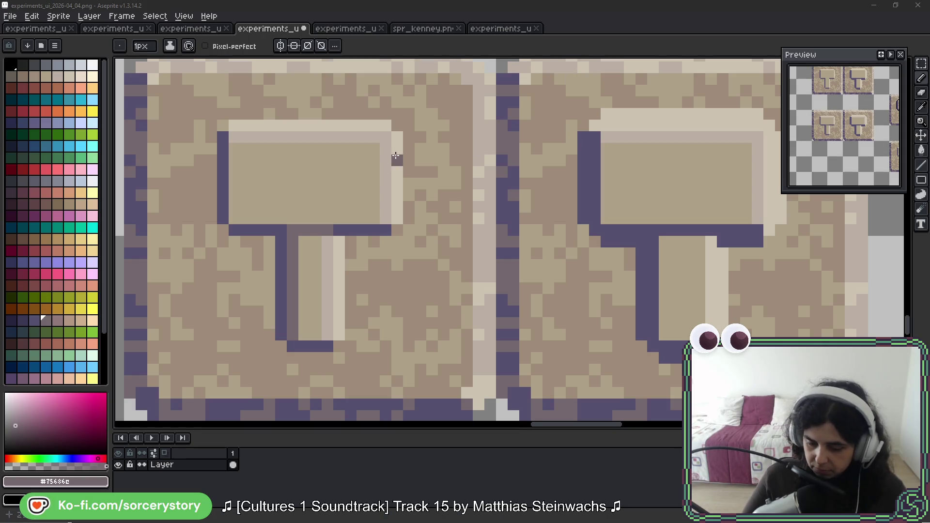
Draw a dark purple shadow line inside the first hammer head's left edge and pick the outline purple.
left_click_drag(511, 178, 468, 178)
left_click_drag(295, 174, 443, 192)
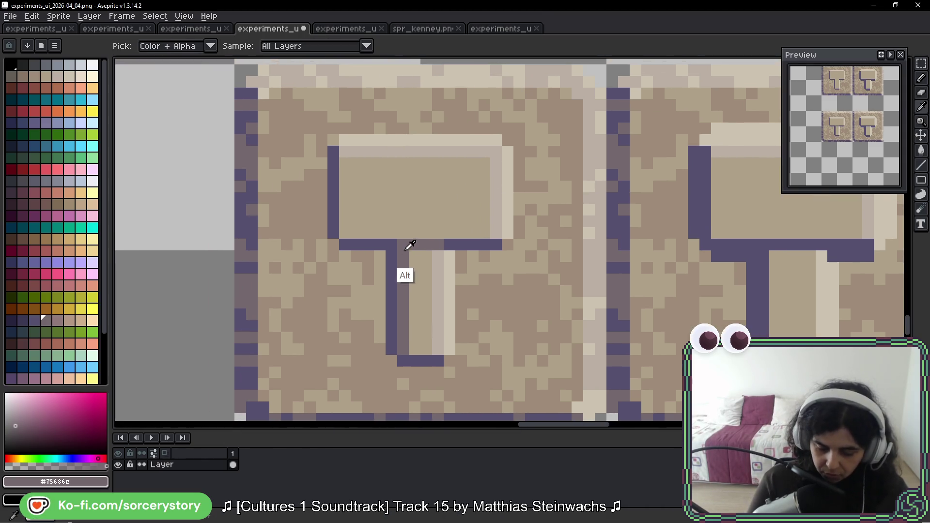
mouse_move(347, 162)
left_mouse_down()
mouse_move(346, 234)
mouse_move(484, 232)
left_mouse_up()
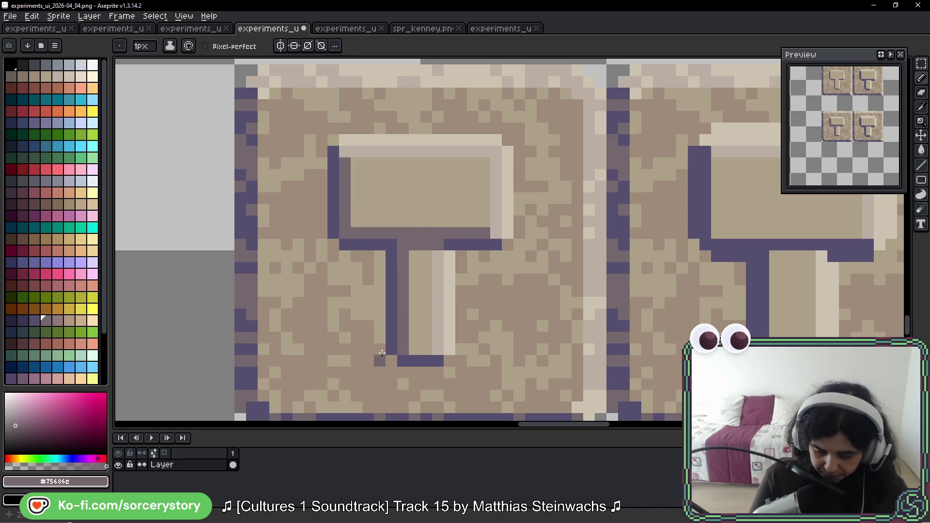
left_click(450, 240, "alt")
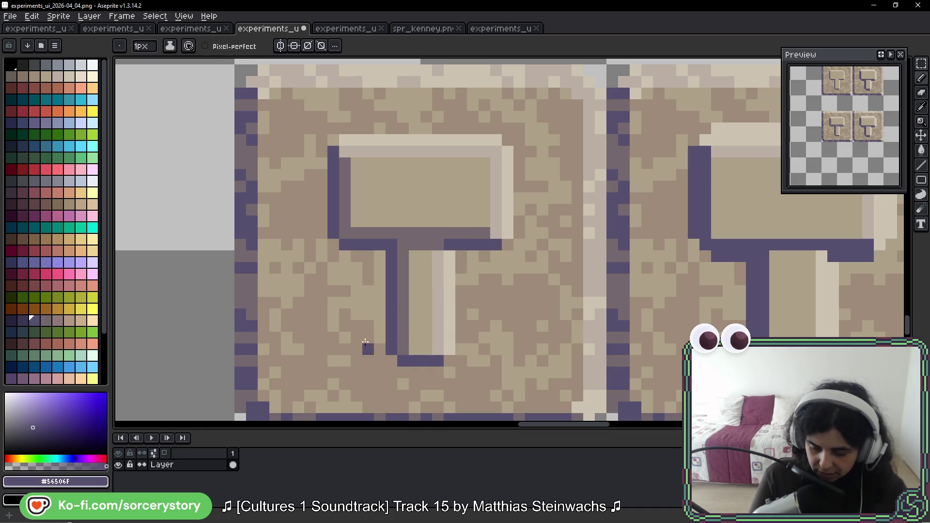
scroll(534, 196, "down", 5)
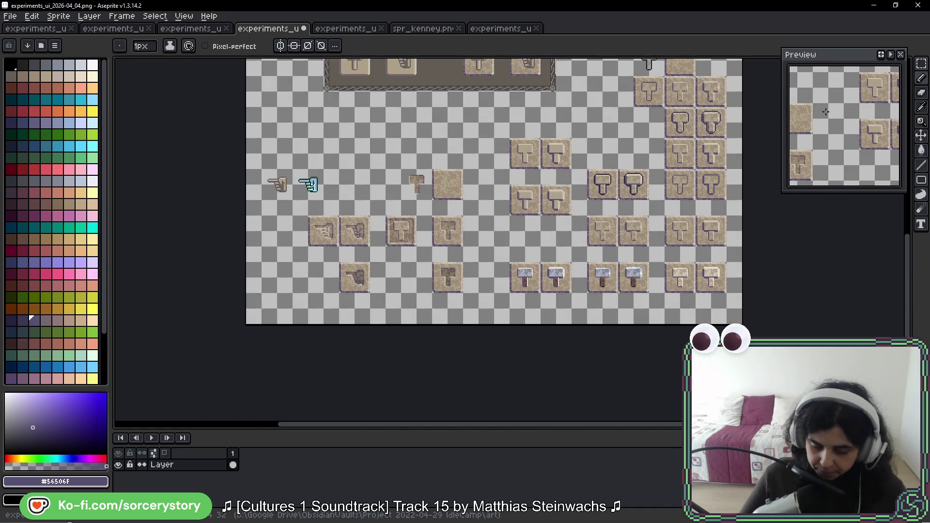
key("m")
scroll(401, 223, "up", 3)
scroll(302, 149, "up", 1)
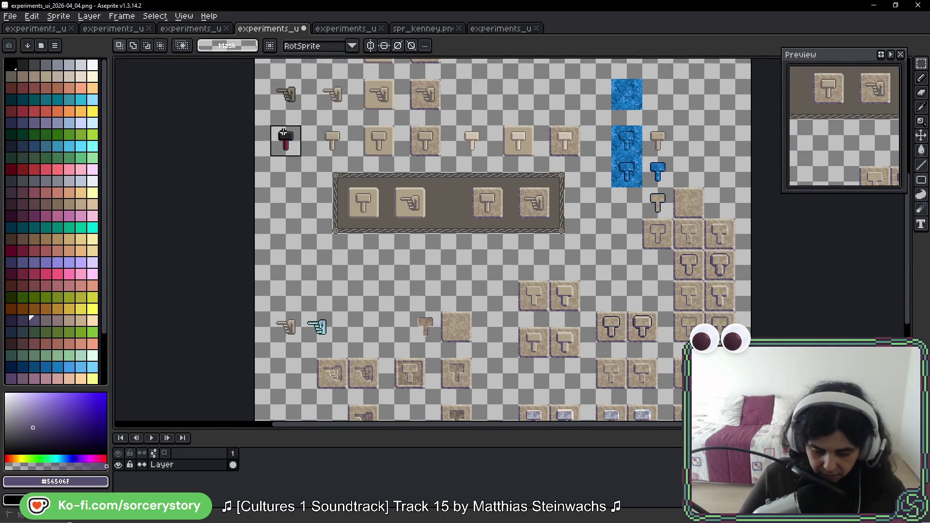
Move the dark red-handled hammer sprite beside the tan tiles and bring the second tile's hammer into view.
left_click_drag(283, 138, 513, 334)
scroll(515, 336, "up", 7)
scroll(535, 227, "up", 1)
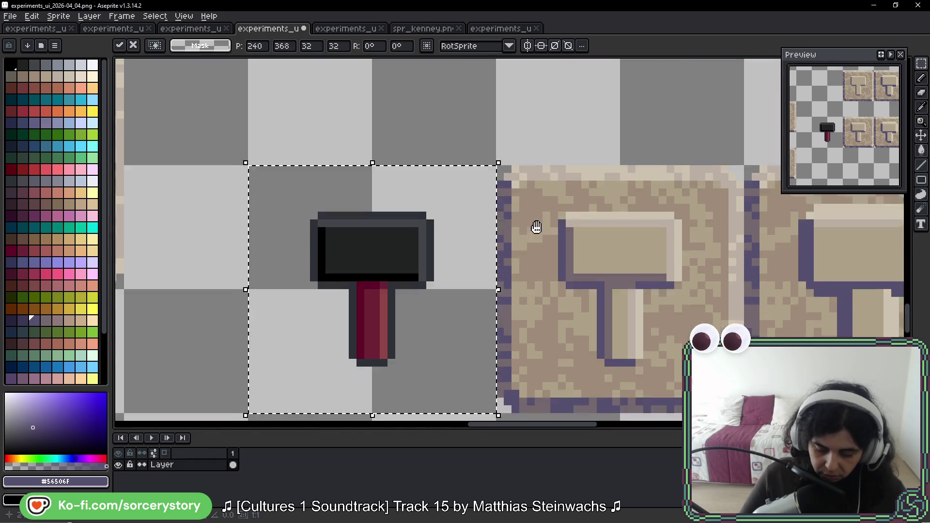
scroll(536, 228, "up", 1)
left_click_drag(409, 245, 571, 232)
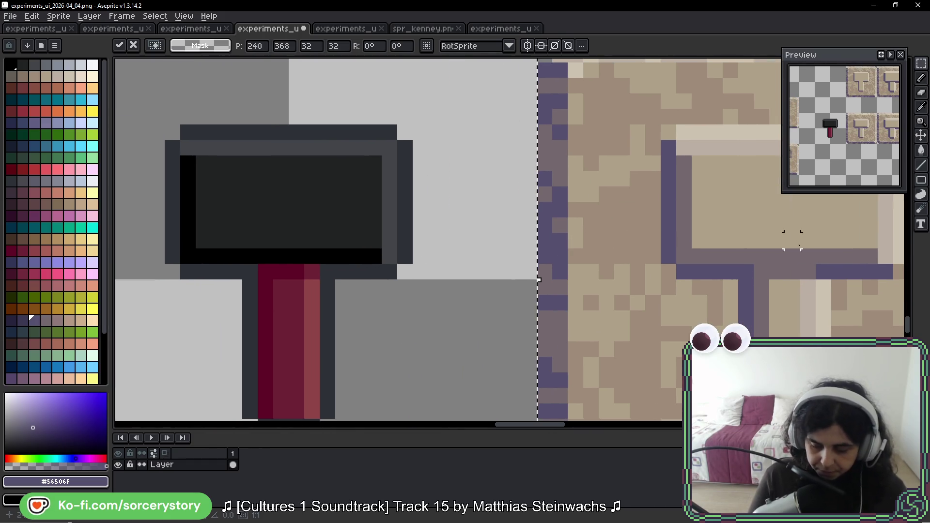
left_click(792, 240)
left_click_drag(800, 270, 774, 255)
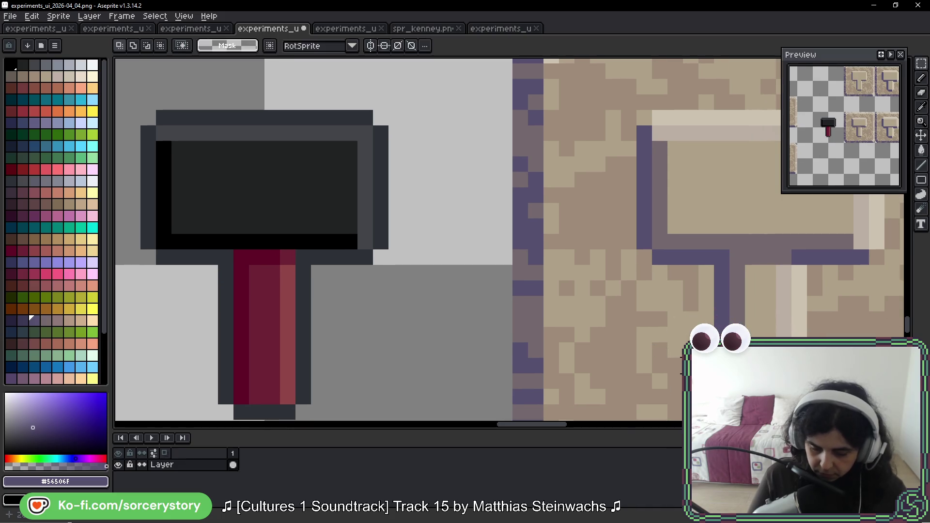
left_click_drag(793, 290, 760, 288)
key("alt")
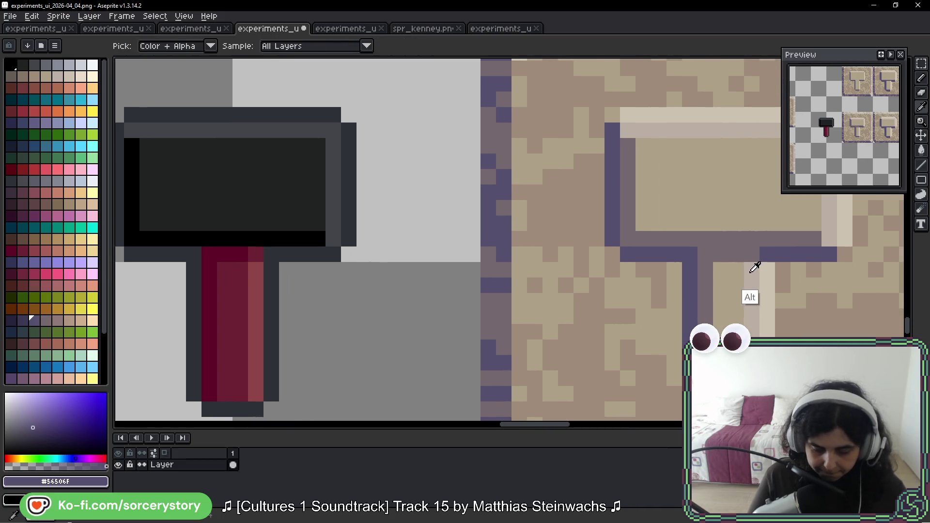
left_click(751, 257, "alt")
key("b")
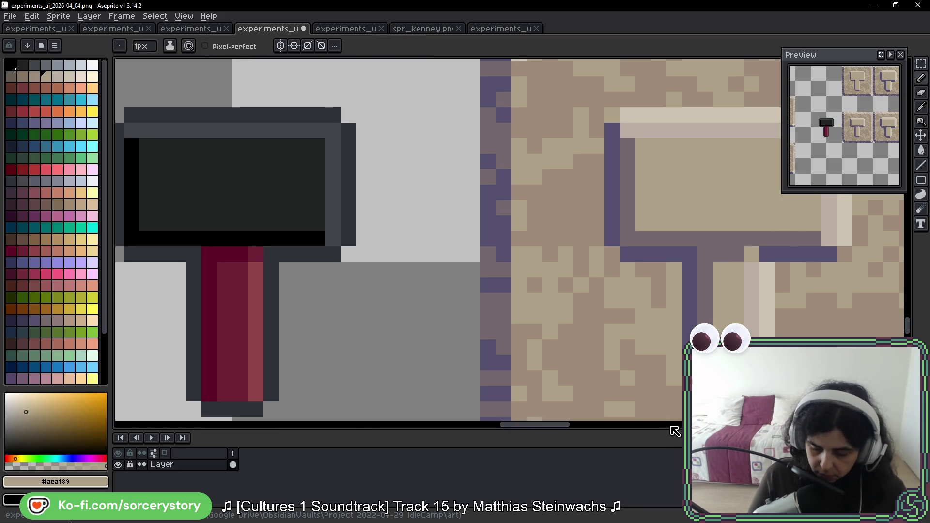
key("space")
left_click_drag(773, 296, 778, 296)
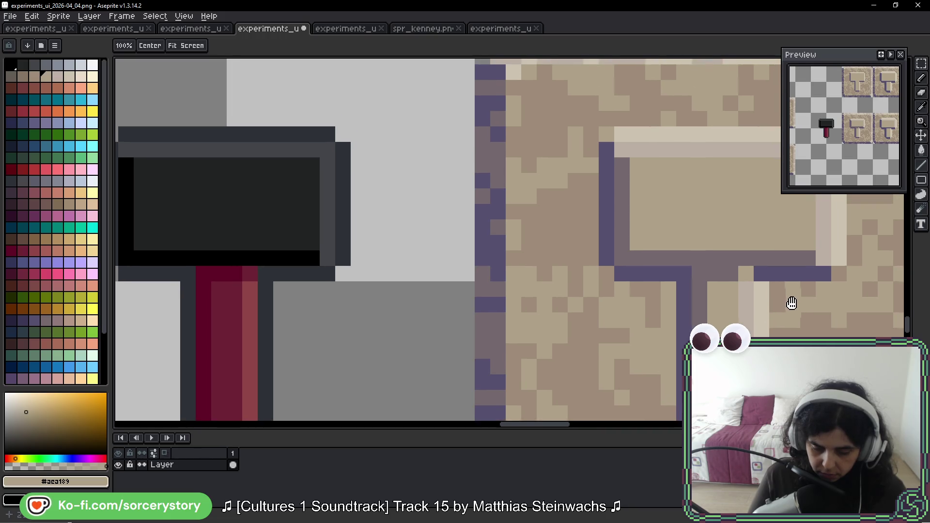
scroll(778, 295, "right", 3)
scroll(751, 301, "right", 2)
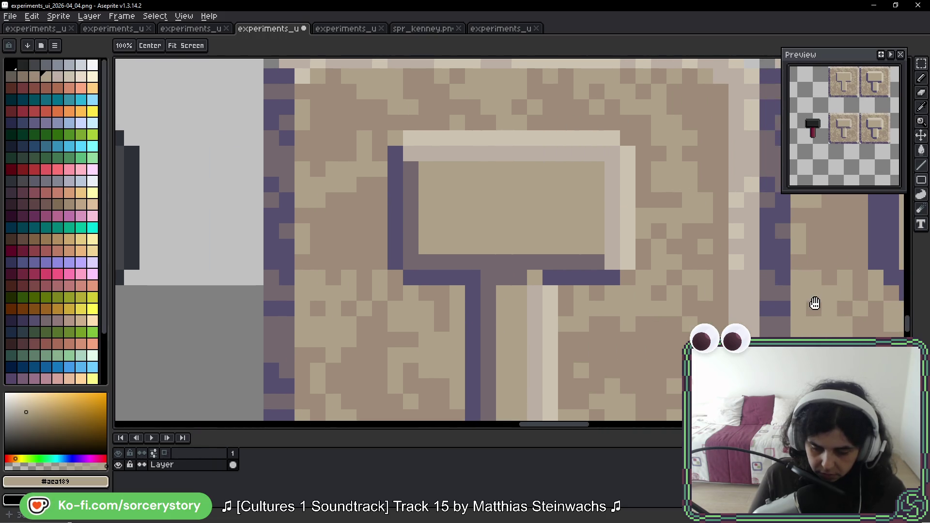
scroll(814, 301, "right", 3)
scroll(809, 291, "right", 3)
scroll(747, 275, "right", 3)
scroll(729, 276, "right", 1)
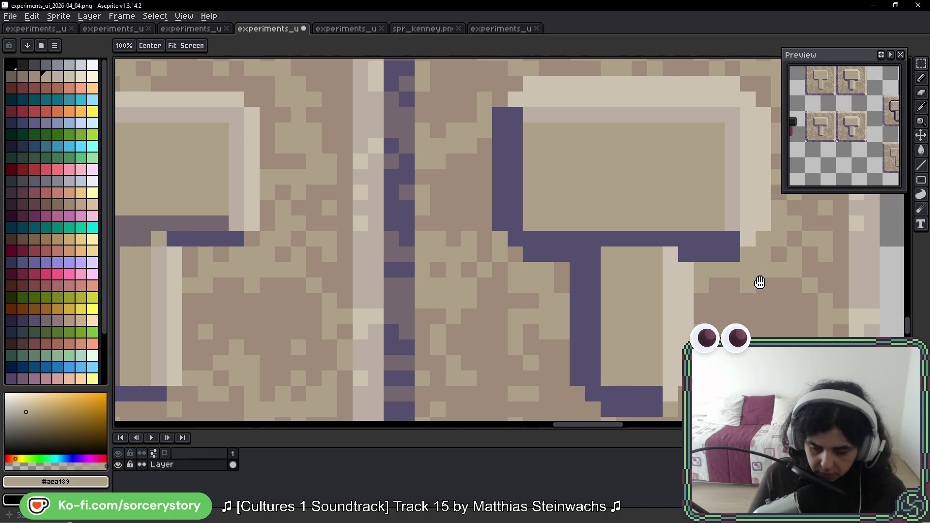
scroll(795, 282, "right", 2)
scroll(722, 280, "right", 3)
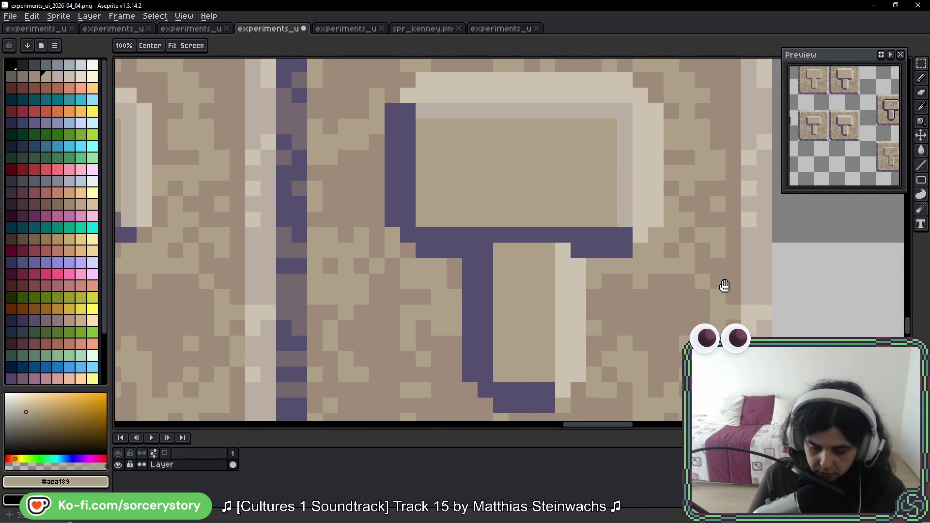
Paint grey-purple shadow columns beside the second hammer's handle and a shadow row under its head.
key("b")
scroll(566, 277, "left", 3)
scroll(436, 269, "left", 6)
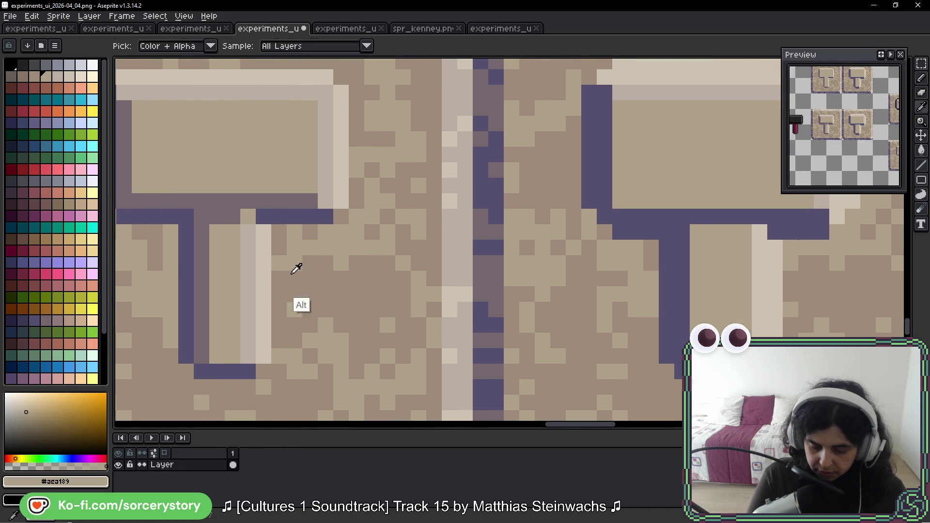
left_click(239, 216, "alt")
left_click(596, 293)
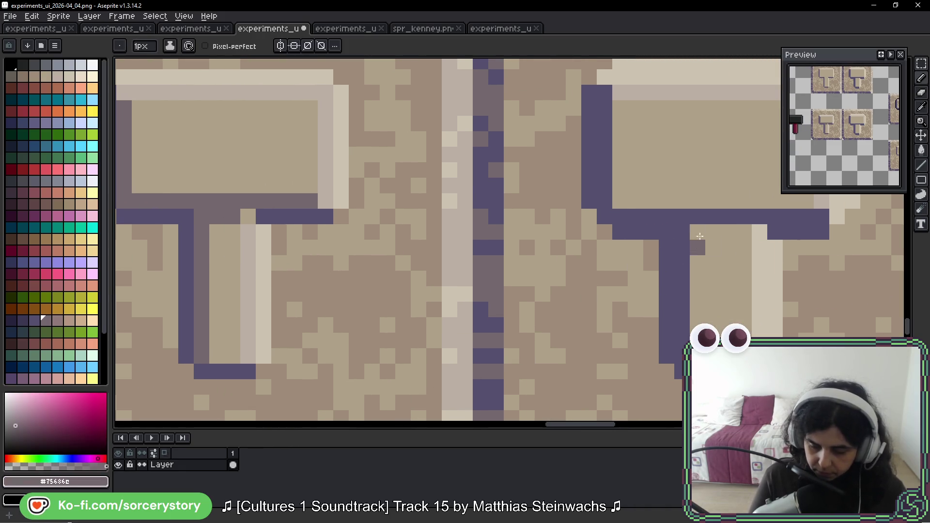
left_click_drag(698, 244, 698, 330)
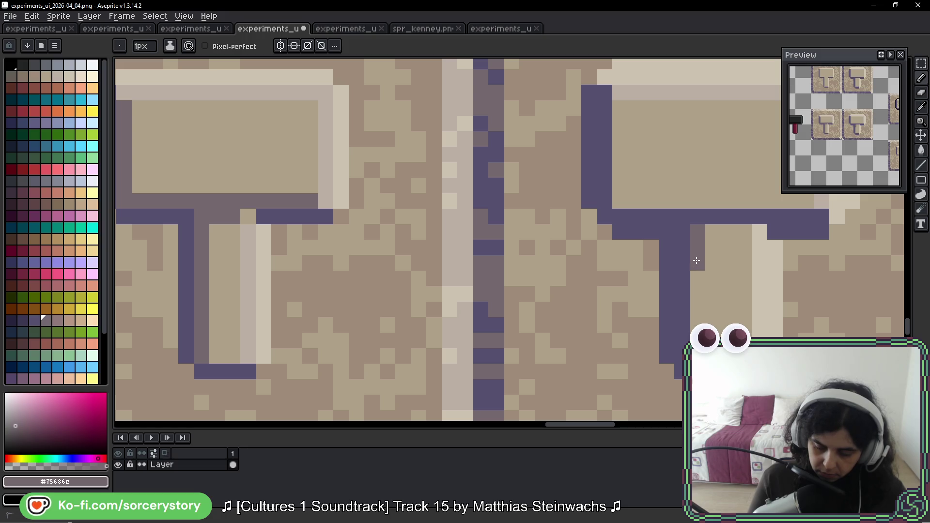
left_click_drag(709, 232, 745, 232)
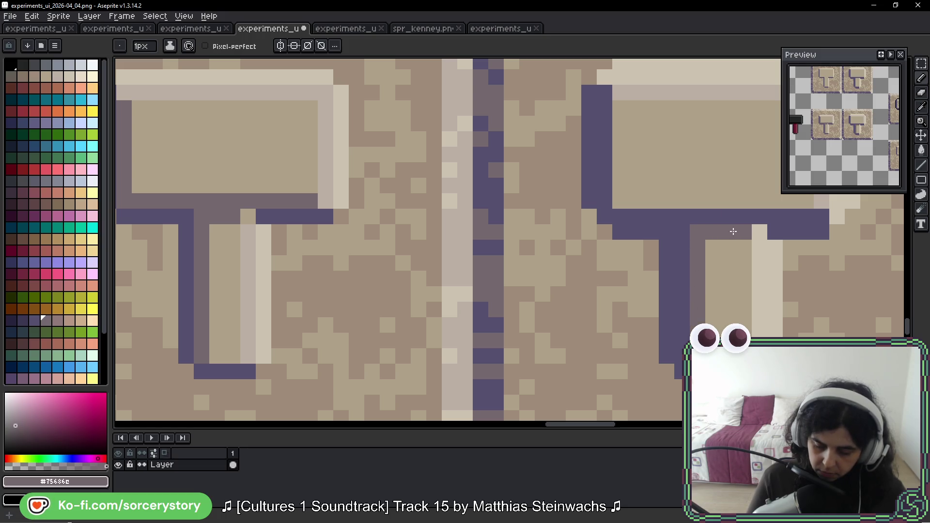
left_click(232, 250, "alt")
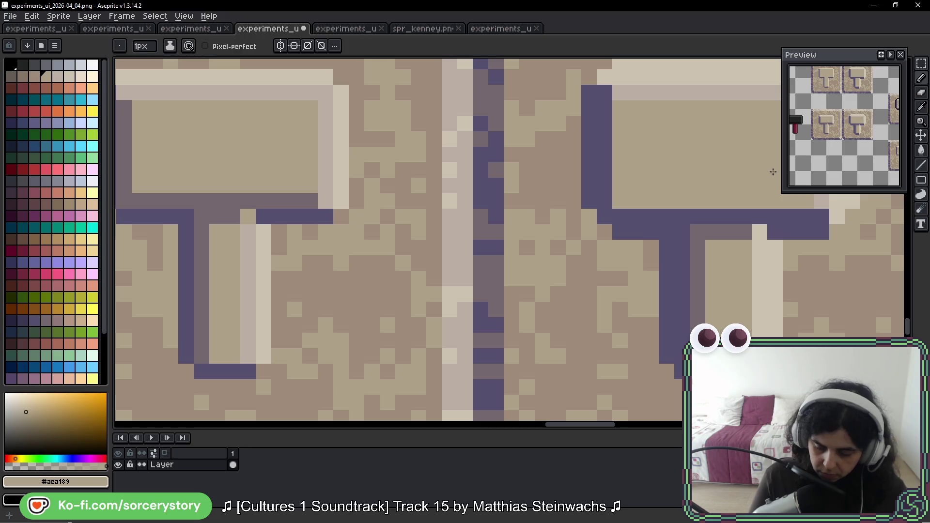
left_click(712, 233, "alt")
left_click_drag(787, 246, 693, 270)
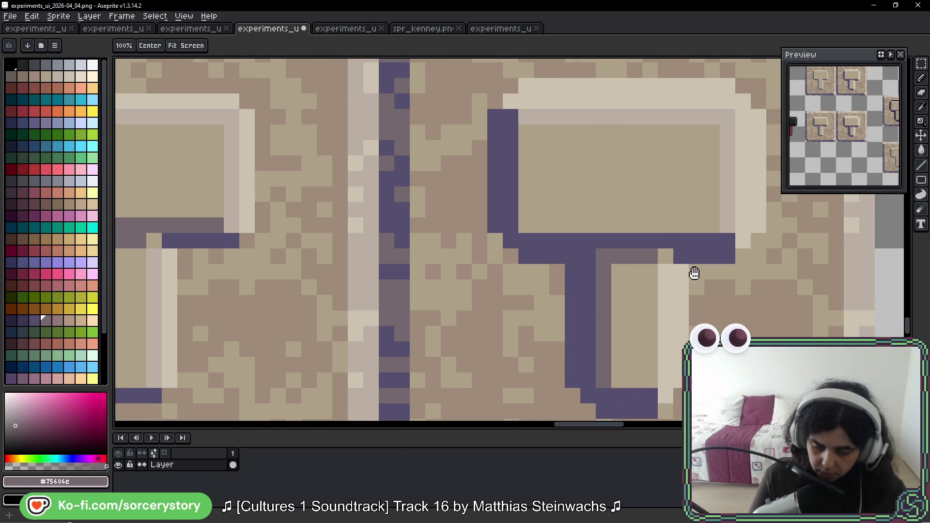
mouse_move(526, 132)
left_mouse_down()
mouse_move(527, 225)
mouse_move(681, 223)
left_mouse_up()
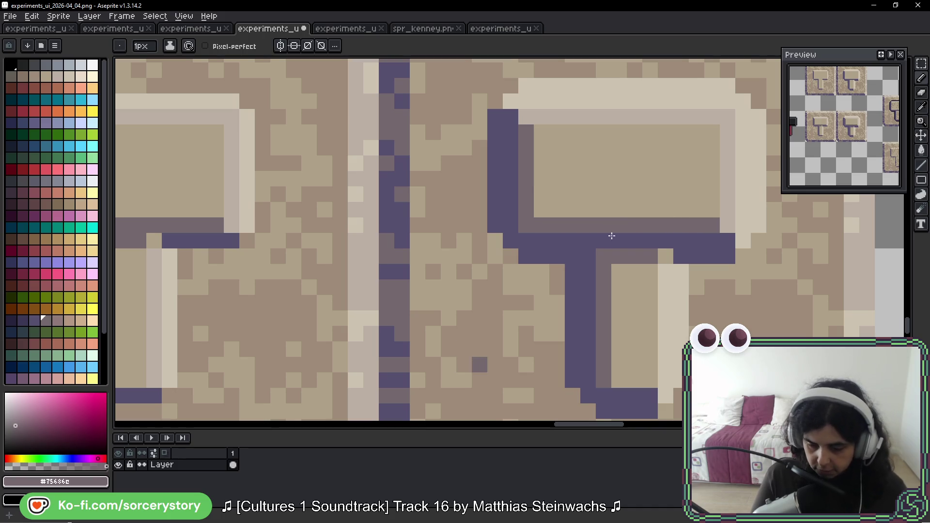
mouse_move(756, 330)
left_mouse_down()
mouse_move(791, 279)
mouse_move(768, 305)
mouse_move(742, 311)
left_mouse_up()
scroll(610, 236, "down", 2)
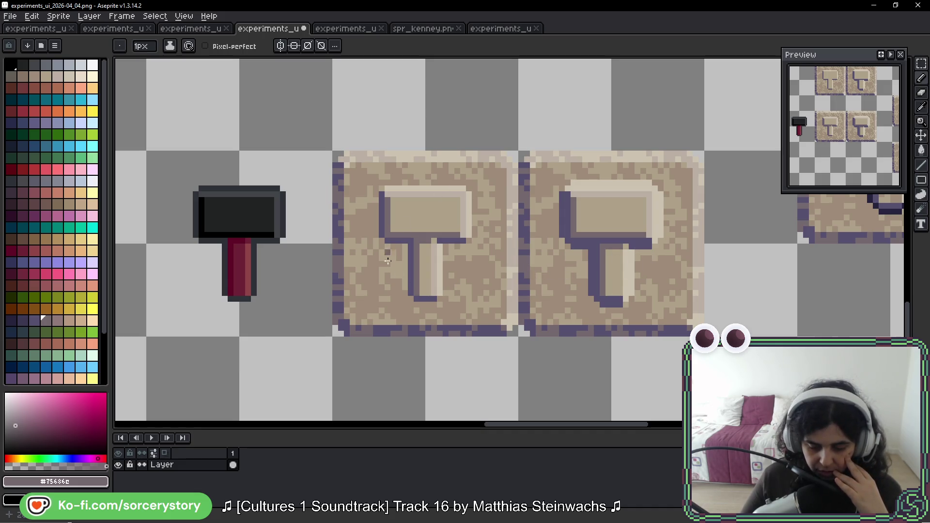
scroll(422, 216, "down", 2)
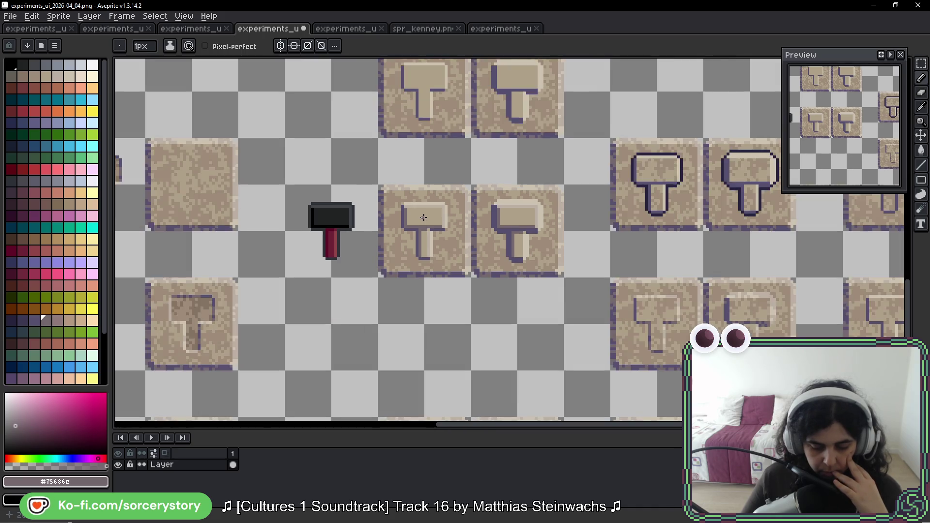
scroll(422, 217, "down", 1)
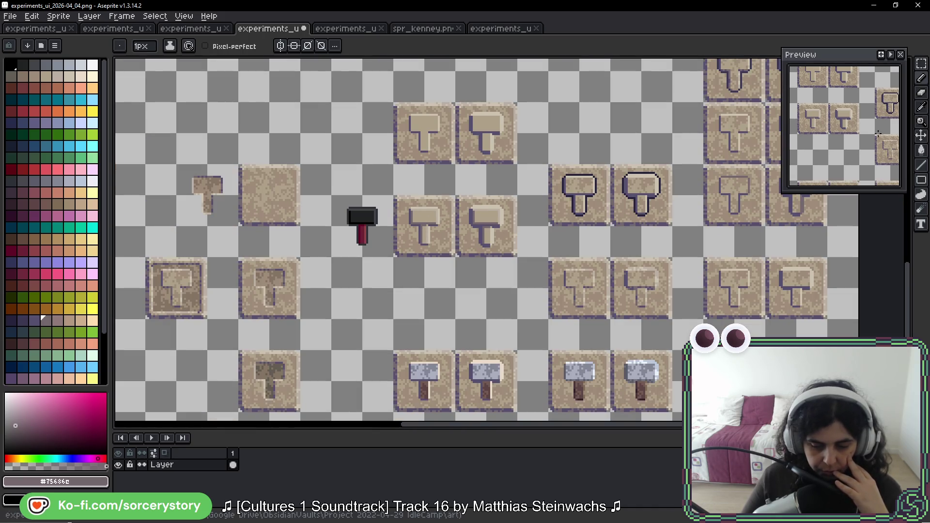
Ctrl-drag two copies of the blank textured tile beside the hammer tiles and commit them.
mouse_move(372, 241)
left_mouse_down()
mouse_move(607, 203)
mouse_move(624, 212)
left_mouse_up()
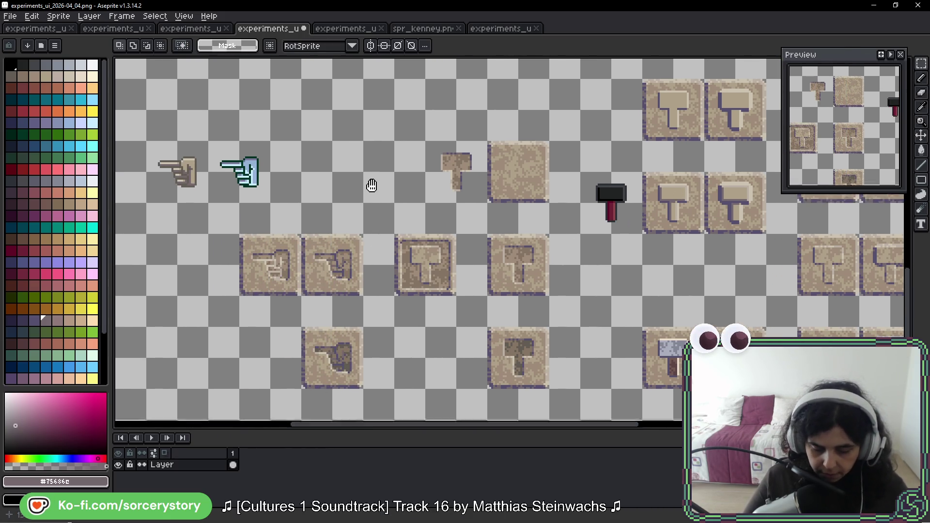
left_click_drag(371, 185, 375, 226)
scroll(376, 226, "right", 3)
left_click_drag(413, 199, 473, 251)
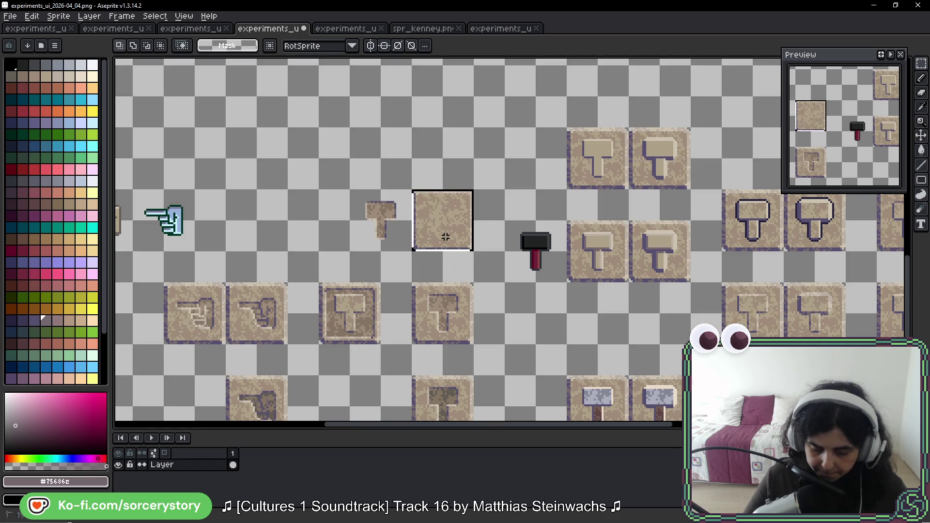
mouse_move(442, 214)
left_mouse_down()
mouse_move(587, 307)
mouse_move(650, 311)
left_mouse_up()
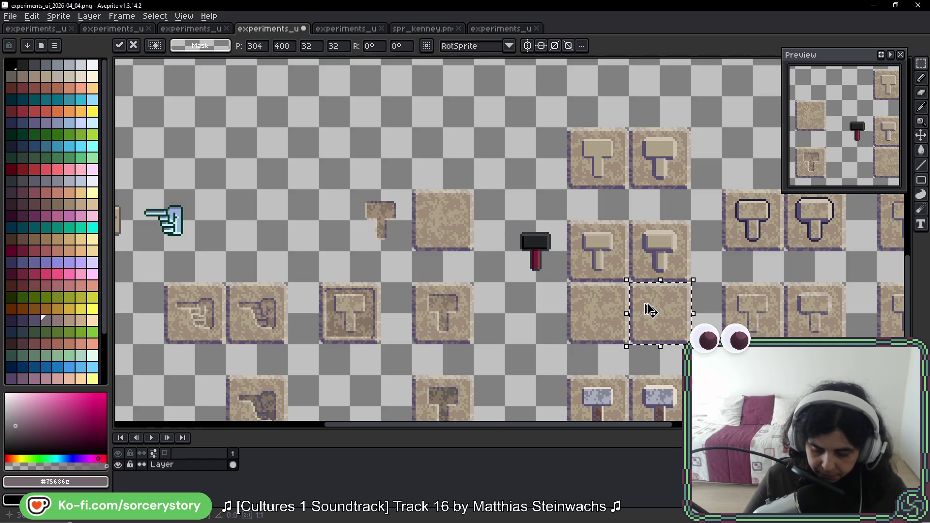
left_click(374, 145)
scroll(374, 145, "left", 5)
scroll(336, 166, "down", 4)
Marquee-select the second pointing-hand sprite after clearing a mistaken selection.
left_click_drag(287, 131, 370, 187)
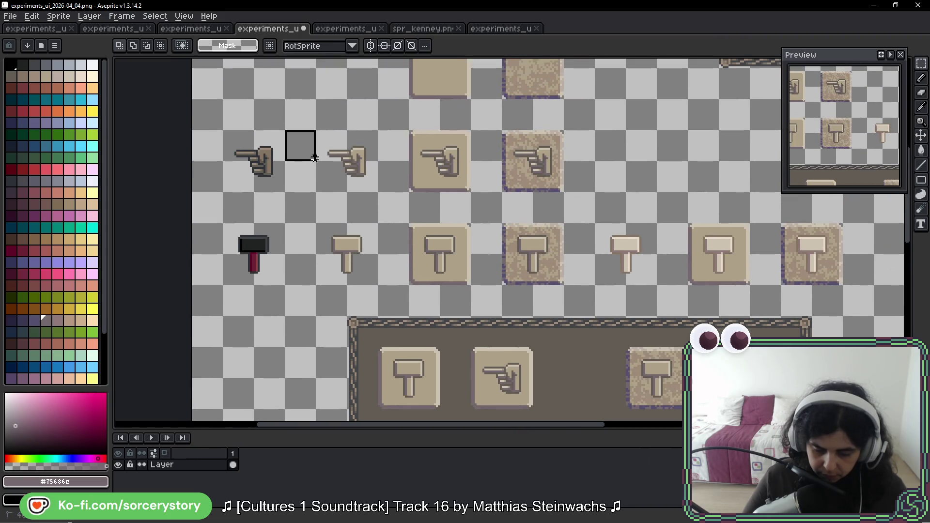
left_click(370, 186)
mouse_move(317, 131)
left_mouse_down()
mouse_move(366, 187)
mouse_move(493, 183)
mouse_move(434, 195)
mouse_move(538, 200)
left_mouse_up()
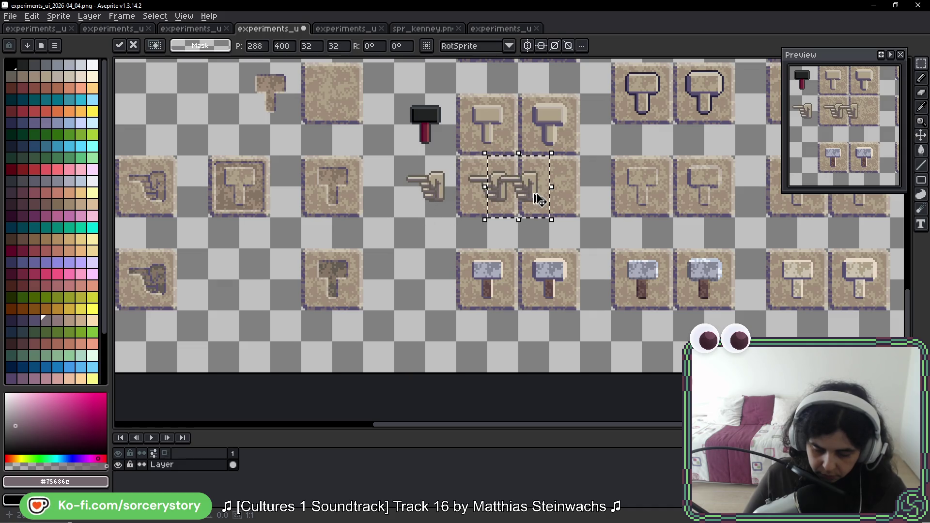
Copy both pointing hands and paste them onto the two blank tiles under the hammer tiles.
key("Return")
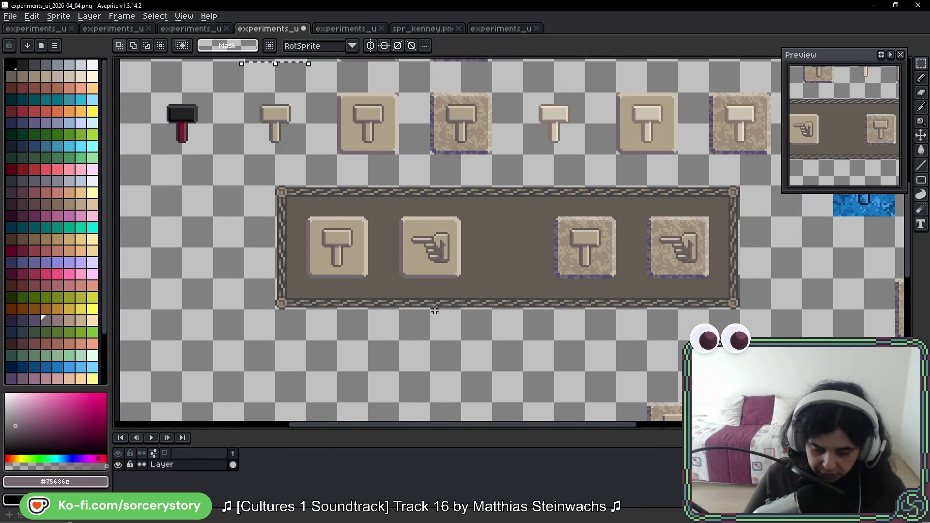
scroll(288, 124, "down", 5)
scroll(289, 123, "up", 2)
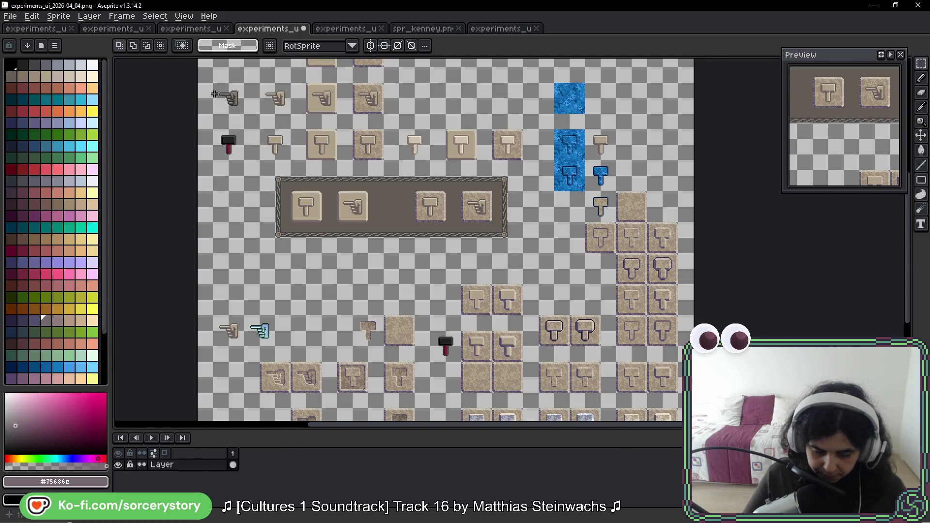
left_click_drag(215, 81, 298, 117)
key("ctrl+c")
key("ctrl+v")
scroll(417, 330, "down", 3)
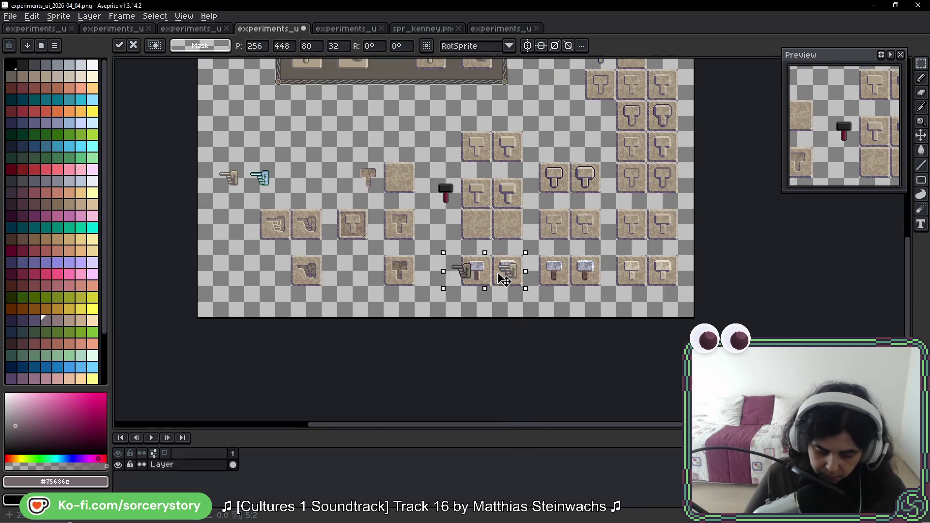
mouse_move(382, 124)
left_mouse_down()
mouse_move(439, 142)
mouse_move(416, 133)
mouse_move(477, 225)
left_mouse_up()
key("Return")
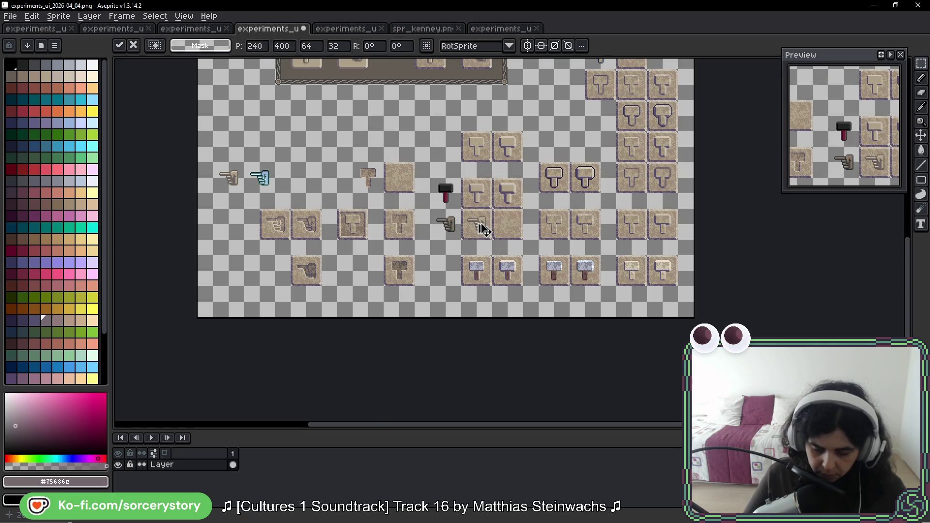
scroll(477, 225, "up", 3)
scroll(478, 225, "down", 1)
scroll(466, 218, "down", 1)
scroll(436, 218, "down", 1)
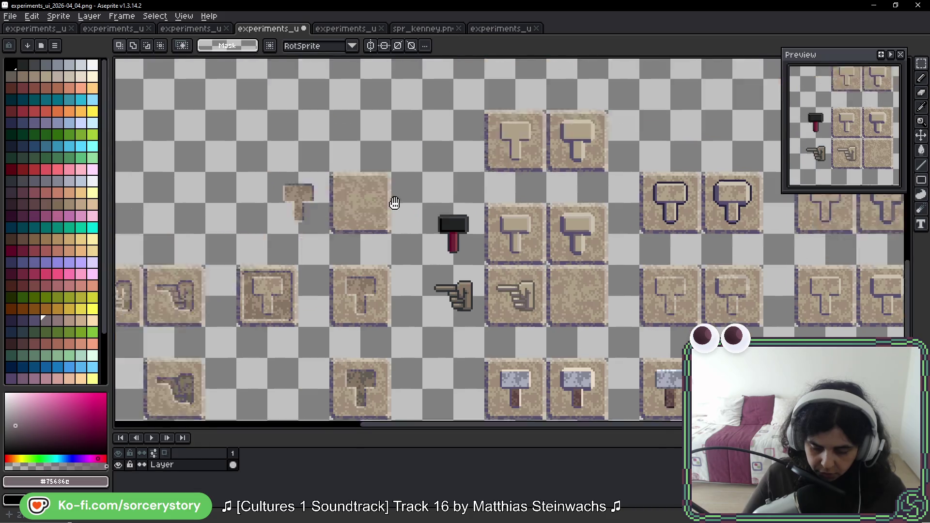
scroll(421, 226, "down", 2)
scroll(414, 191, "up", 2)
Nudge one hand tile a tile to the right and select the left hand tile for shading.
left_click_drag(350, 58, 443, 145)
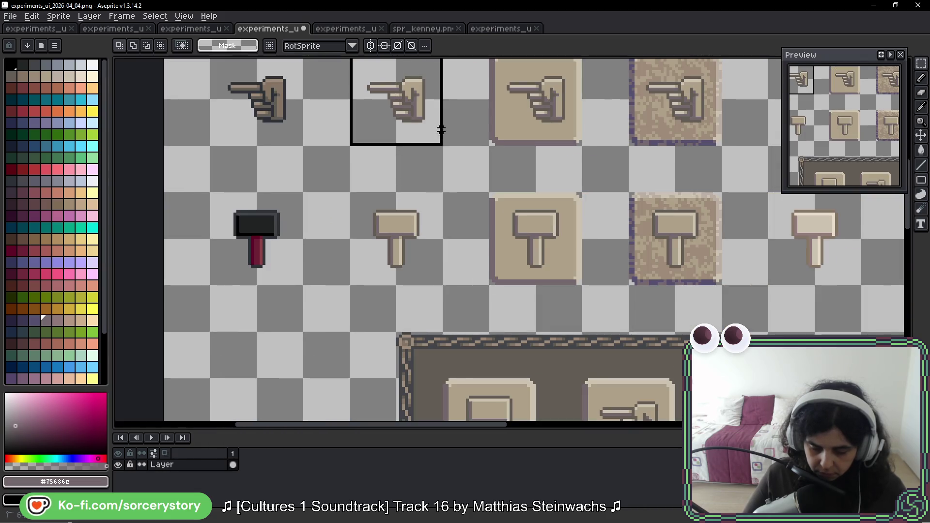
scroll(443, 145, "up", 1)
left_click_drag(345, 264, 438, 263)
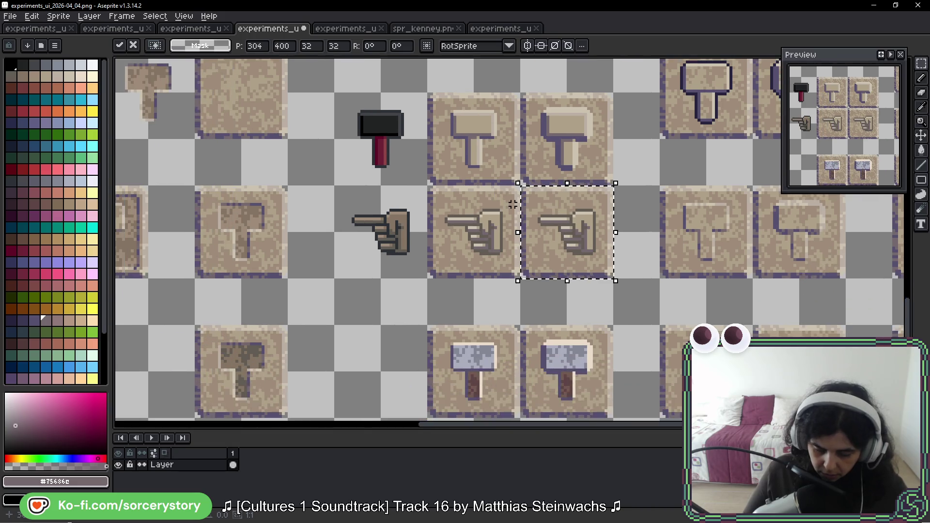
scroll(513, 205, "up", 1)
left_click_drag(458, 177, 421, 281)
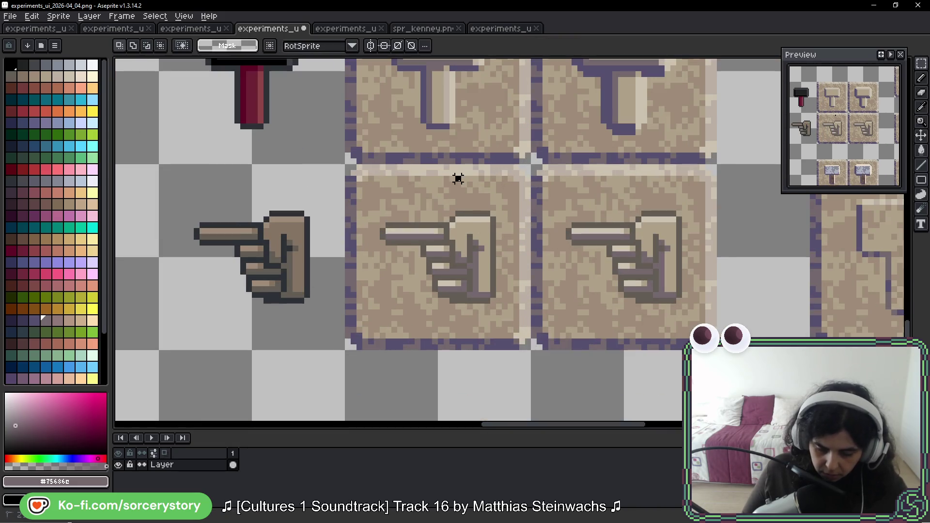
scroll(481, 253, "left", 2)
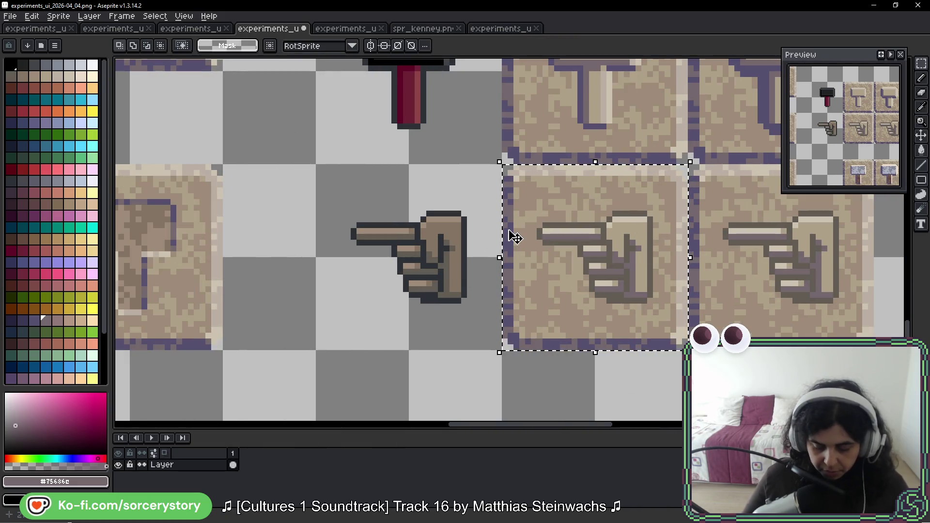
scroll(515, 183, "right", 3)
scroll(515, 184, "up", 1)
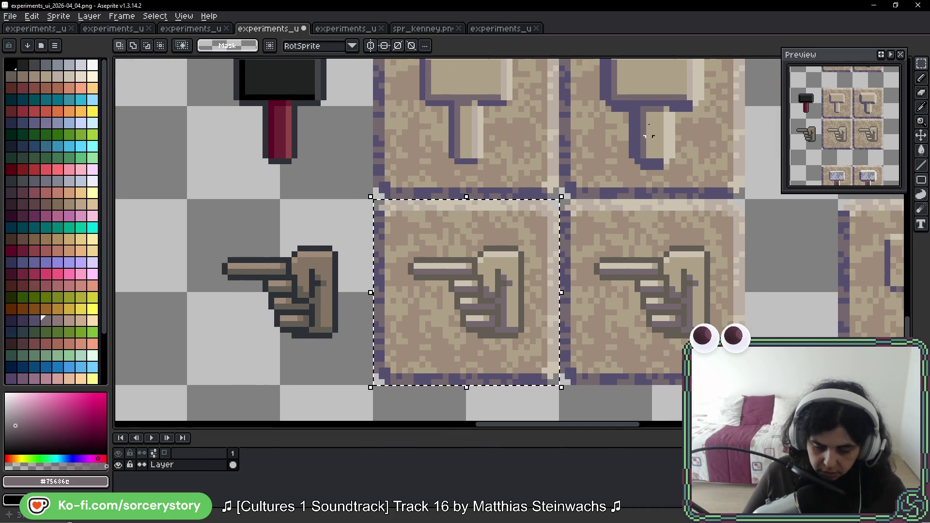
scroll(530, 264, "down", 1)
scroll(529, 264, "right", 1)
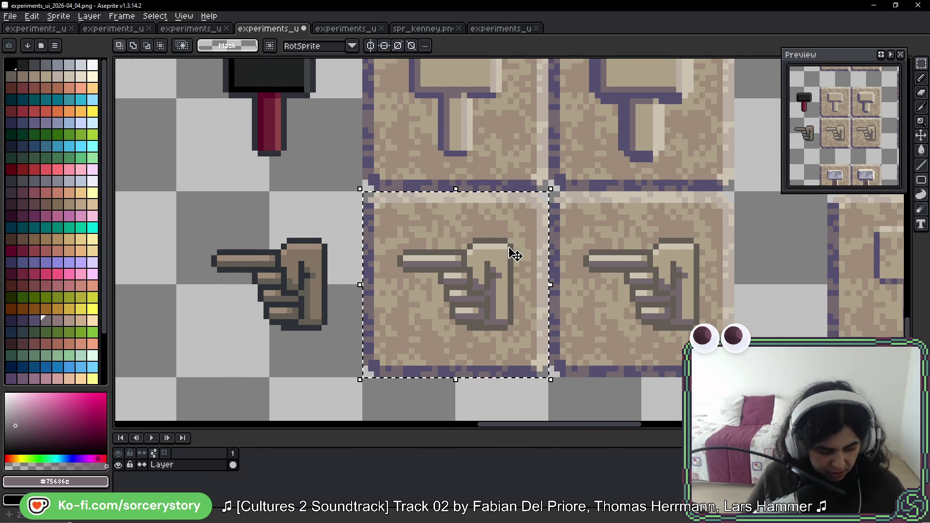
key("h")
scroll(520, 215, "up", 1)
key("ctrl")
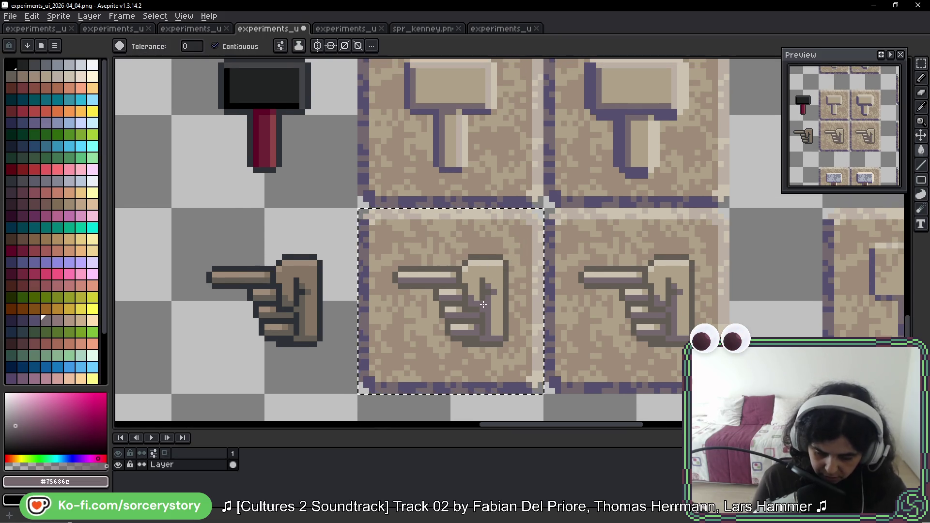
Refill the hand's finger and bottom-edge shading with the picked dark purple outline colour.
key("ctrl+d")
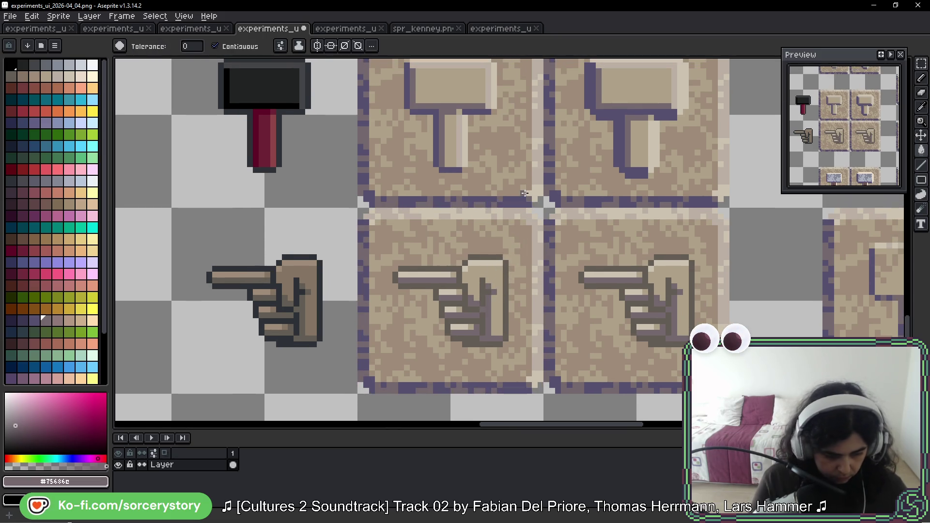
left_click(443, 124, "alt")
key("g")
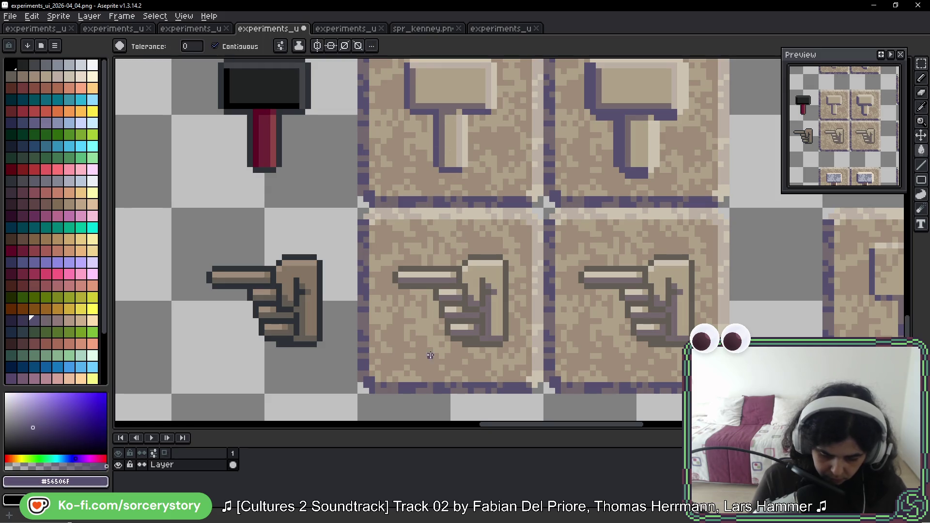
left_click(431, 288)
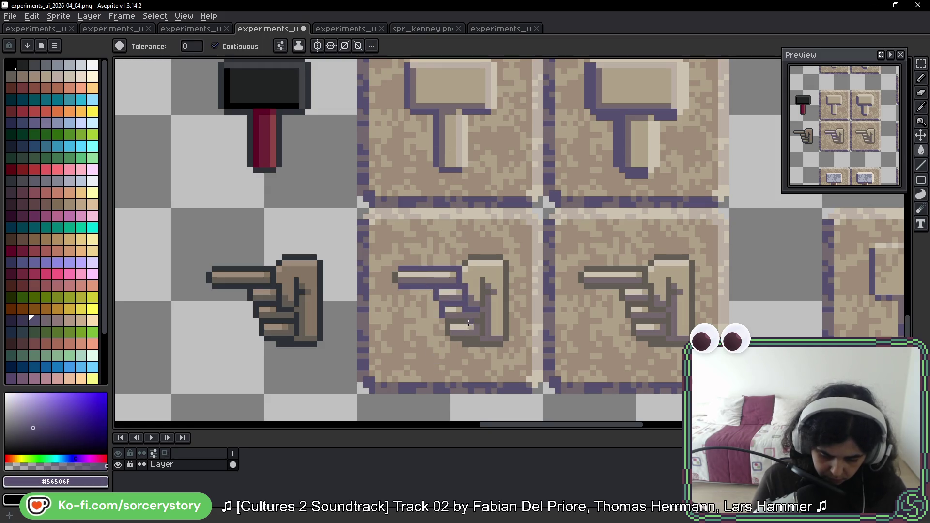
left_click(493, 343)
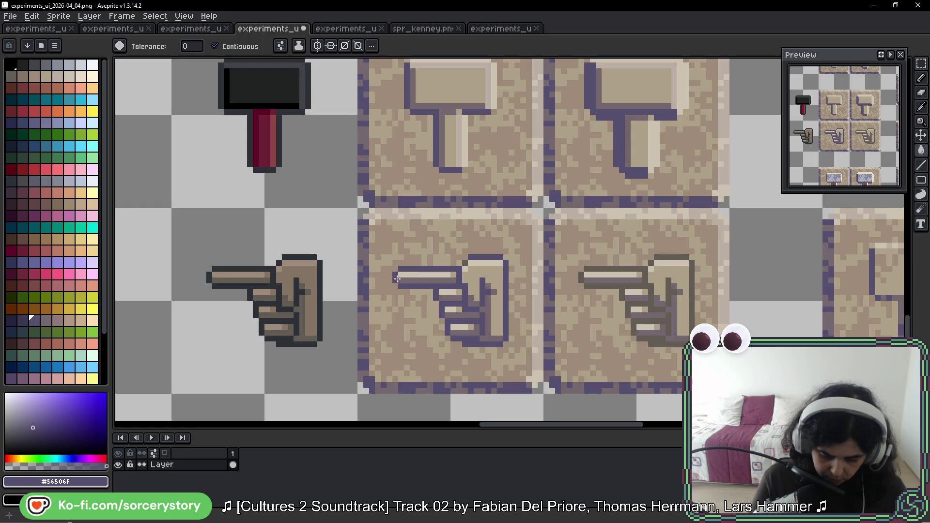
left_click_drag(535, 260, 503, 312)
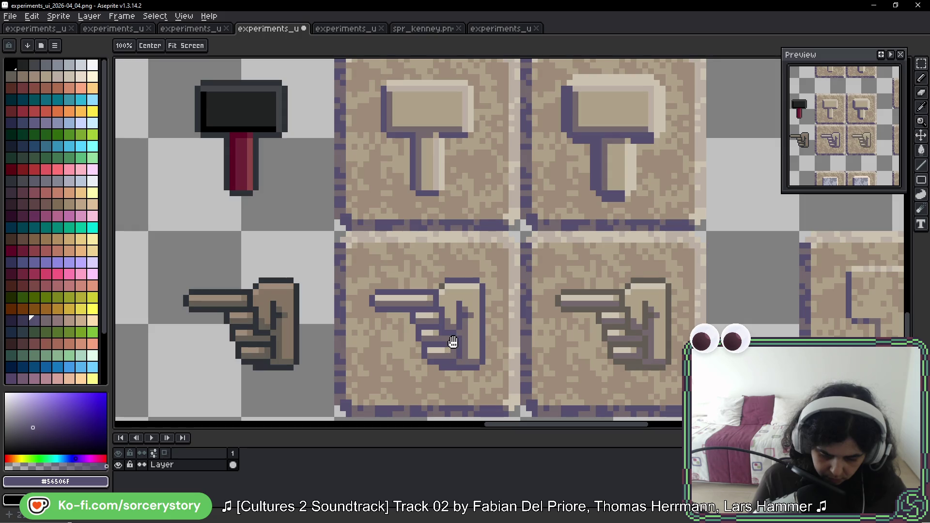
Sample tan and greyish-purple shades from the hammer and fill the hand's top finger darker tan.
left_click(467, 291, "alt")
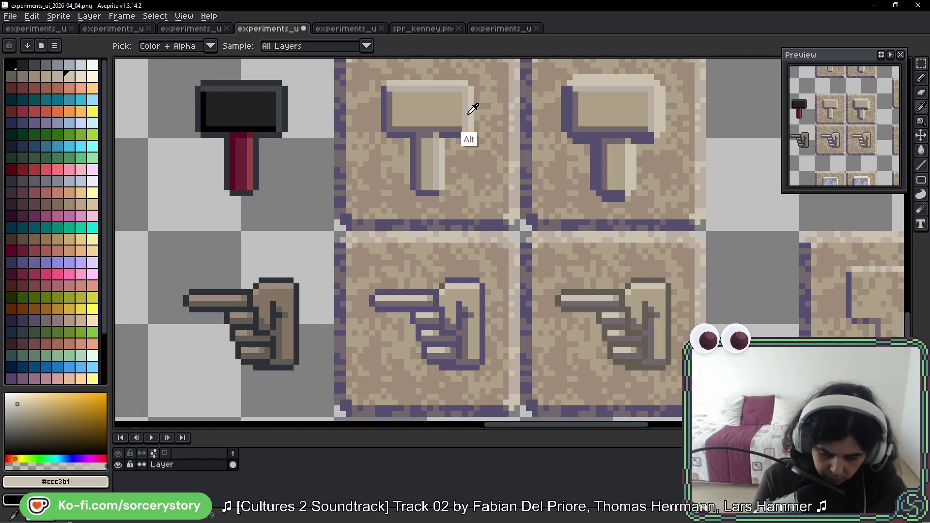
left_click(473, 107, "alt")
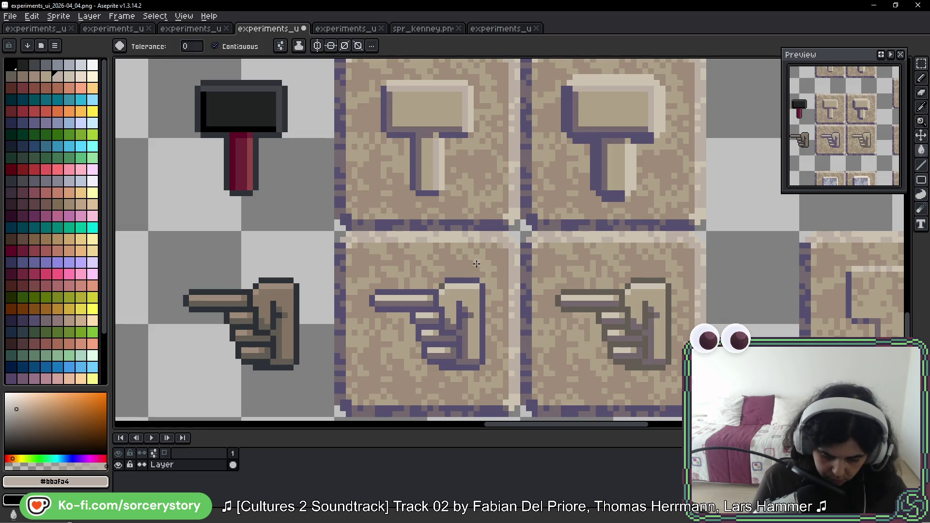
left_click(402, 296)
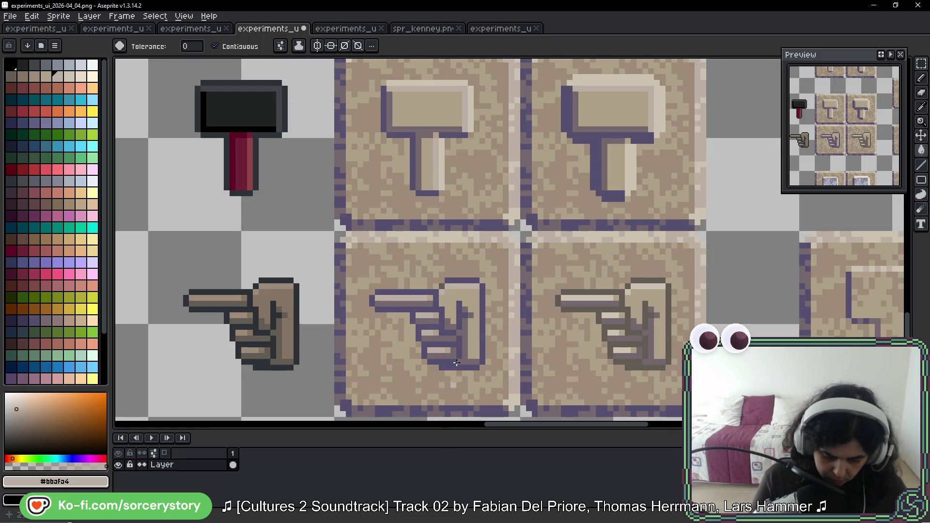
key("alt")
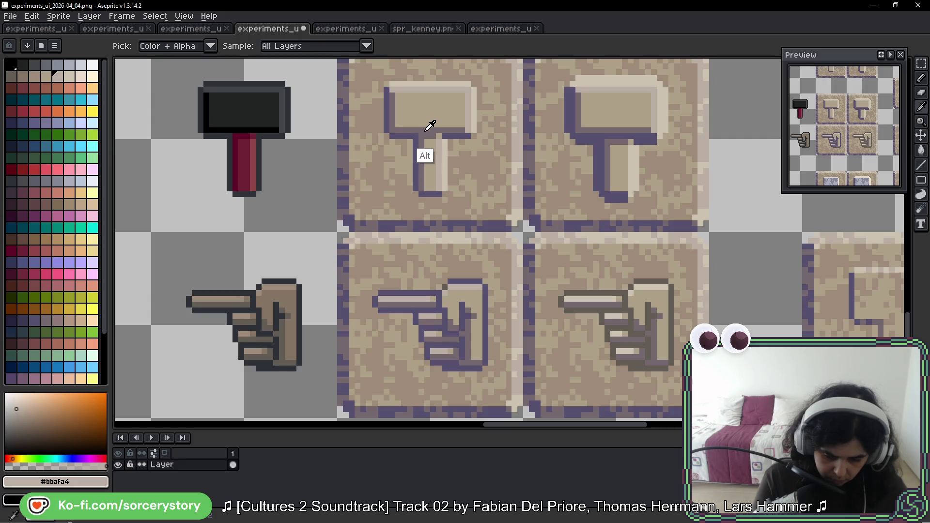
left_click(428, 130, "alt")
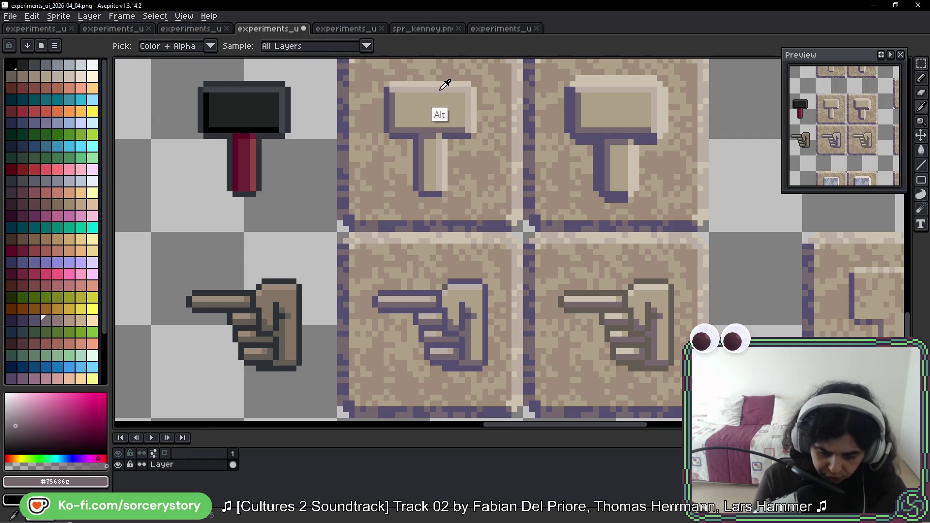
left_click(448, 102, "alt")
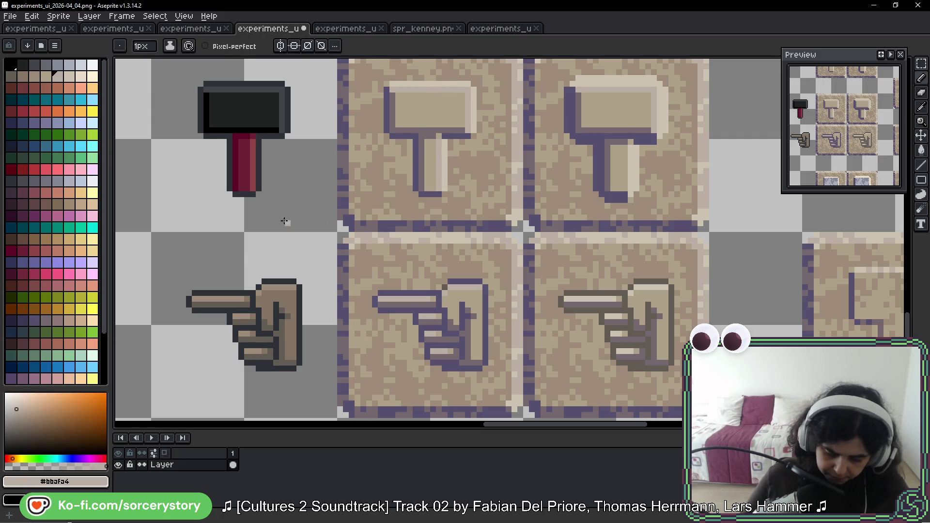
scroll(421, 305, "up", 5)
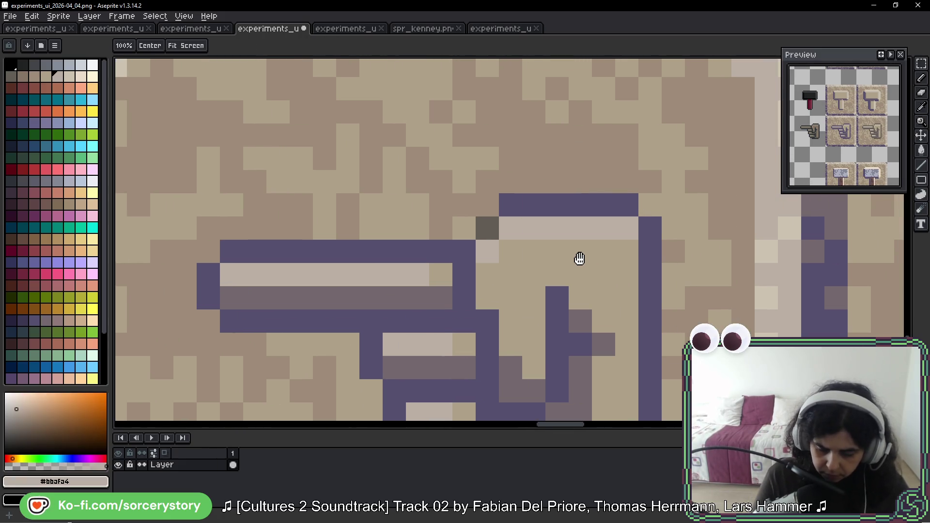
scroll(579, 260, "right", 1)
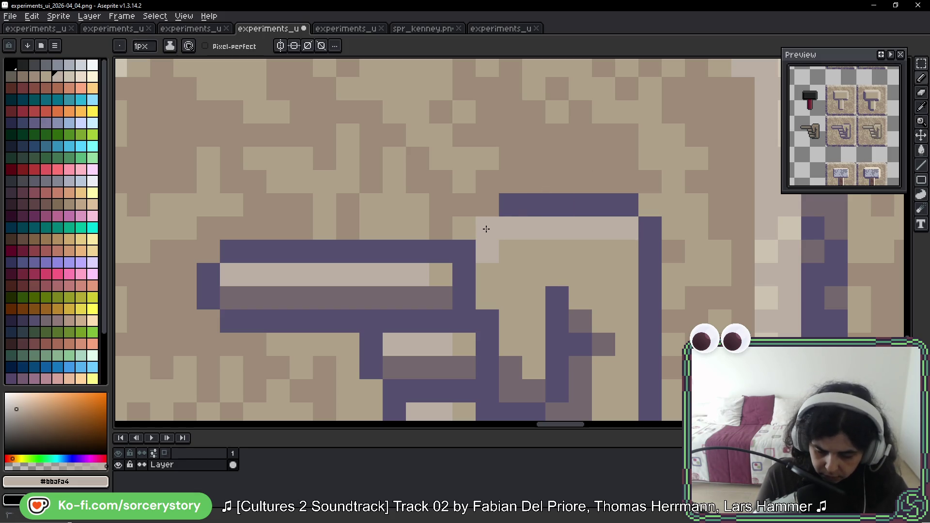
Repaint the hand's top outline row and right outline column with the light #ccc3b1 highlight.
right_click(487, 229)
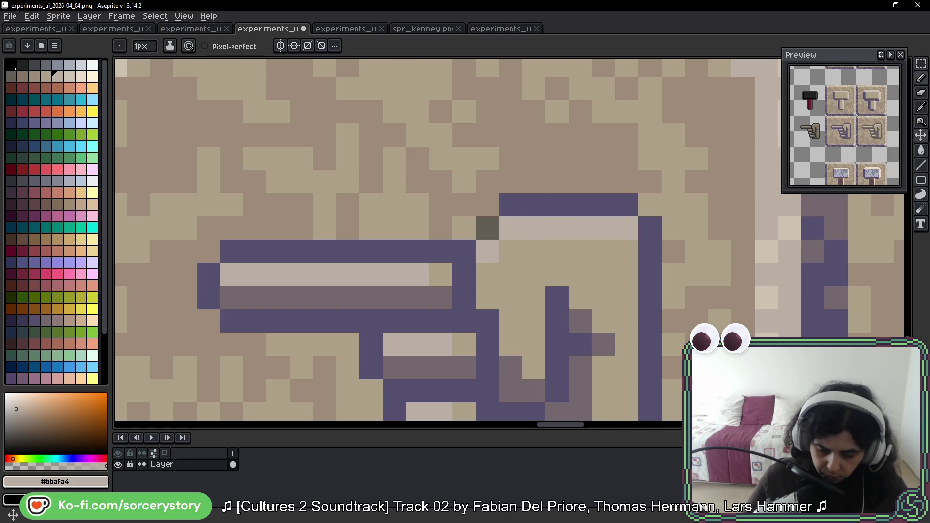
scroll(422, 208, "down", 3)
scroll(447, 187, "up", 1)
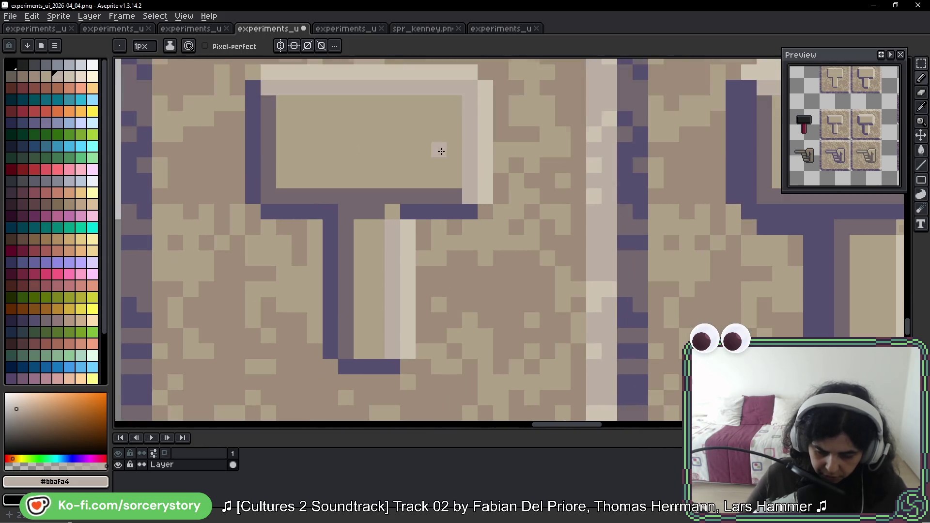
left_click(485, 149, "alt")
scroll(480, 276, "down", 3)
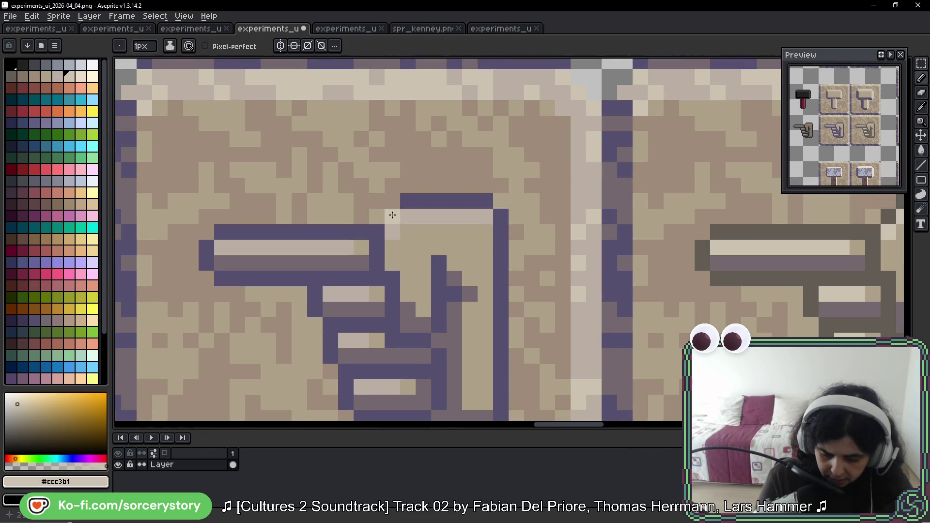
left_click_drag(410, 201, 485, 201)
left_click_drag(550, 240, 576, 202)
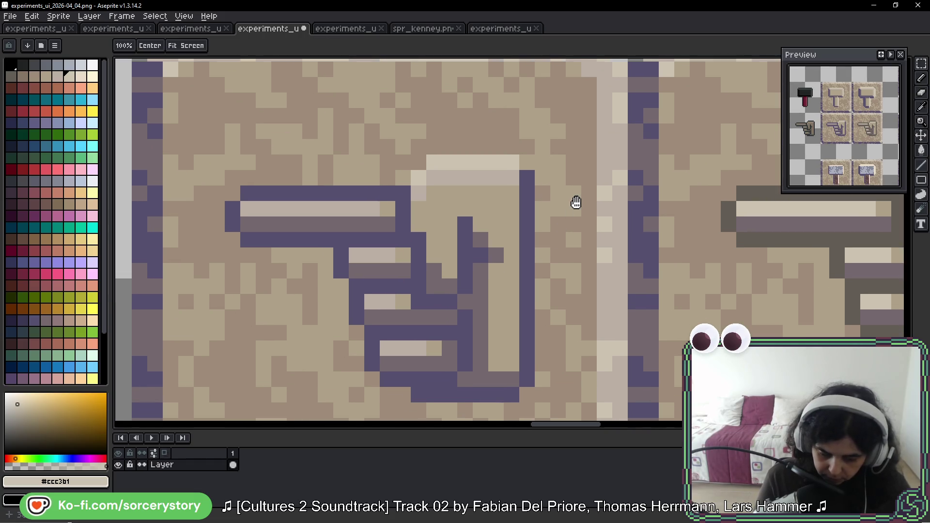
left_click(526, 174)
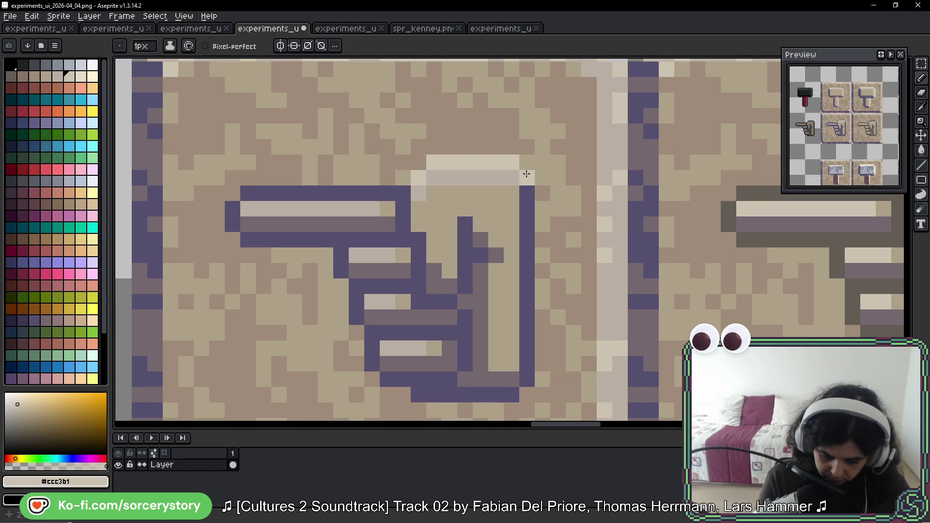
left_click_drag(525, 178, 525, 262)
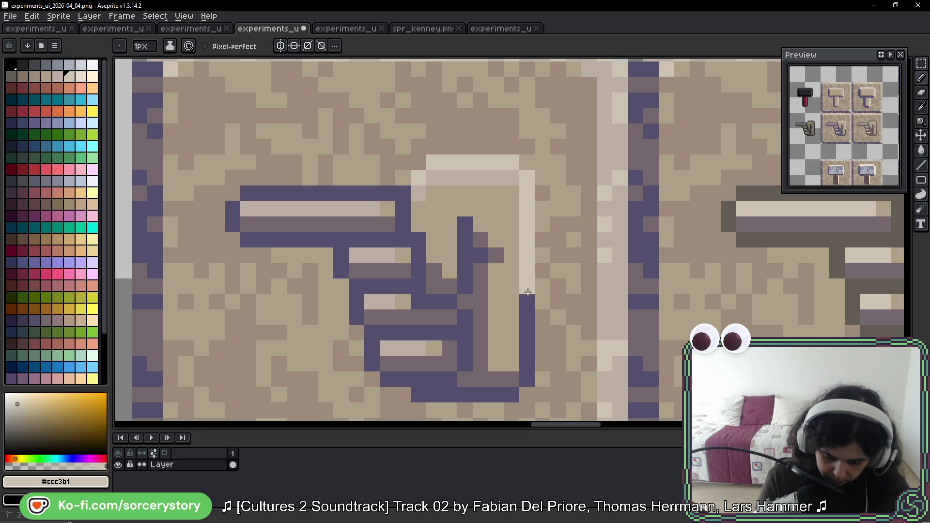
left_click_drag(526, 182, 527, 371)
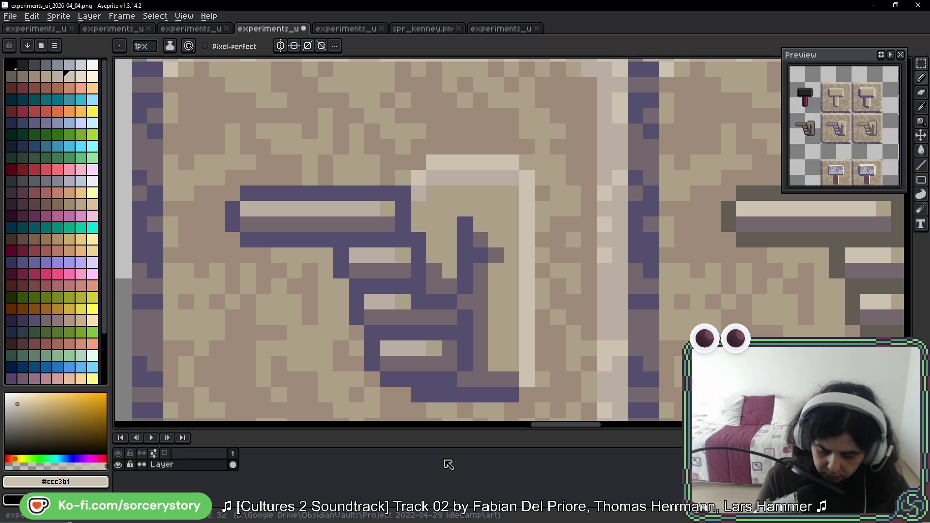
Lighten inner palm pixels and repaint the pointing finger's top edge in light tan.
left_click_drag(465, 223, 463, 267)
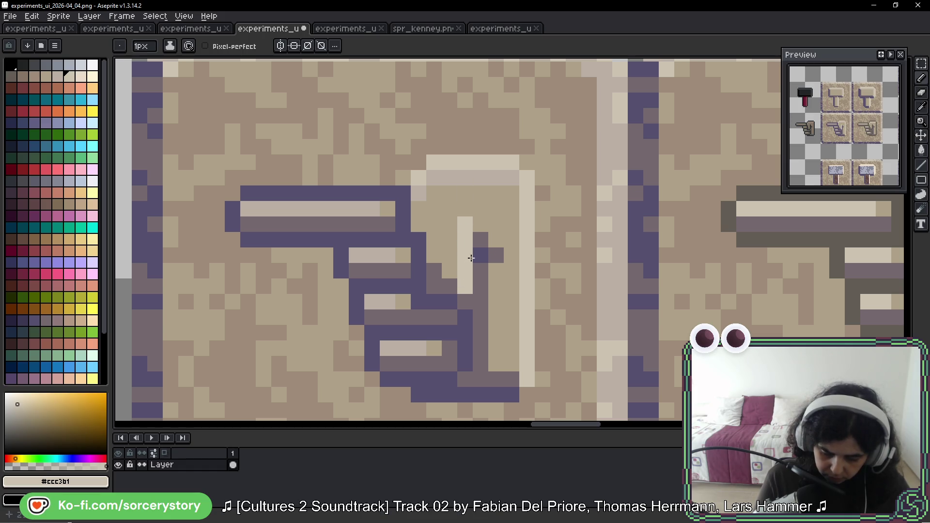
left_click(479, 256)
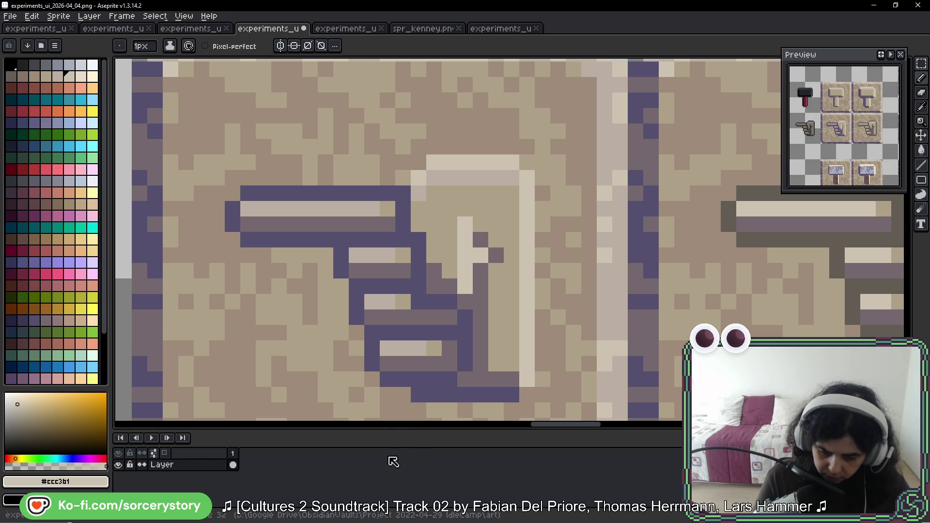
left_click(512, 344)
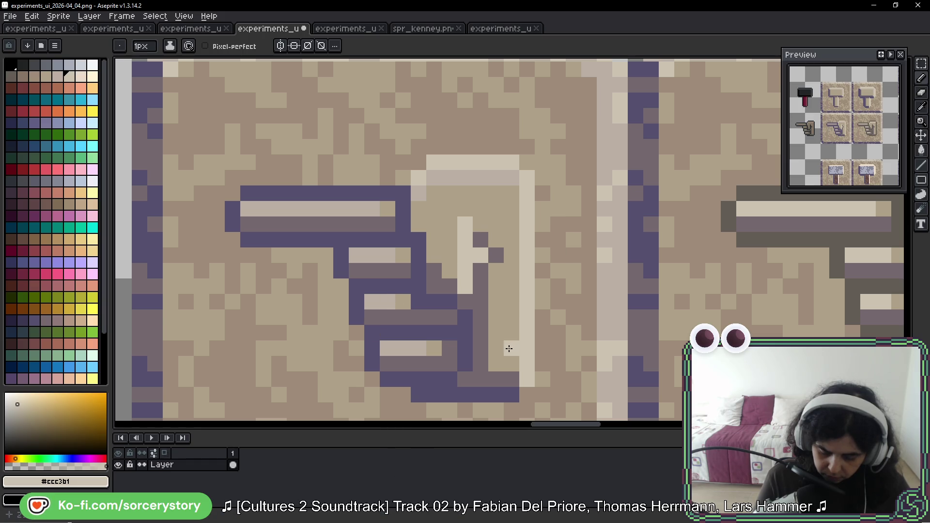
left_click(448, 301)
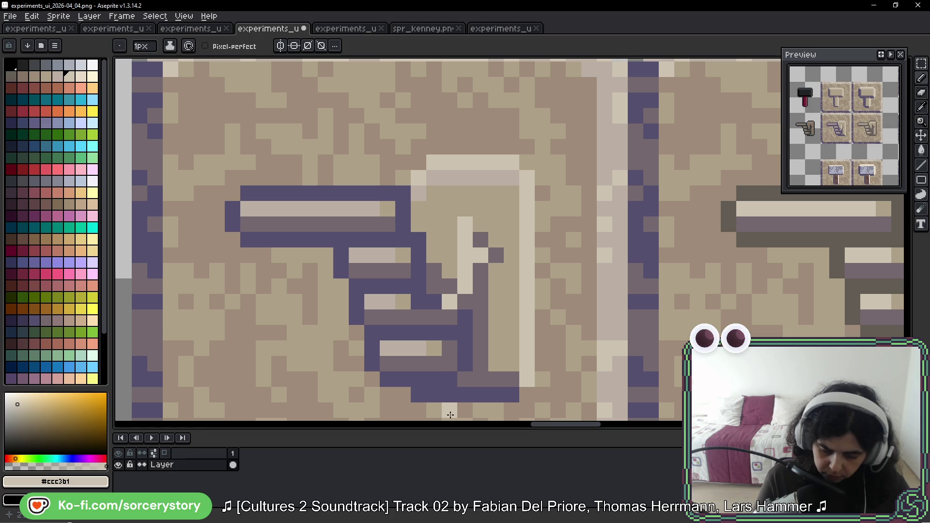
left_click(399, 196)
left_click_drag(393, 192, 246, 193)
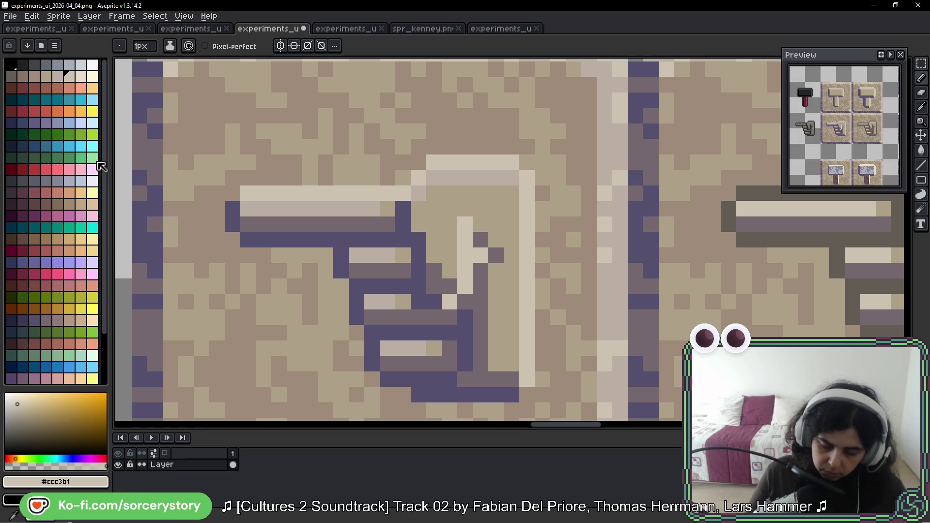
scroll(473, 248, "down", 2)
scroll(473, 249, "down", 2)
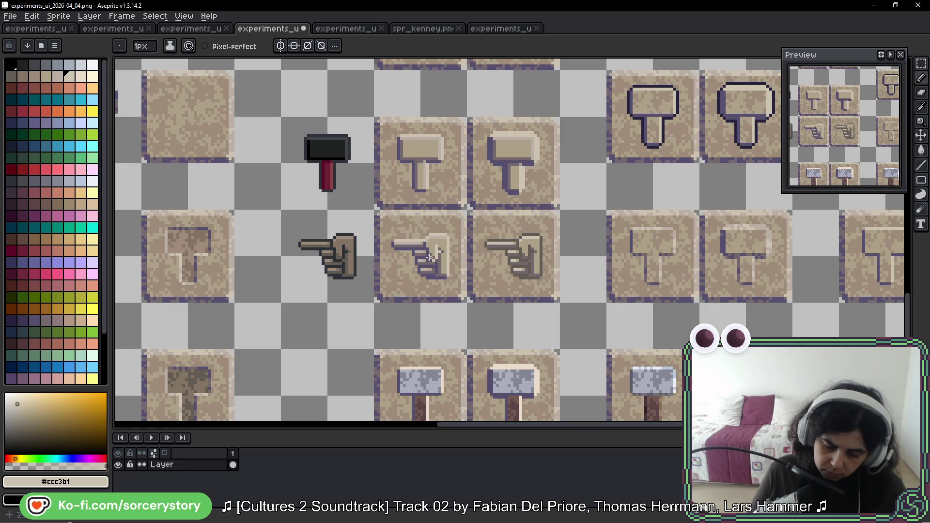
scroll(429, 256, "up", 3)
scroll(429, 218, "down", 1)
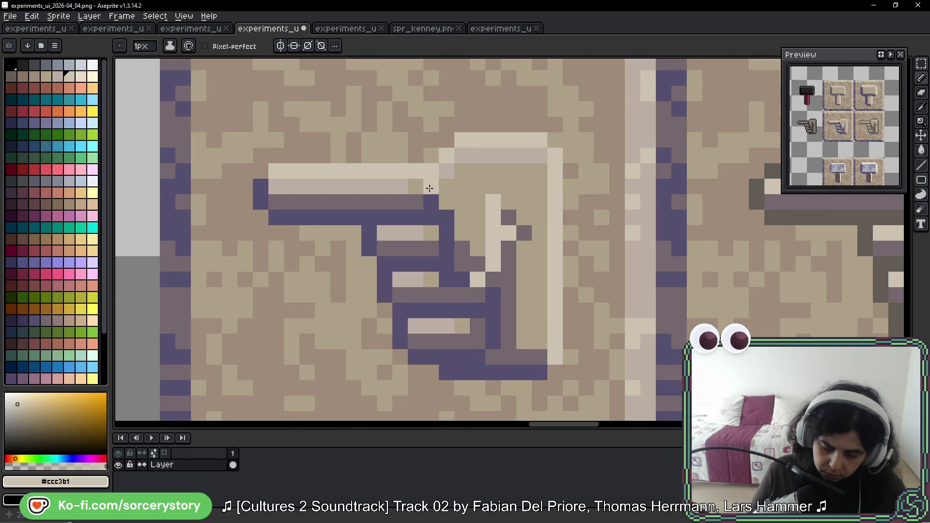
Pencil a dark purple #56506f column and one pixel back inside the shaded hand.
left_click(430, 201, "alt")
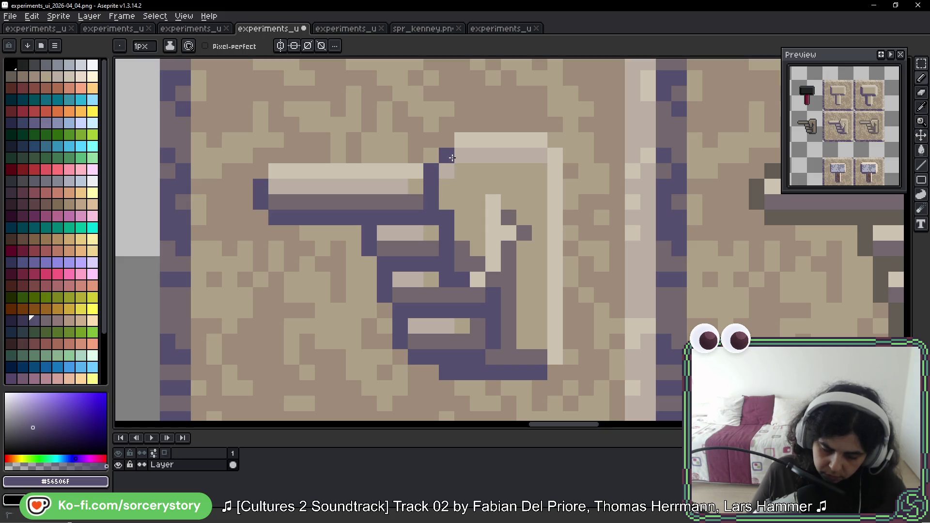
scroll(451, 158, "down", 1)
scroll(509, 197, "down", 1)
scroll(574, 240, "down", 1)
scroll(573, 240, "down", 1)
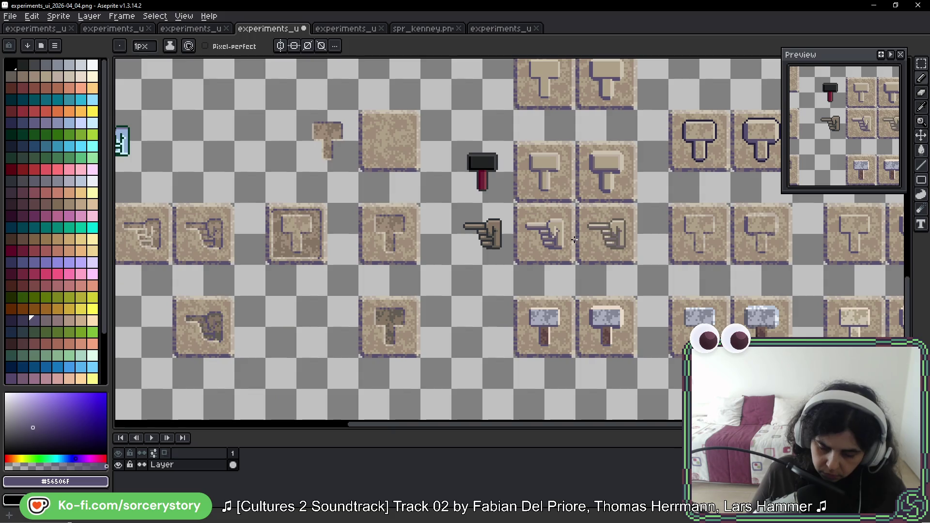
scroll(573, 240, "down", 1)
scroll(585, 232, "down", 1)
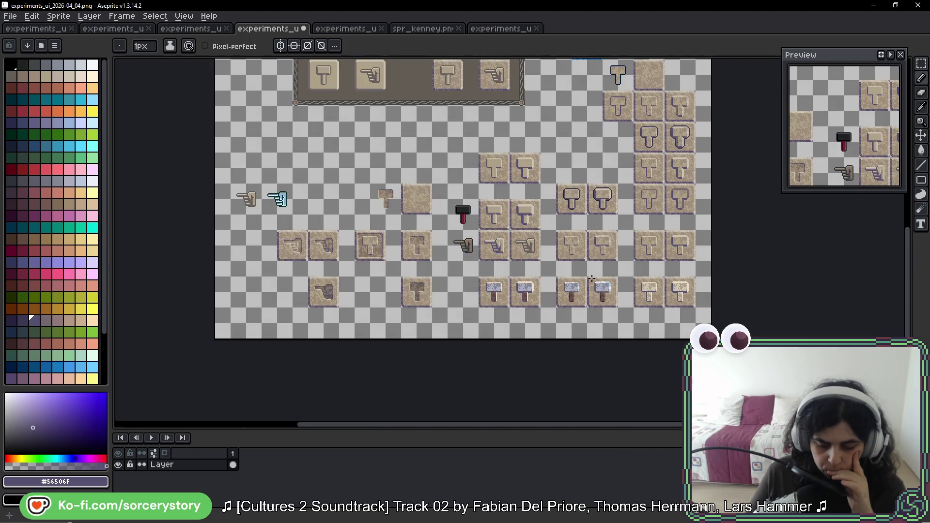
scroll(551, 254, "up", 1)
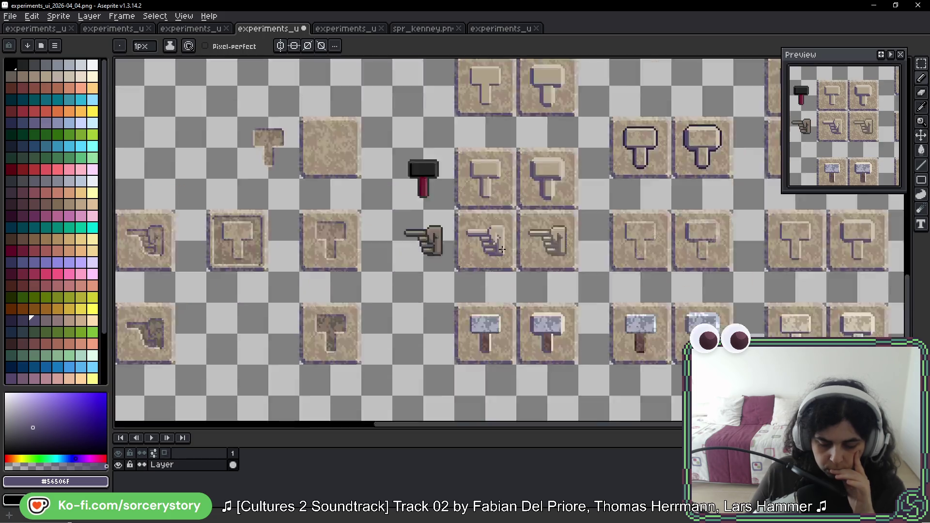
scroll(508, 233, "up", 2)
scroll(440, 208, "up", 1)
scroll(440, 208, "up", 2)
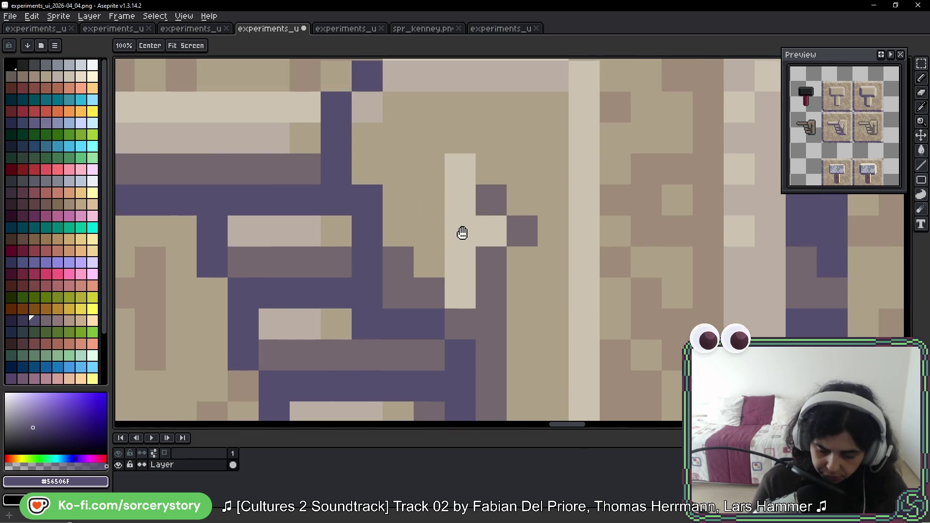
left_click_drag(460, 169, 460, 294)
left_click(485, 229)
scroll(486, 229, "down", 3)
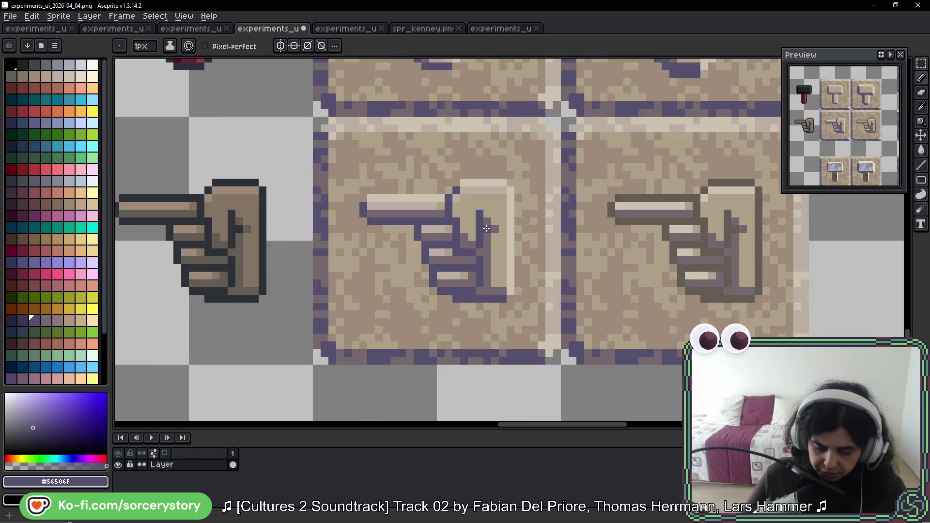
scroll(531, 244, "down", 3)
scroll(584, 261, "down", 3)
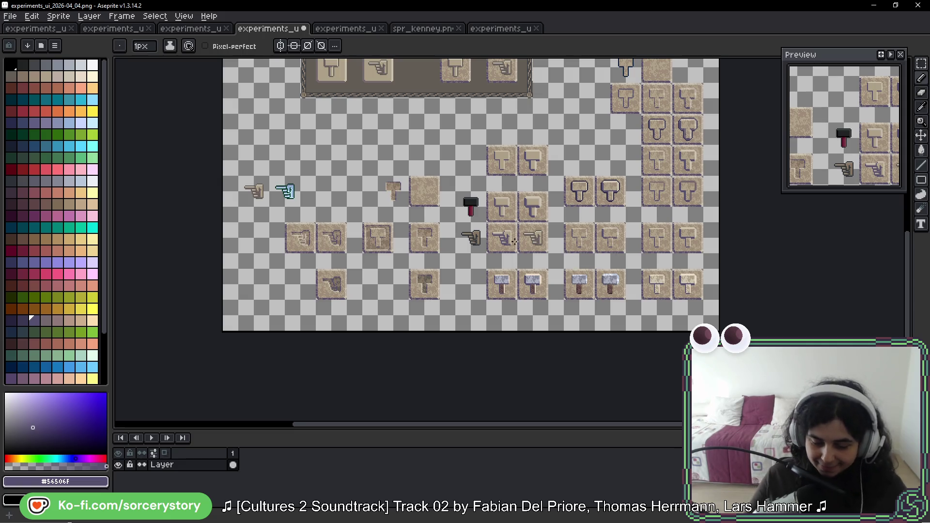
Pan over the framed panel and icon tiles, then ready the marquee for selecting.
left_click_drag(507, 95, 493, 247)
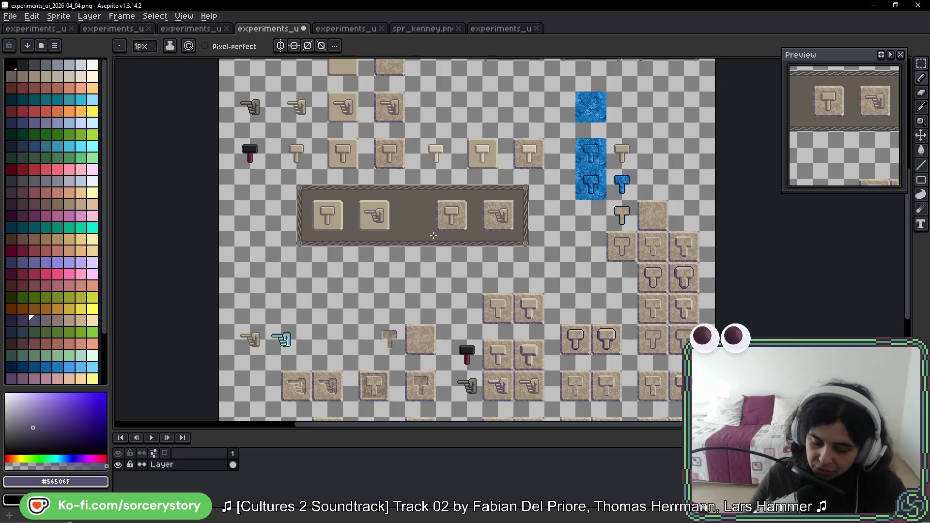
left_click_drag(491, 308, 367, 138)
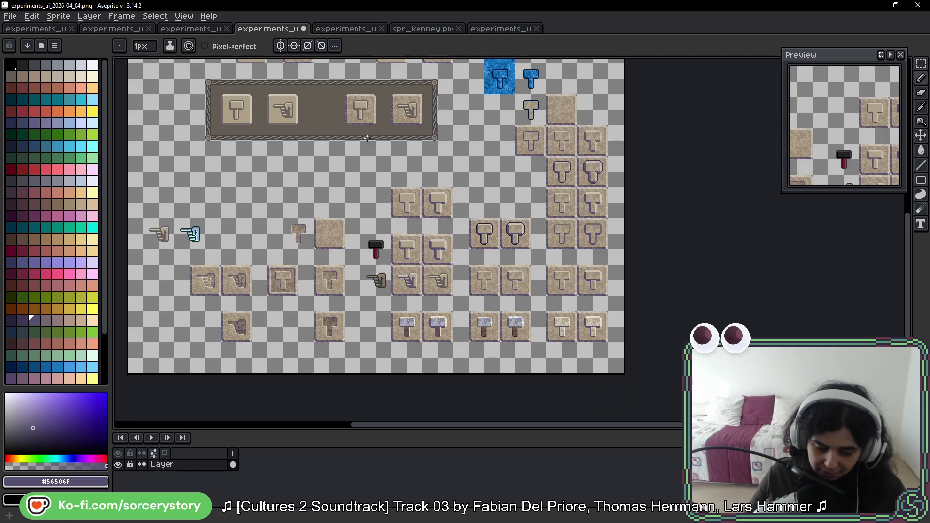
scroll(401, 263, "up", 2)
scroll(407, 233, "up", 1)
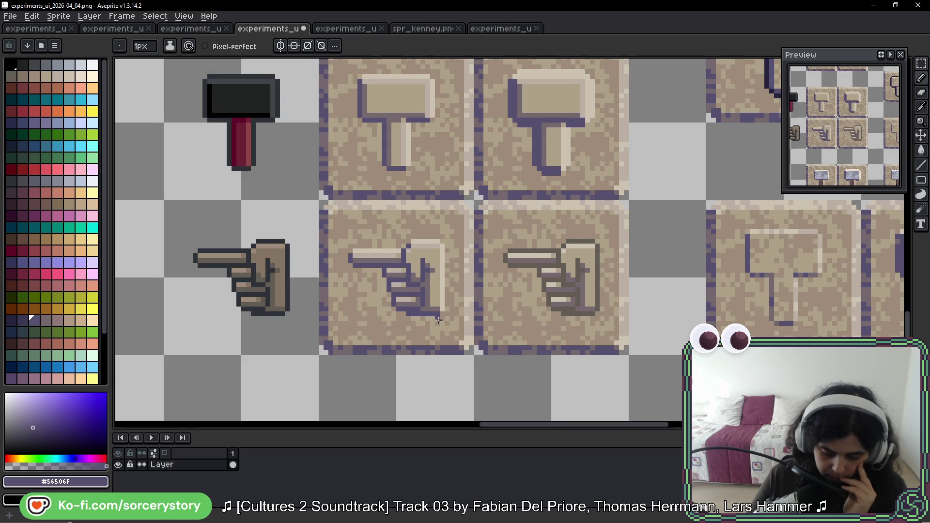
scroll(441, 303, "up", 2)
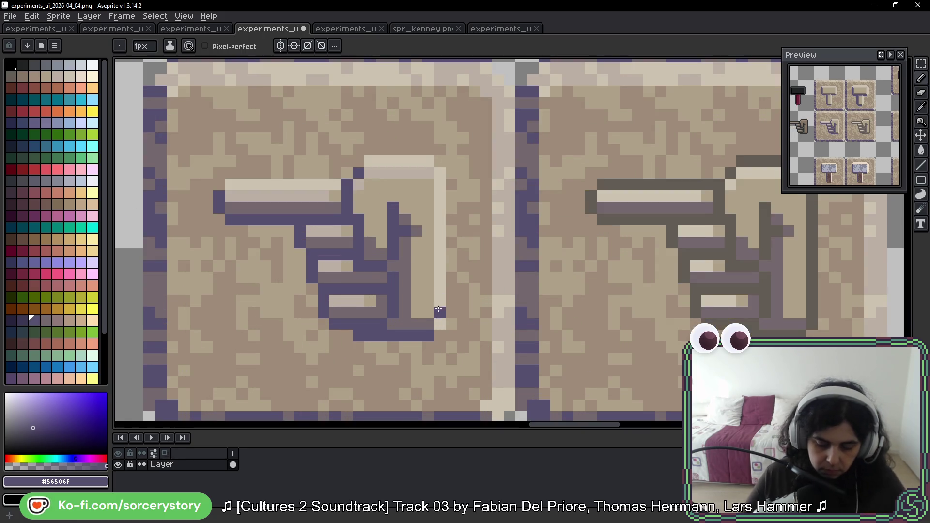
scroll(510, 301, "down", 2)
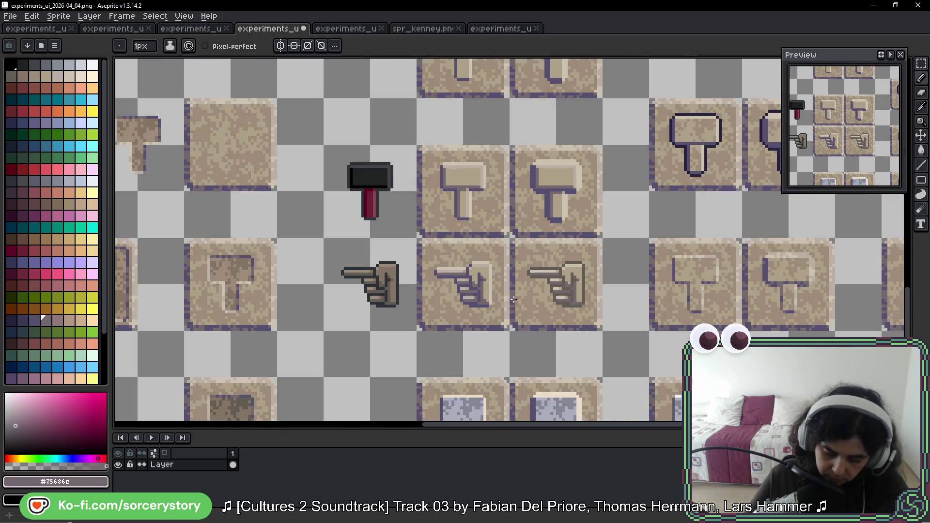
scroll(516, 300, "down", 2)
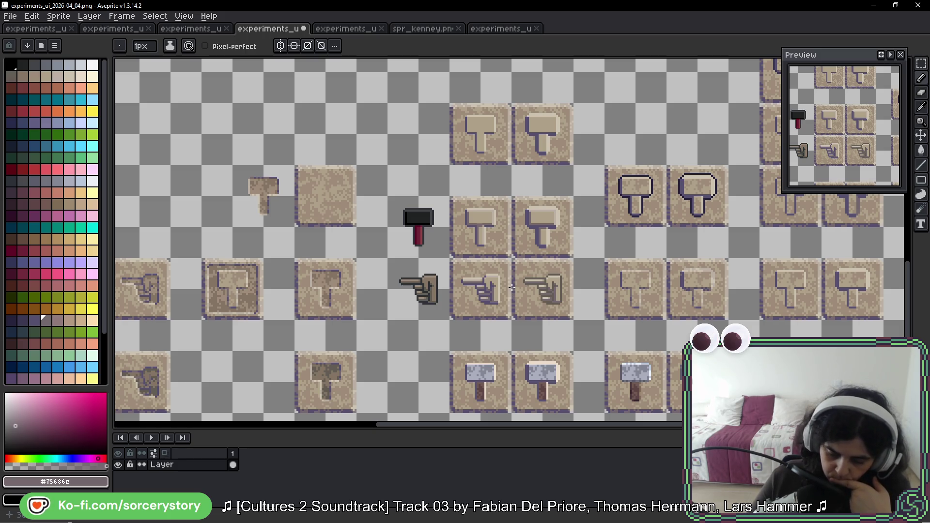
left_click_drag(511, 288, 499, 263)
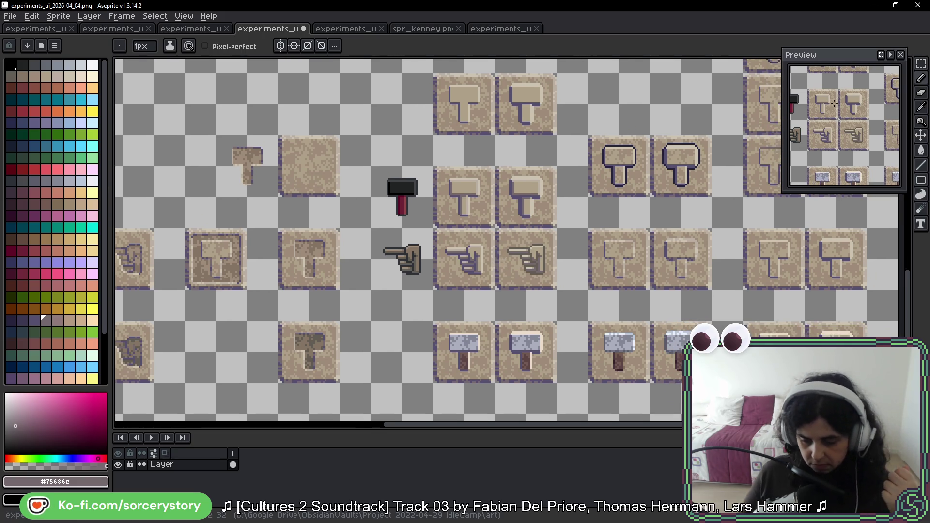
key("m")
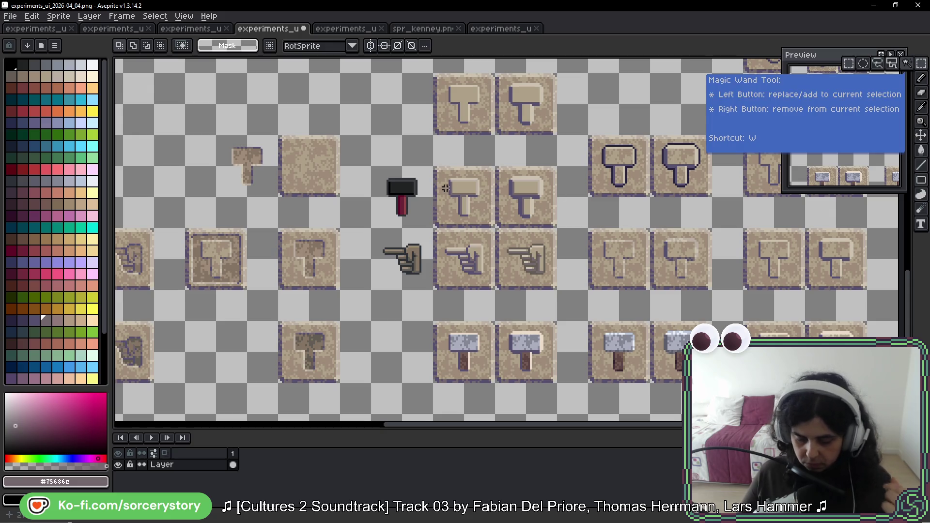
Copy the brown bordered frame from the 02 sheet and paste it upper-right in the 06 sheet.
left_click(495, 30)
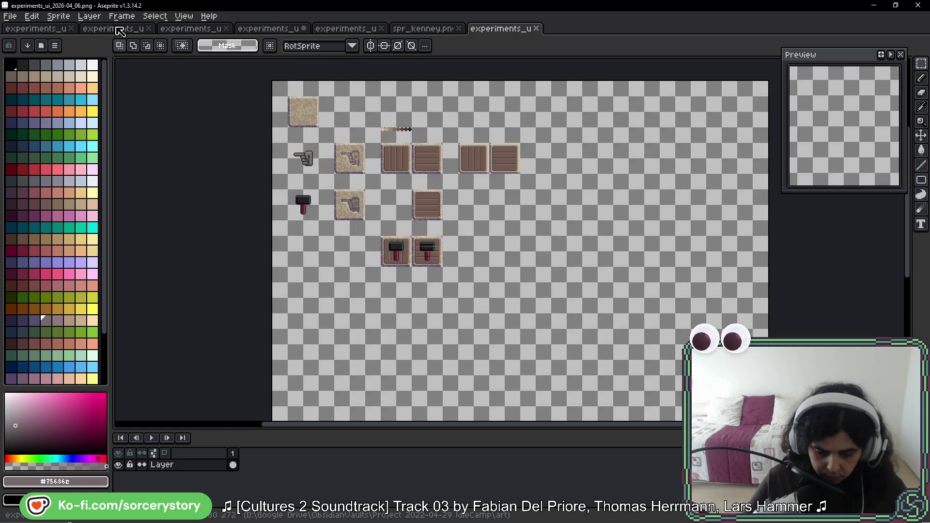
left_click(116, 29)
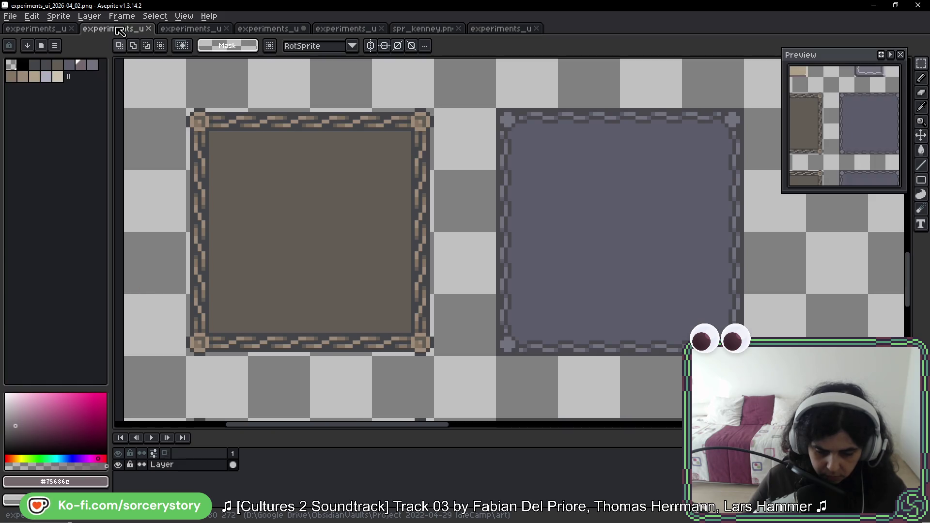
left_click_drag(188, 109, 309, 231)
left_click_drag(262, 181, 407, 306)
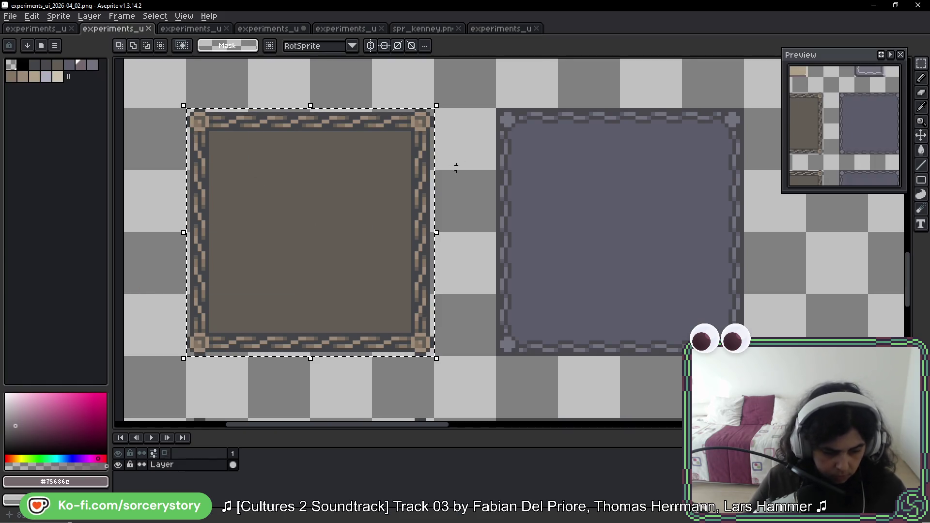
left_click(508, 28)
key("ctrl+v")
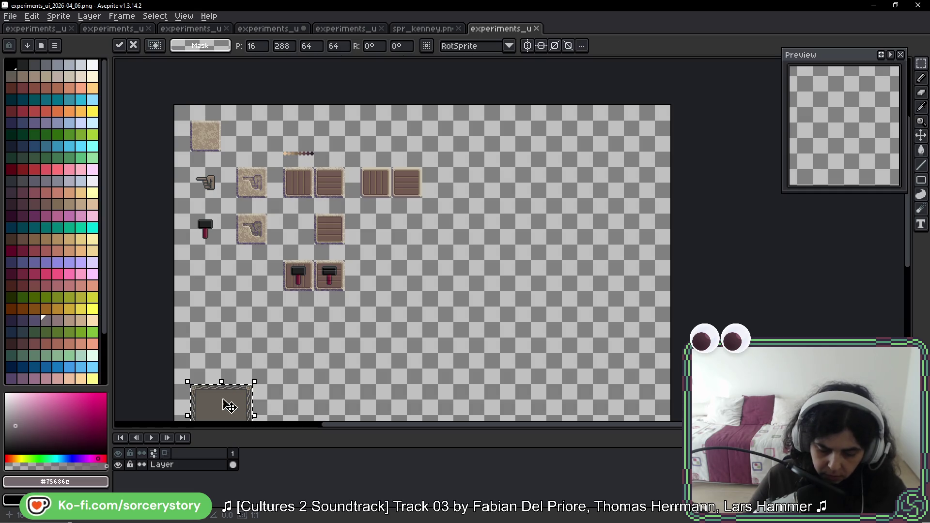
left_click_drag(225, 400, 499, 162)
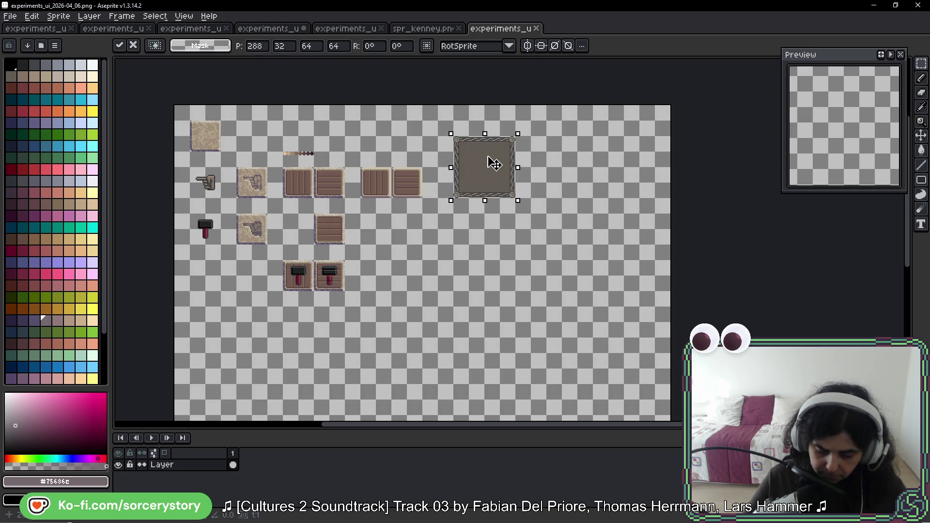
key("Return")
scroll(501, 161, "up", 2)
Split the frame's right half rightward and stretch the left piece to form a wide panel.
left_click_drag(526, 136, 422, 170)
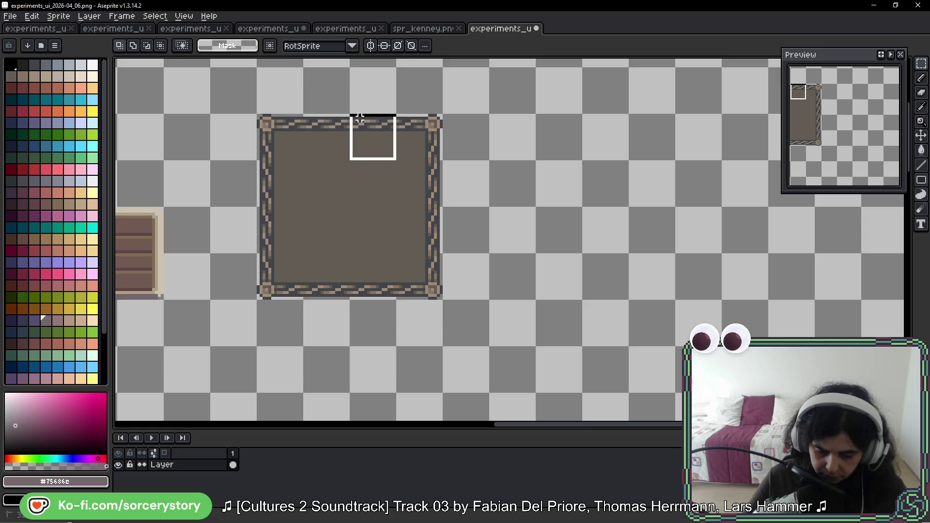
left_click_drag(349, 114, 444, 302)
left_click_drag(386, 226, 616, 226)
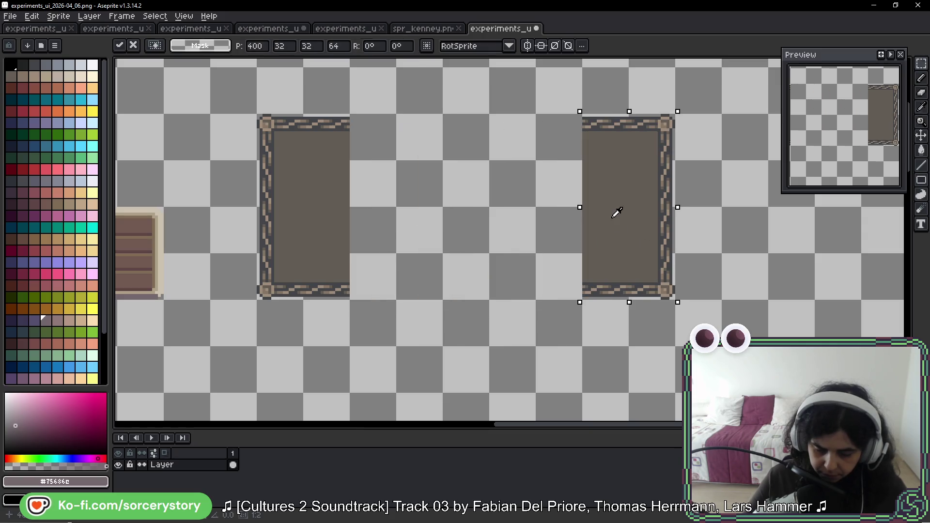
key("Return")
left_click_drag(301, 113, 352, 302)
left_click(341, 225)
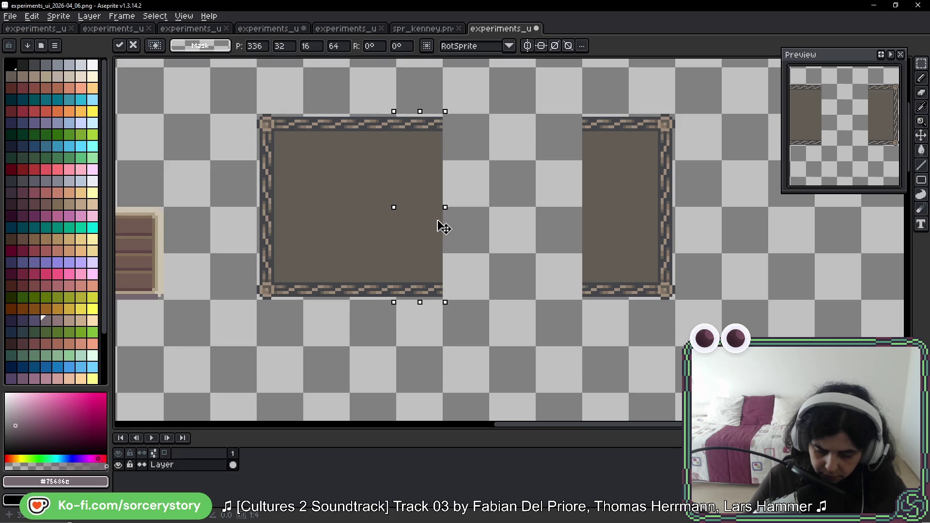
left_click_drag(341, 226, 553, 232)
left_click(415, 153)
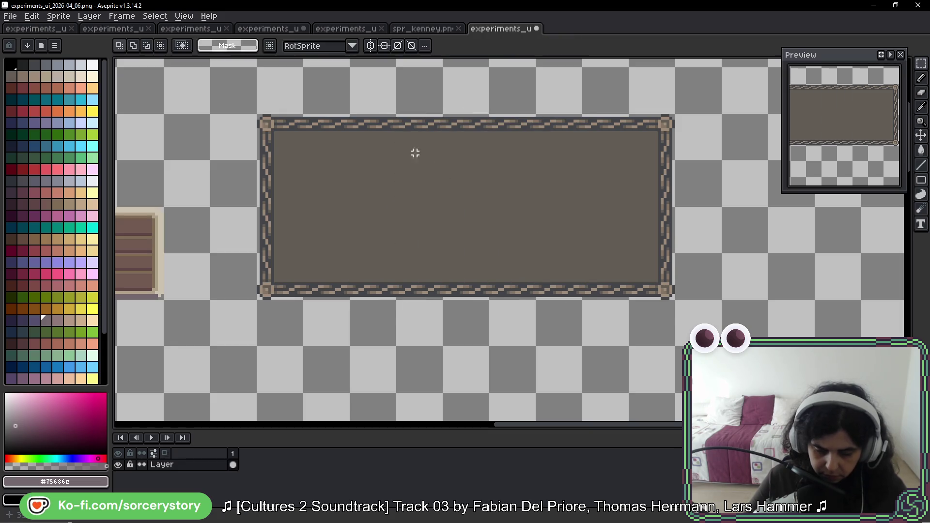
left_click(268, 30)
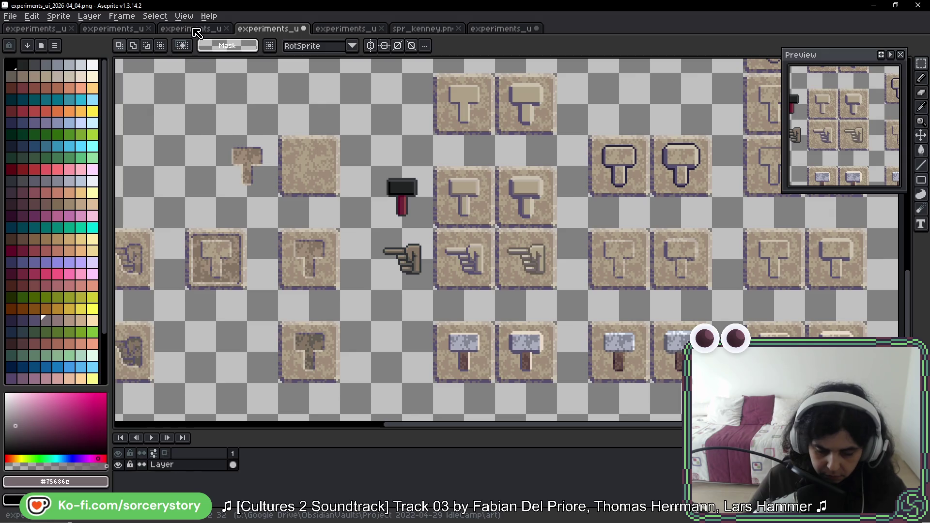
Copy the hammer and hand tiles from the 04 sheet and place them beside the wide panel.
left_click_drag(435, 136, 493, 289)
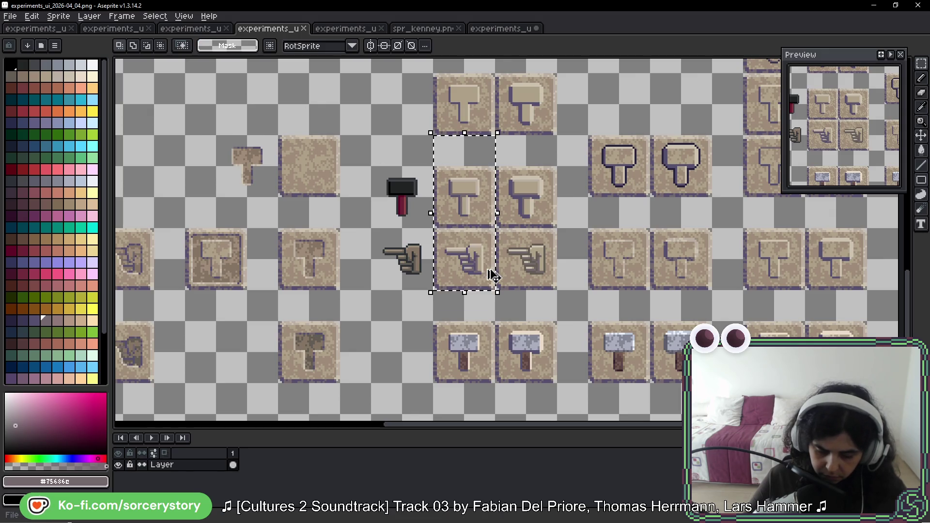
left_click(502, 27)
key("ctrl+v")
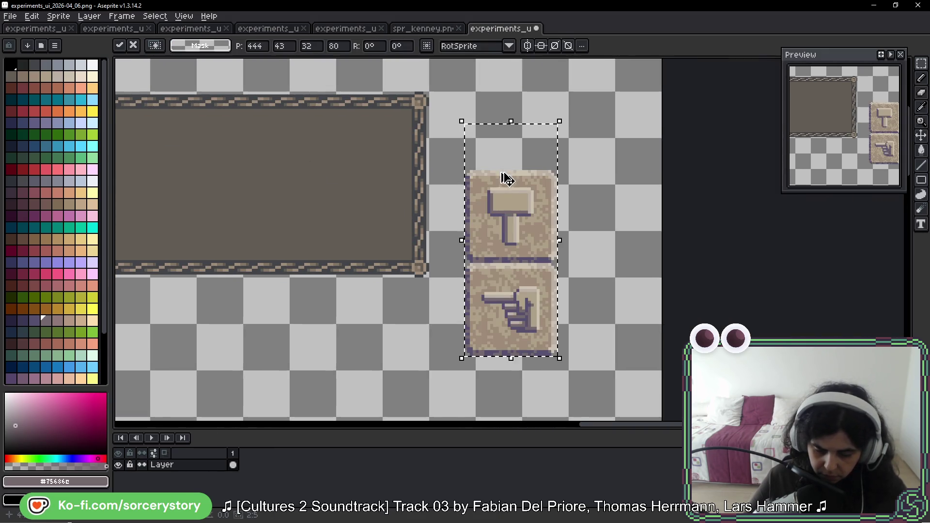
left_click_drag(505, 177, 525, 156)
key("Return")
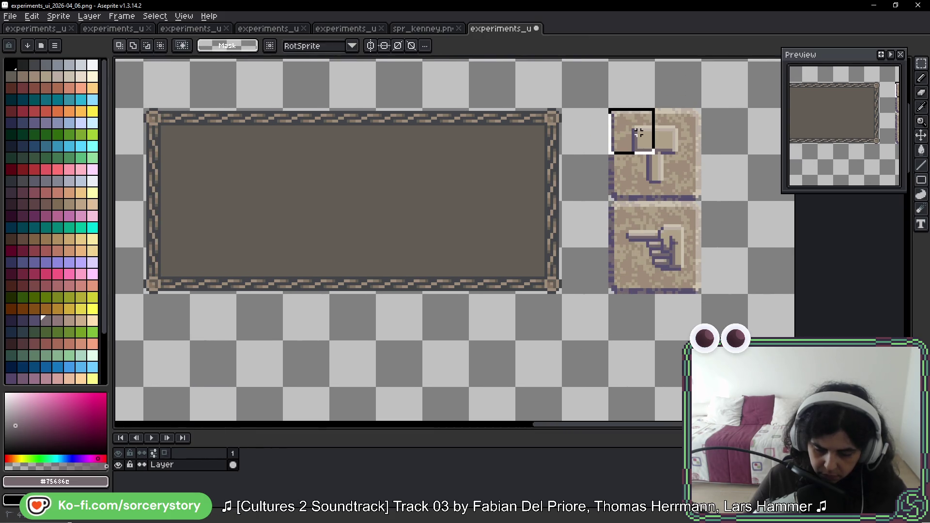
left_click_drag(609, 109, 702, 202)
key("ctrl+d")
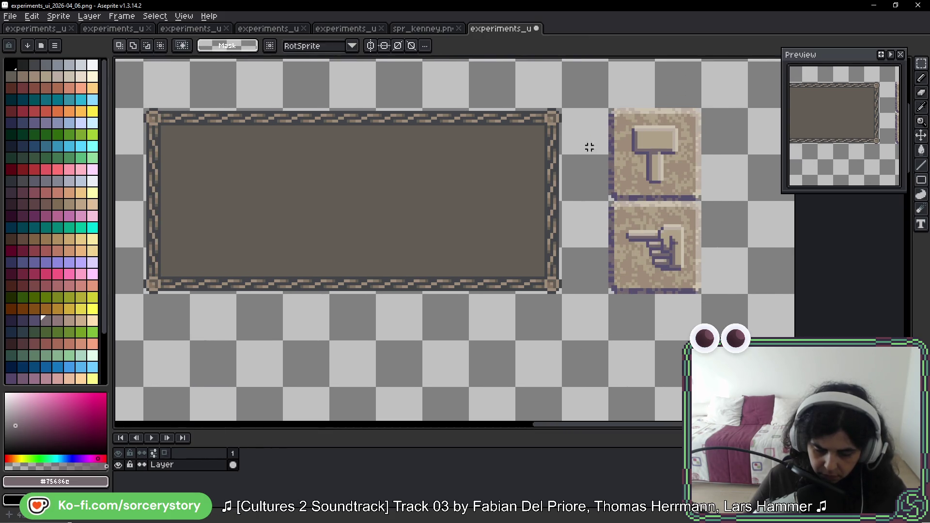
Duplicate the wide panel and place the copy below the original.
left_click_drag(155, 120, 560, 291)
key("ctrl+c")
key("ctrl+v")
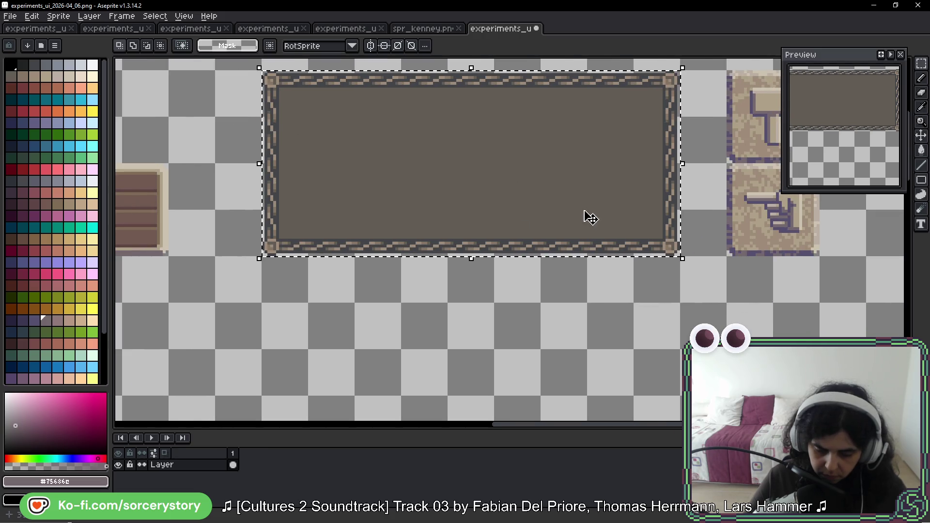
left_click_drag(585, 213, 465, 358)
key("Return")
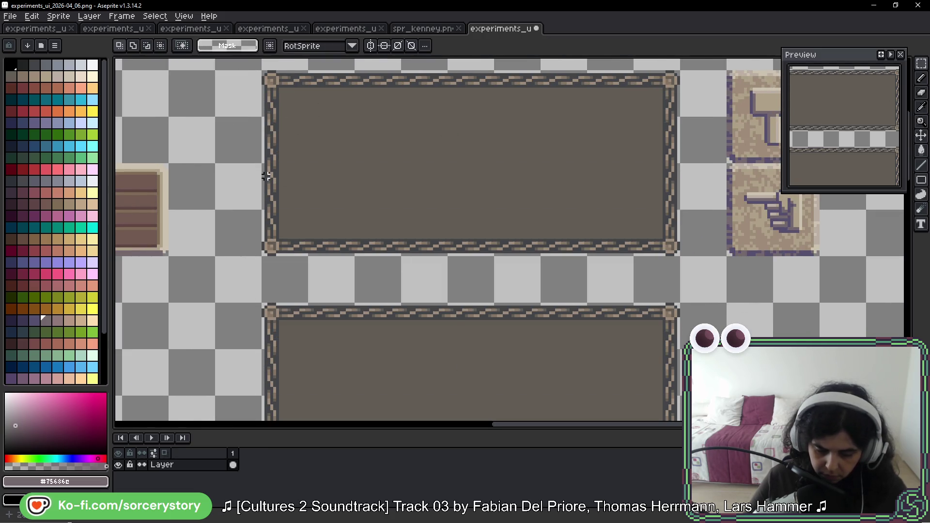
Cut away the upper panel's middle and rejoin its pieces into a small square frame.
left_click_drag(266, 118, 676, 161)
key("Delete")
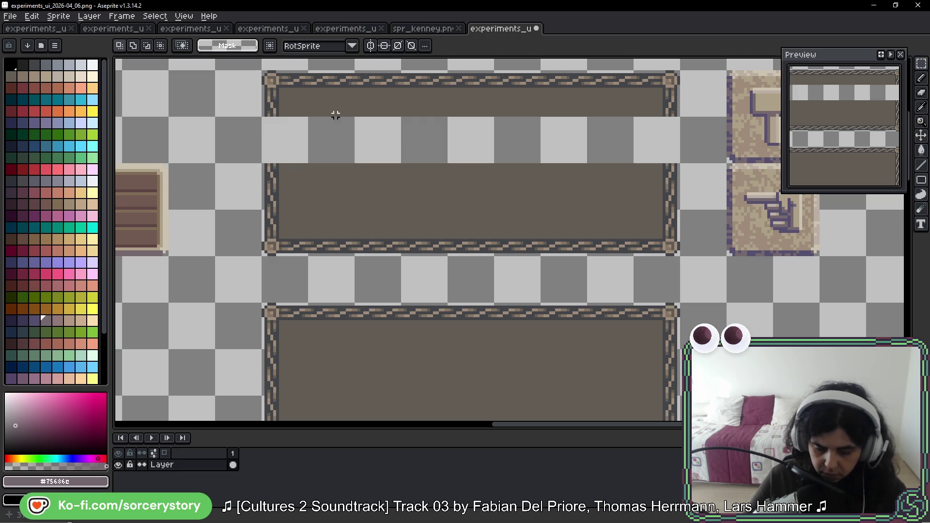
left_click_drag(347, 89, 578, 226)
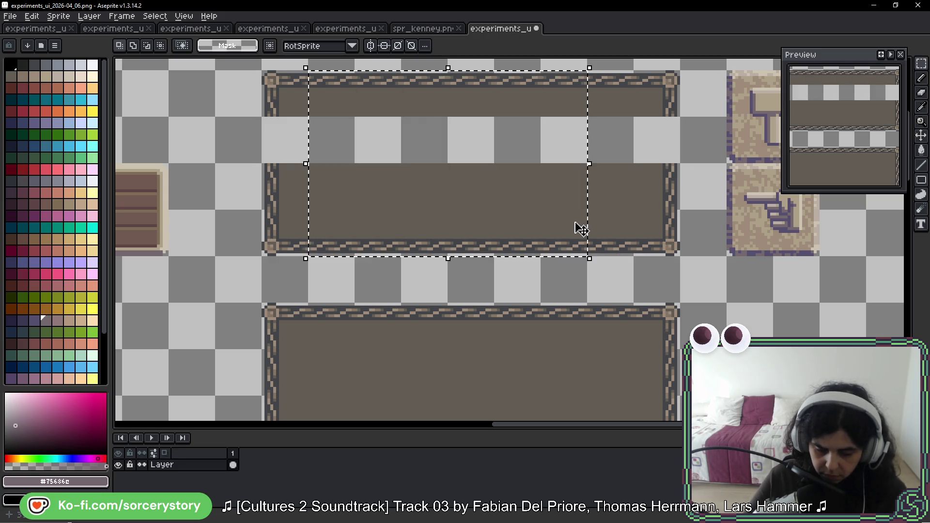
key("Delete")
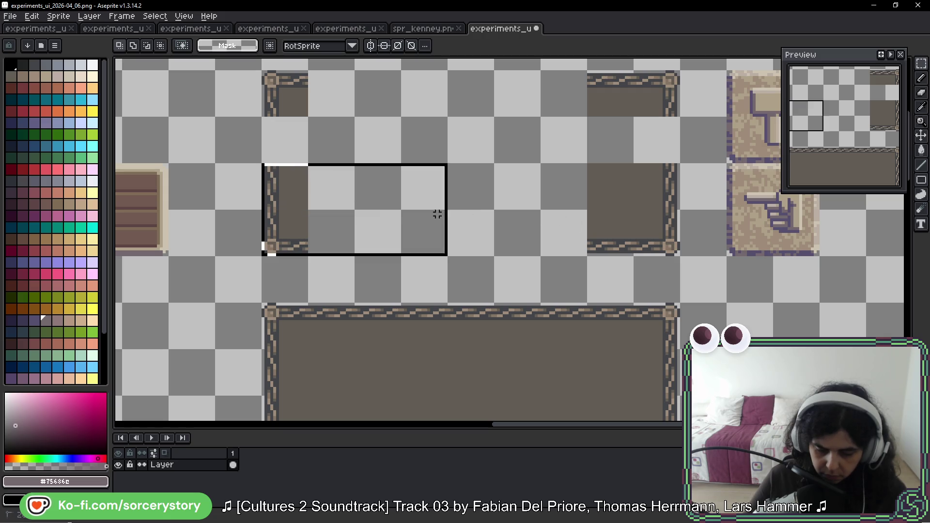
mouse_move(265, 165)
left_mouse_down()
mouse_move(676, 255)
mouse_move(666, 193)
left_mouse_up()
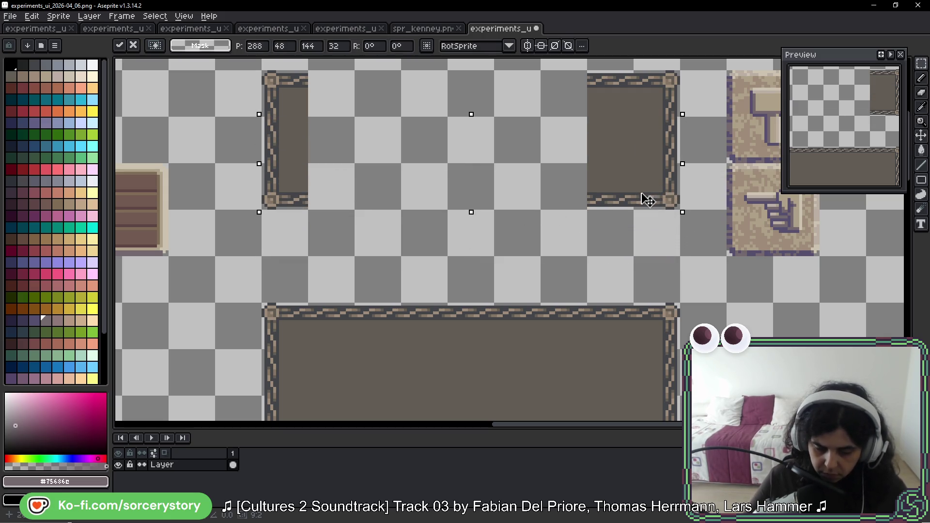
left_click(604, 100)
left_click_drag(604, 99, 674, 206)
left_click_drag(636, 145, 376, 153)
left_click(457, 258)
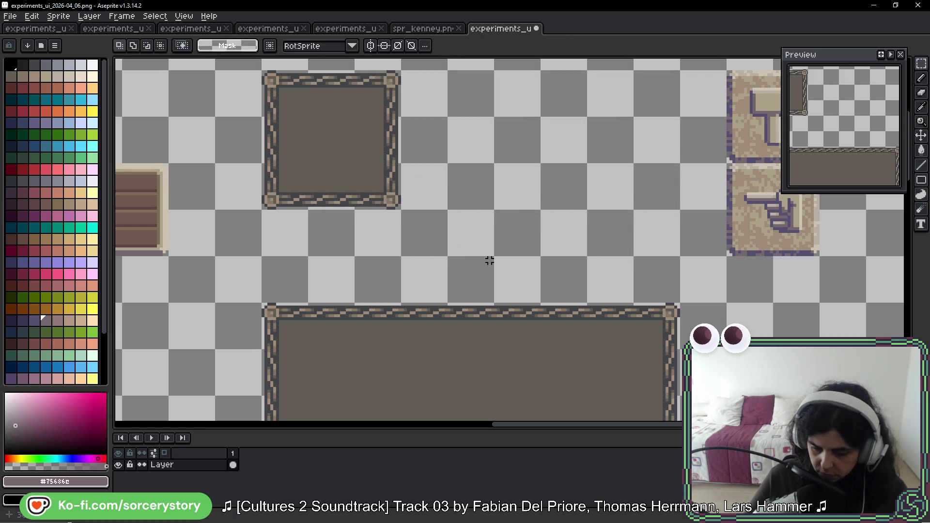
Reposition the hammer tile leftward and the hand tile beside it above the panel.
left_click_drag(689, 120, 443, 138)
left_click_drag(463, 103, 557, 198)
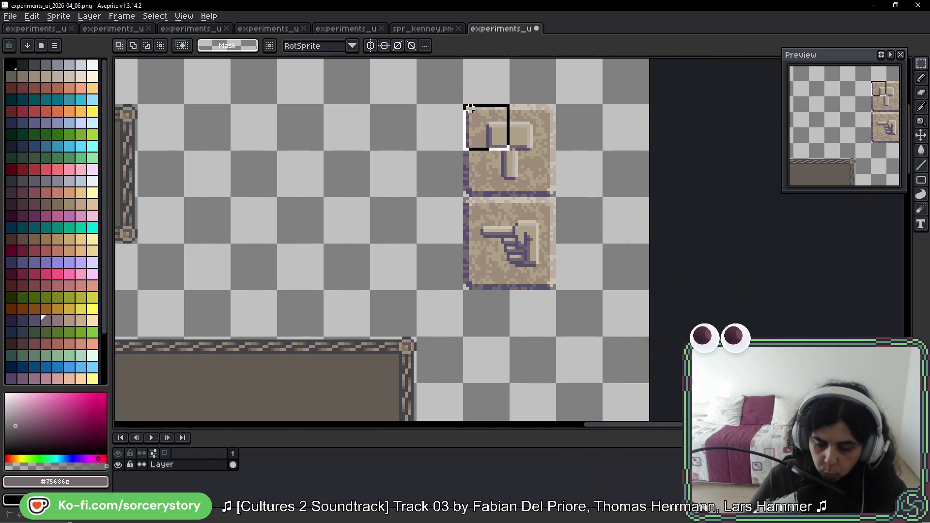
left_click_drag(522, 165, 244, 166)
left_click(429, 201)
mouse_move(463, 199)
left_mouse_down()
mouse_move(557, 290)
mouse_move(376, 182)
mouse_move(696, 189)
left_mouse_up()
left_click(327, 201)
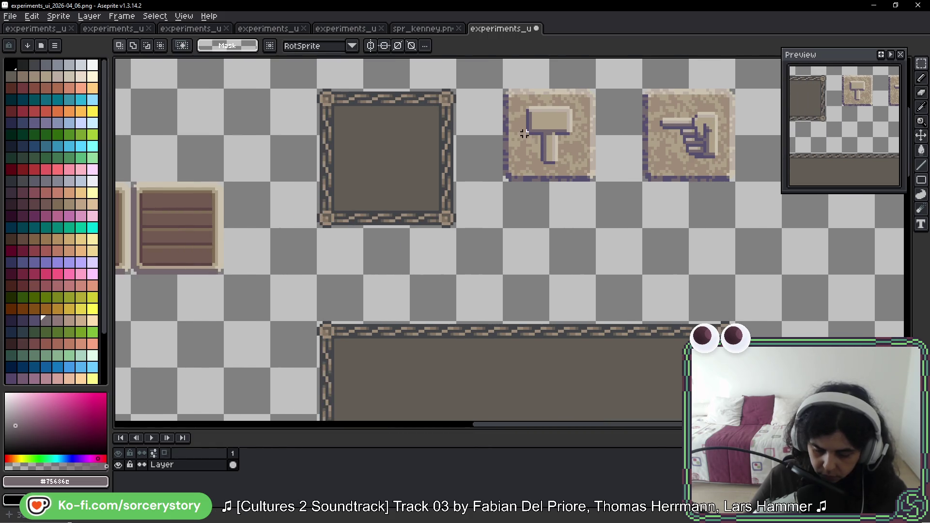
Drop copies of the hammer and hand tiles side by side inside the wide panel.
mouse_move(509, 94)
left_mouse_down()
mouse_move(585, 150)
mouse_move(530, 63)
left_mouse_up()
left_click_drag(484, 92, 348, 342)
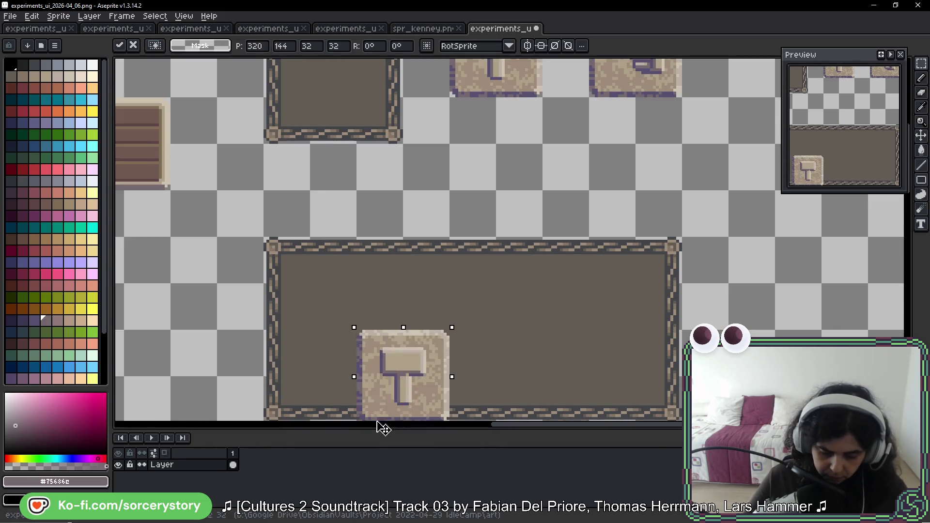
left_click(593, 162)
left_click_drag(593, 161, 475, 213)
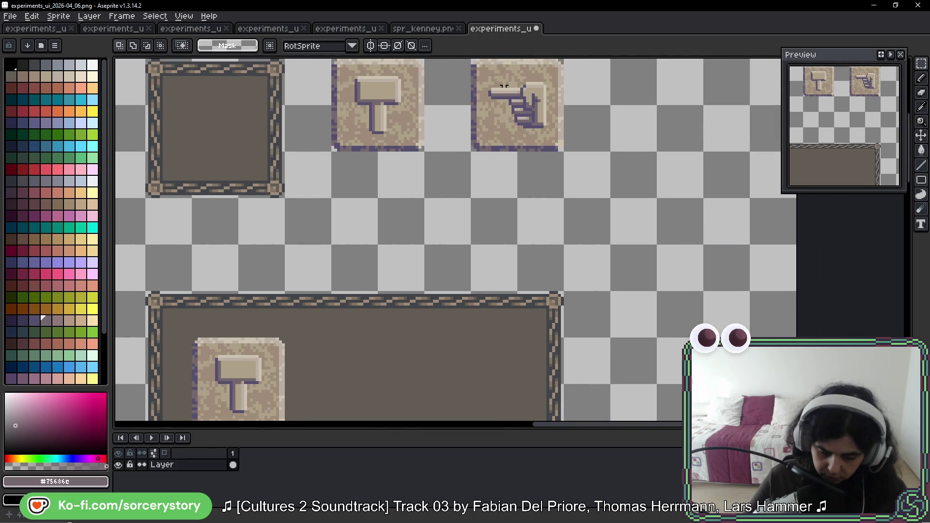
left_click_drag(504, 87, 545, 139)
left_click_drag(530, 104, 386, 295)
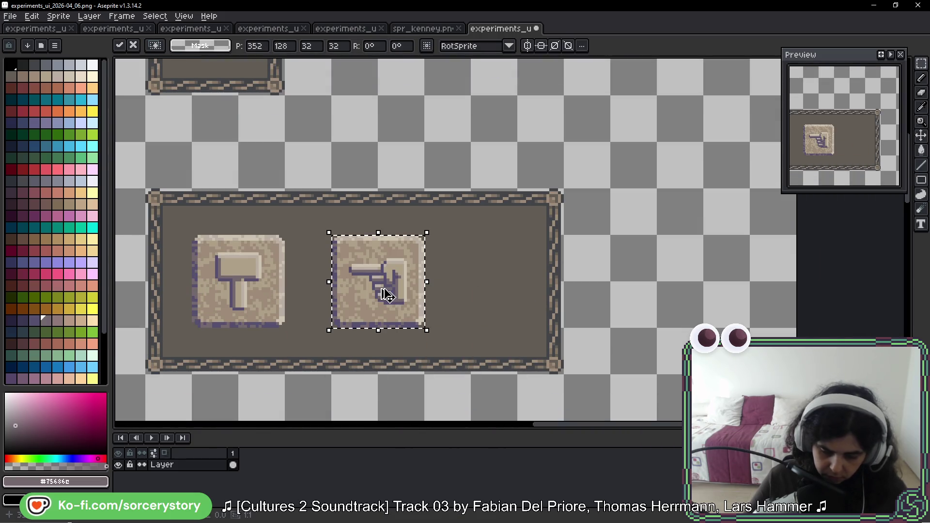
left_click(438, 279)
scroll(441, 279, "down", 2)
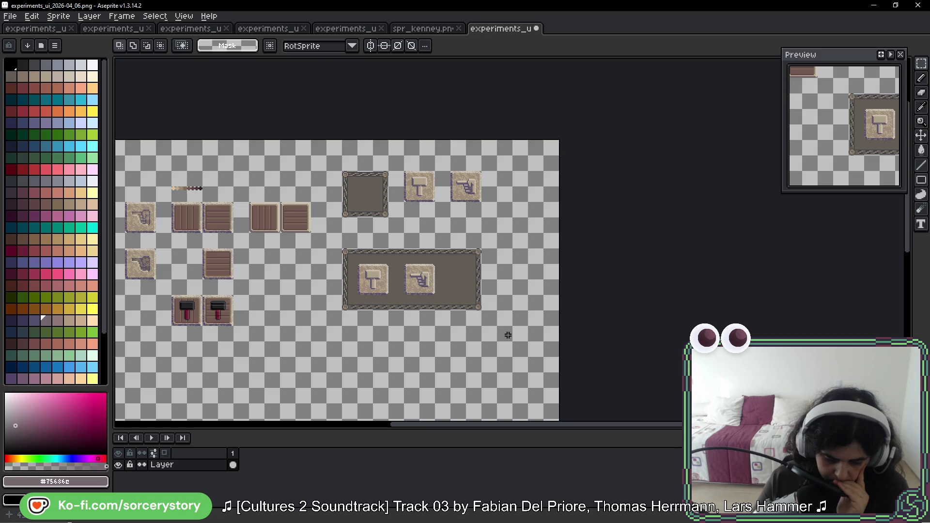
scroll(395, 293, "up", 1)
scroll(395, 293, "up", 1)
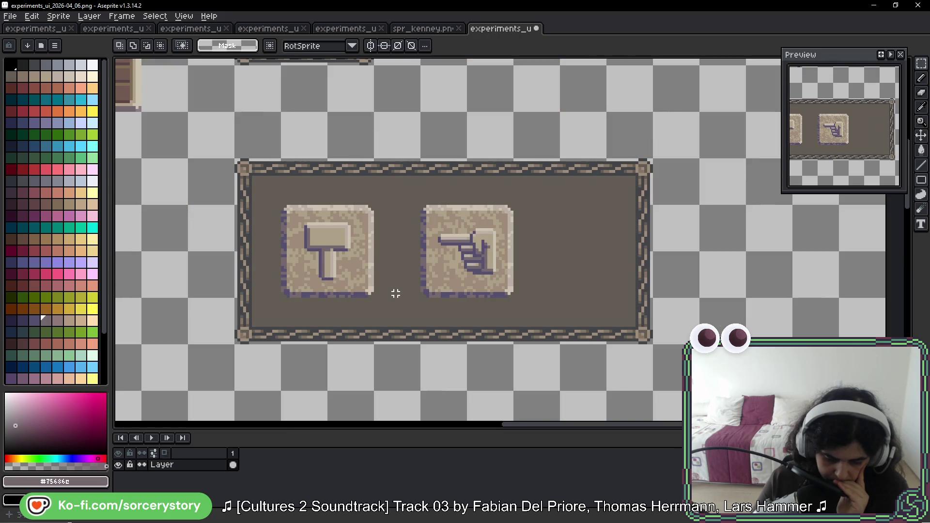
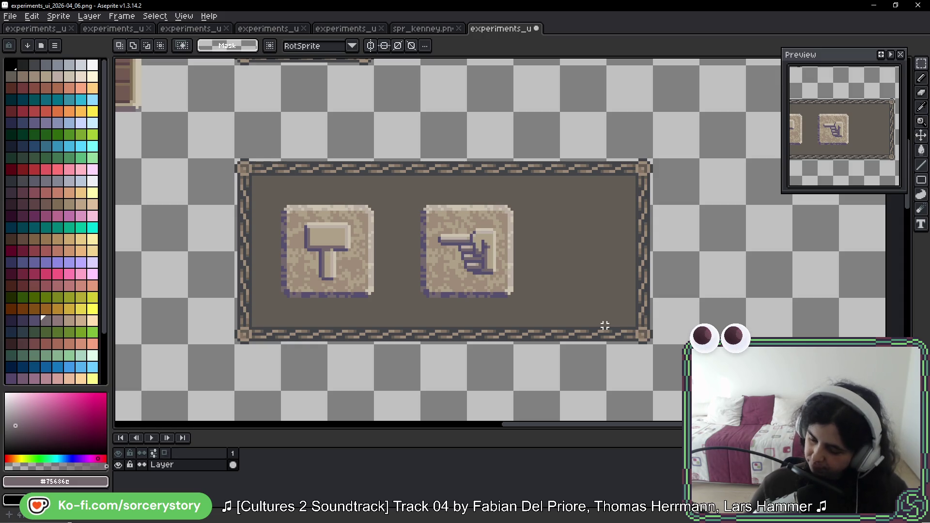
scroll(604, 324, "down", 3)
scroll(581, 312, "up", 1)
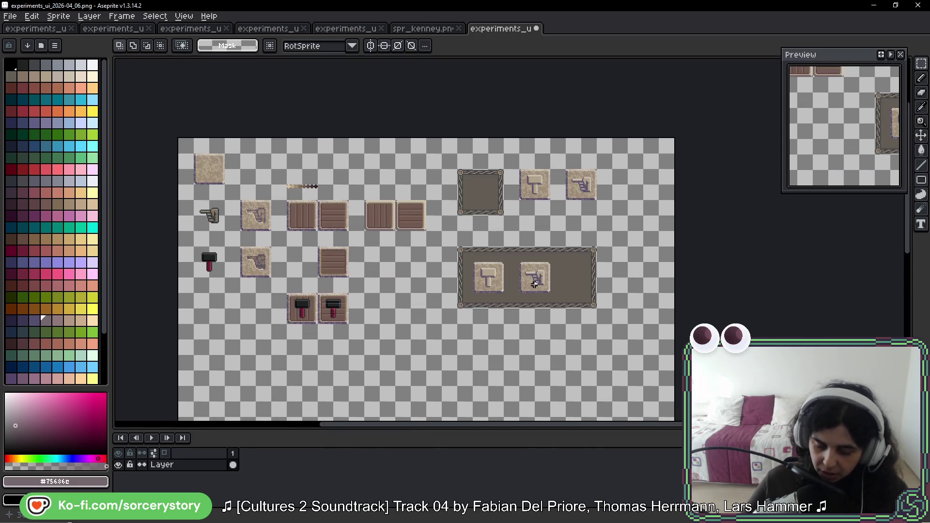
scroll(566, 301, "up", 1)
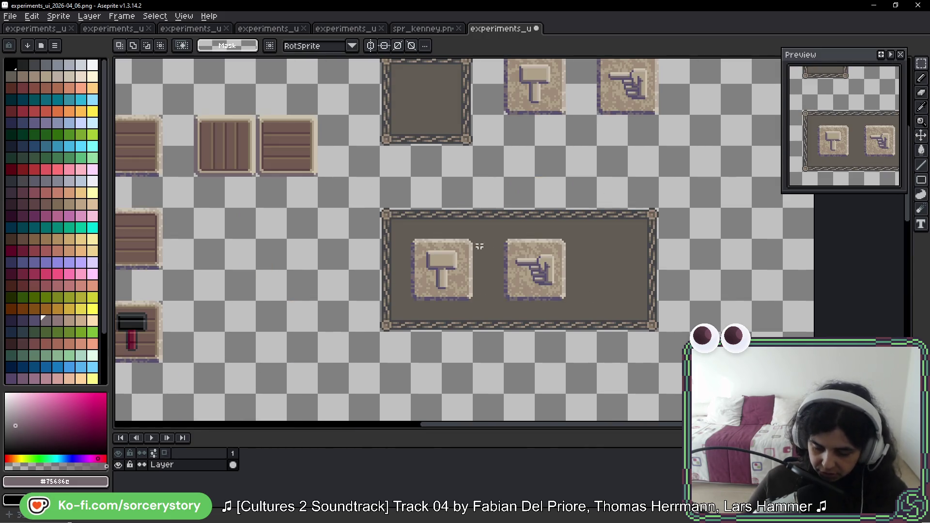
Duplicate the large stone panel with the hammer and pointing-hand buttons and drop the copy in place.
left_click_drag(380, 207, 661, 333)
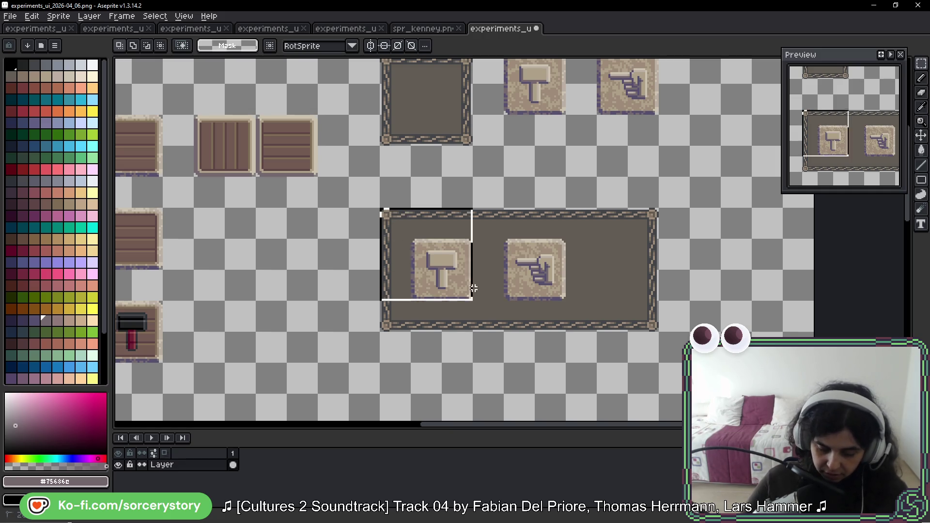
scroll(631, 339, "down", 3)
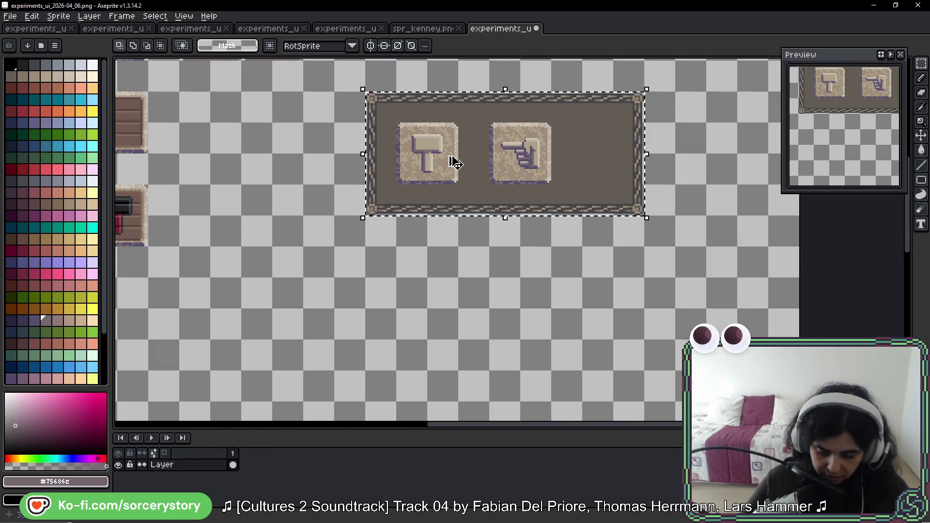
left_click_drag(457, 160, 467, 311)
scroll(436, 207, "up", 4)
scroll(436, 207, "down", 3)
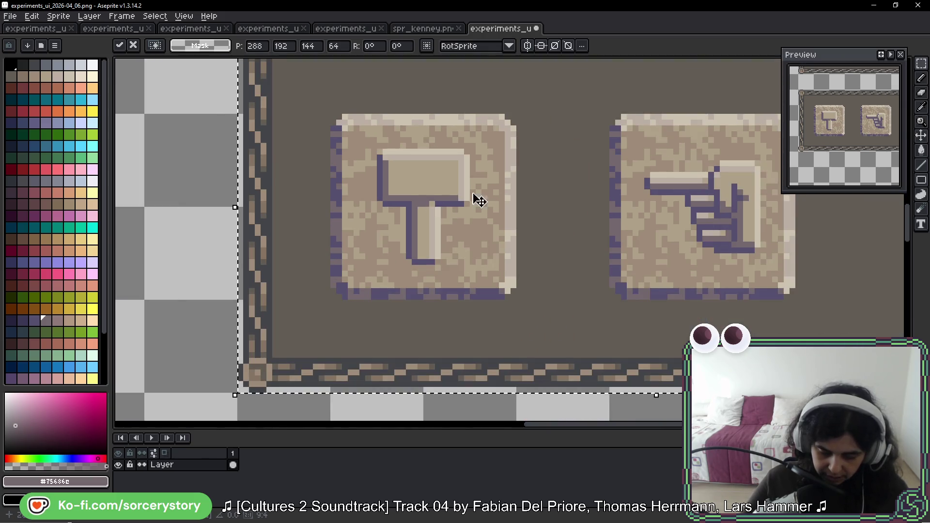
scroll(473, 198, "down", 1)
key("b")
scroll(310, 195, "up", 4)
scroll(310, 194, "up", 1)
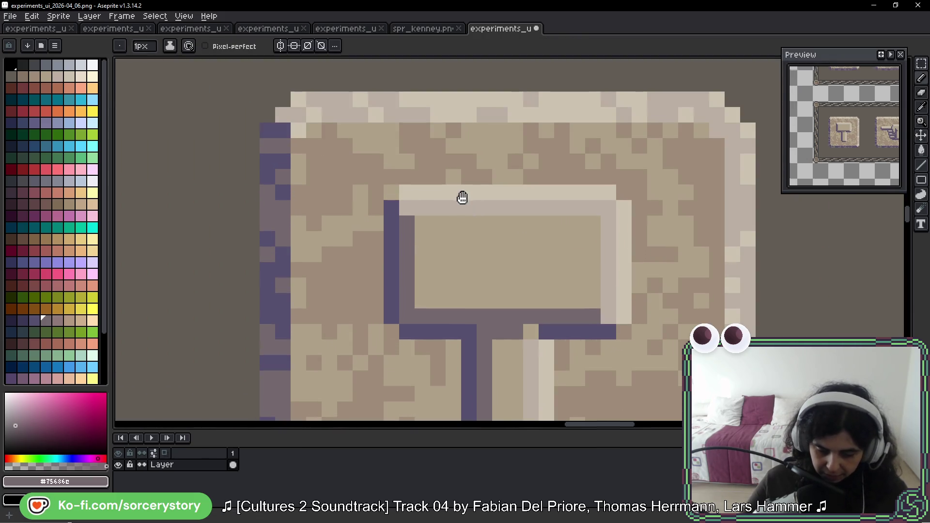
scroll(660, 150, "down", 2)
scroll(490, 199, "down", 2)
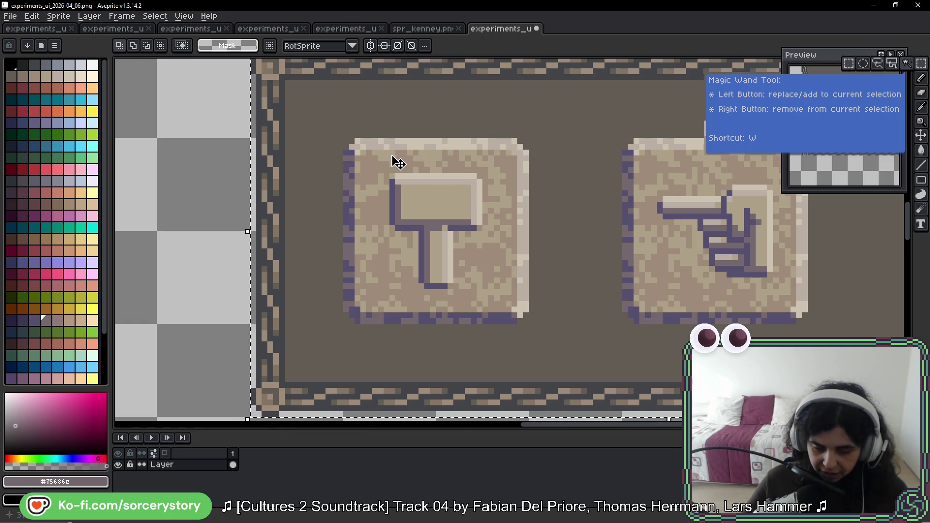
Select a thin strip along the hammer icon's left edge, just inside the rim.
key("ctrl+d")
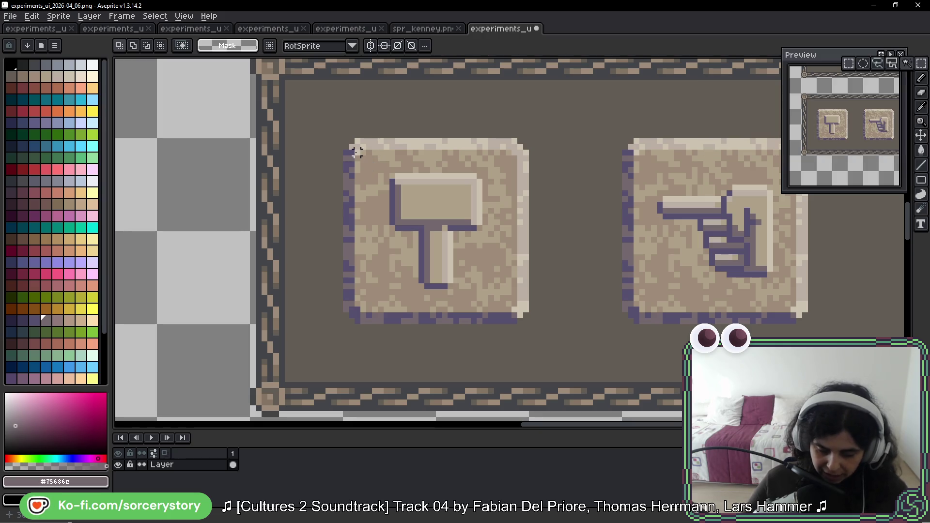
mouse_move(355, 151)
left_mouse_down()
mouse_move(361, 304)
mouse_move(740, 309)
left_mouse_up()
scroll(371, 311, "up", 1)
scroll(374, 314, "up", 1)
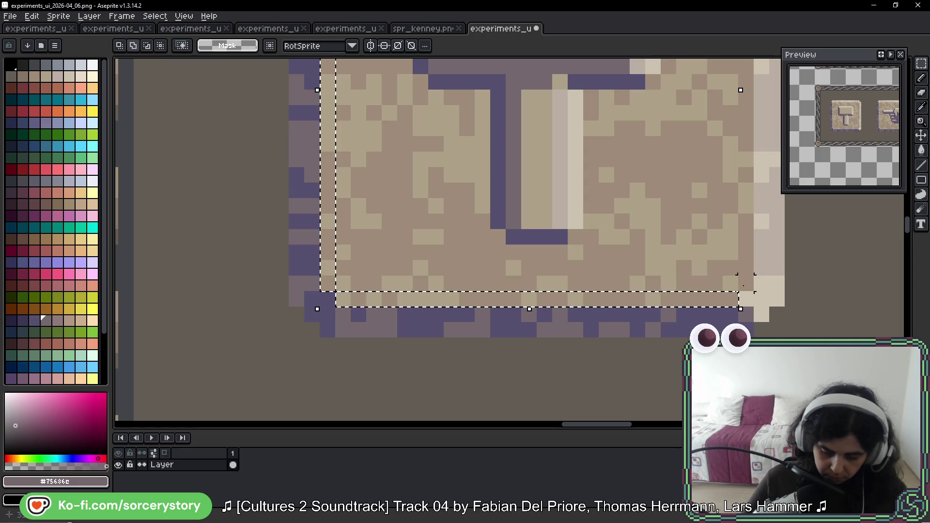
scroll(745, 284, "up", 3)
scroll(741, 218, "up", 2)
mouse_move(755, 407)
left_mouse_down()
mouse_move(734, 157)
mouse_move(333, 160)
left_mouse_up()
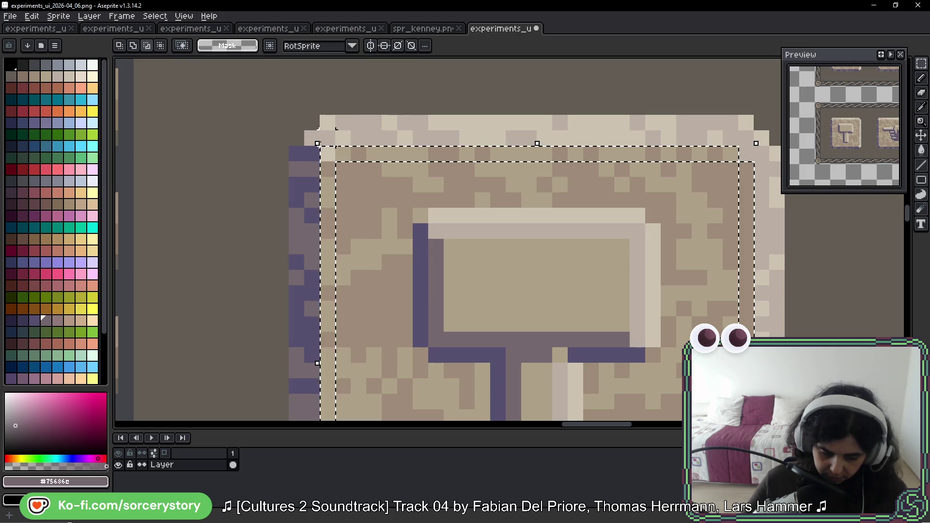
left_click_drag(399, 208, 383, 176)
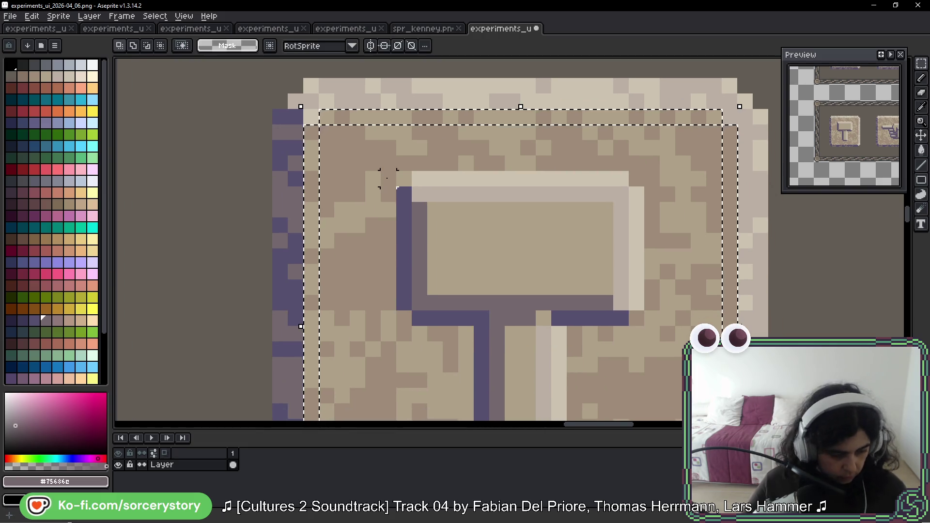
scroll(326, 108, "up", 1)
key("i")
Sample a colour from the icon's top edge and darken a pixel inside the selected band.
left_click_drag(487, 119, 342, 143)
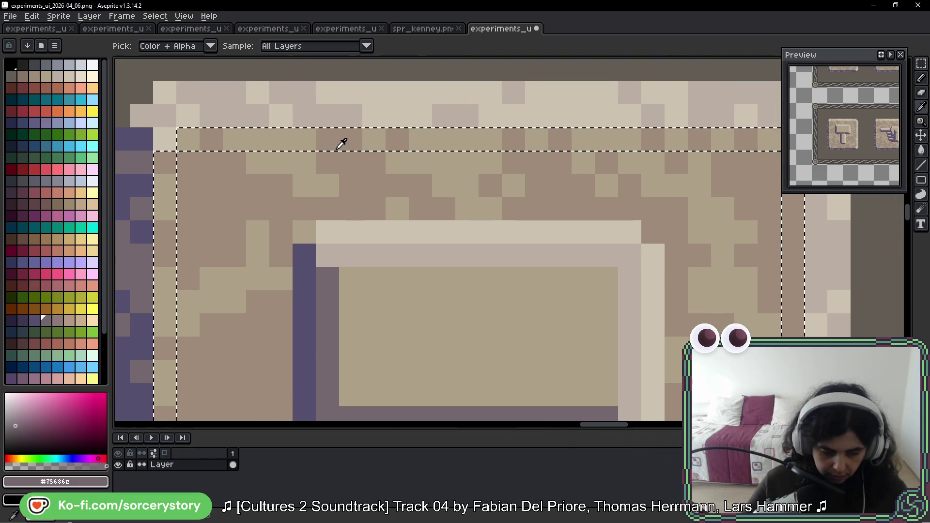
key("g")
left_click(186, 183)
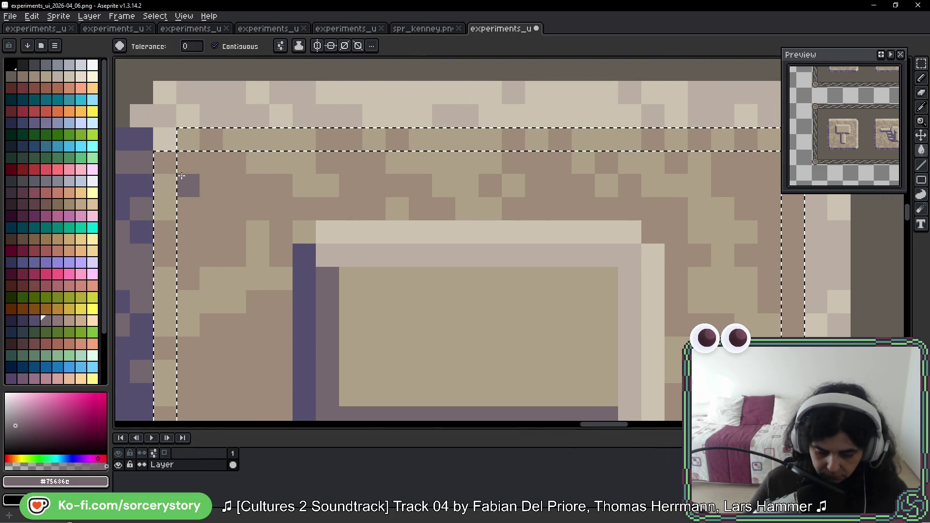
scroll(364, 153, "down", 3)
key("v")
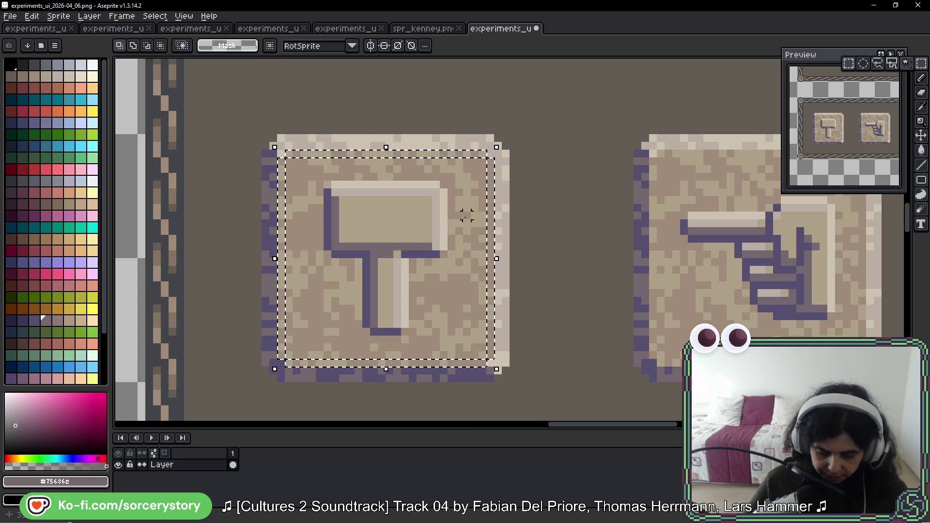
Fill the hammer button's inner top and right band with light beige sampled from its rim.
key("w")
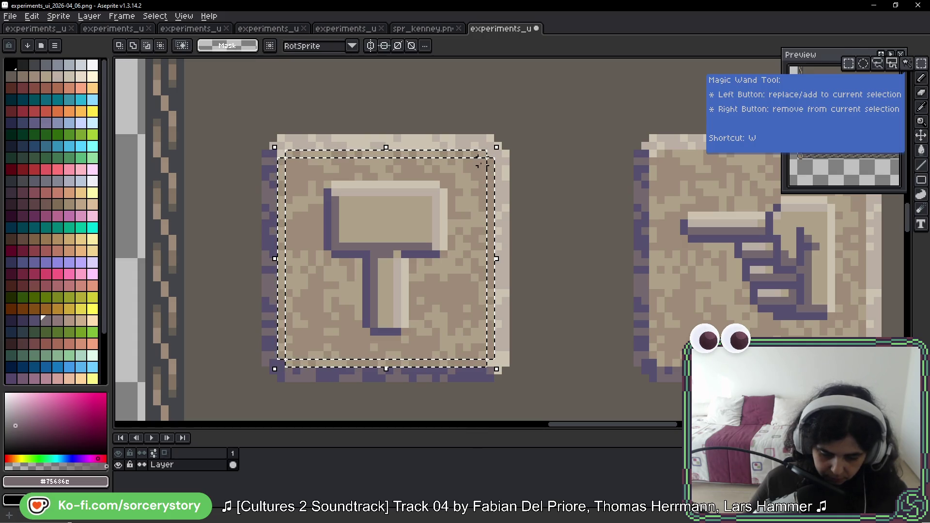
left_click(479, 163)
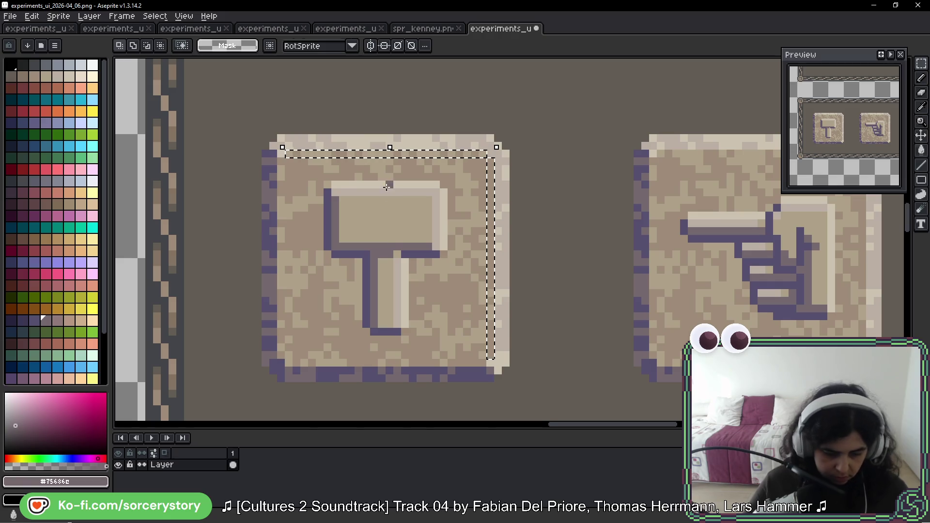
scroll(387, 186, "up", 4)
left_click(291, 170, "alt")
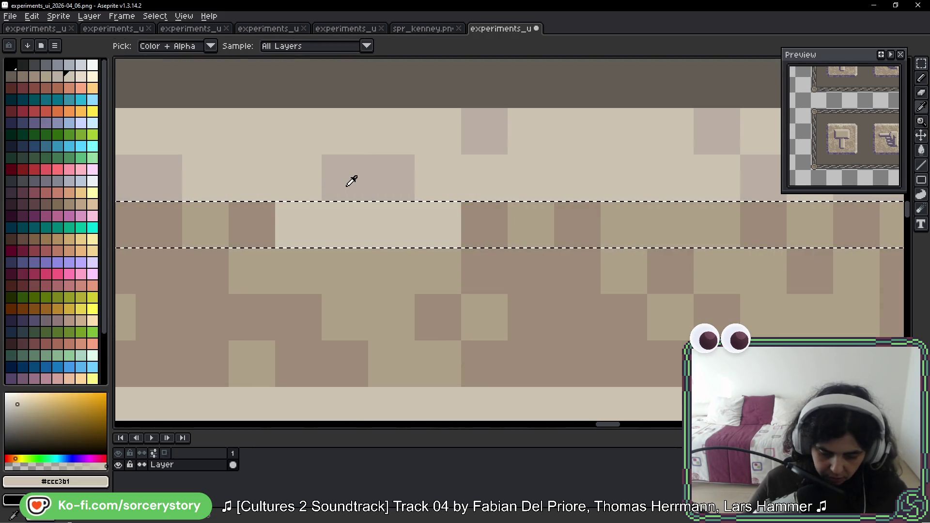
left_click(241, 50)
left_click(210, 222)
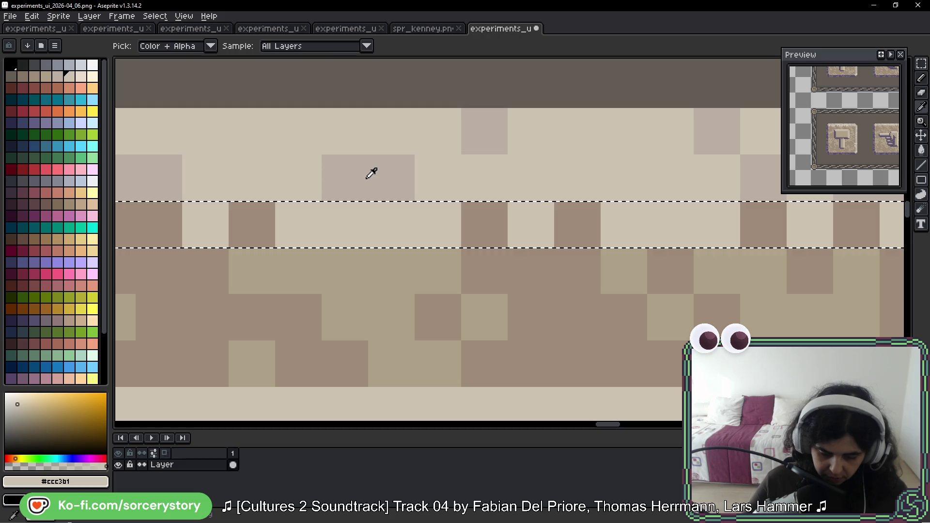
left_click(372, 173, "alt")
left_click(255, 224)
scroll(457, 248, "down", 5)
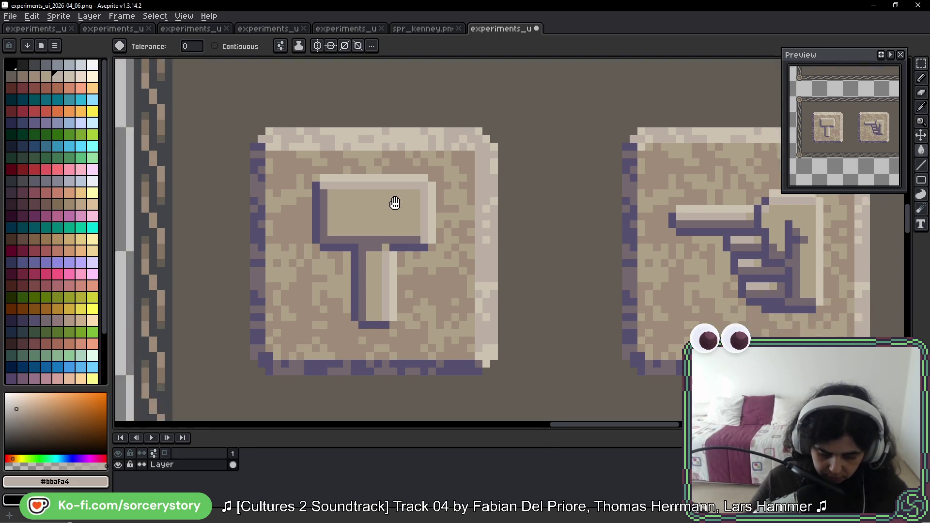
scroll(395, 202, "down", 2)
Shade the inner left and bottom band purple, fixing stray cells with the grey panel colour.
left_click(921, 64)
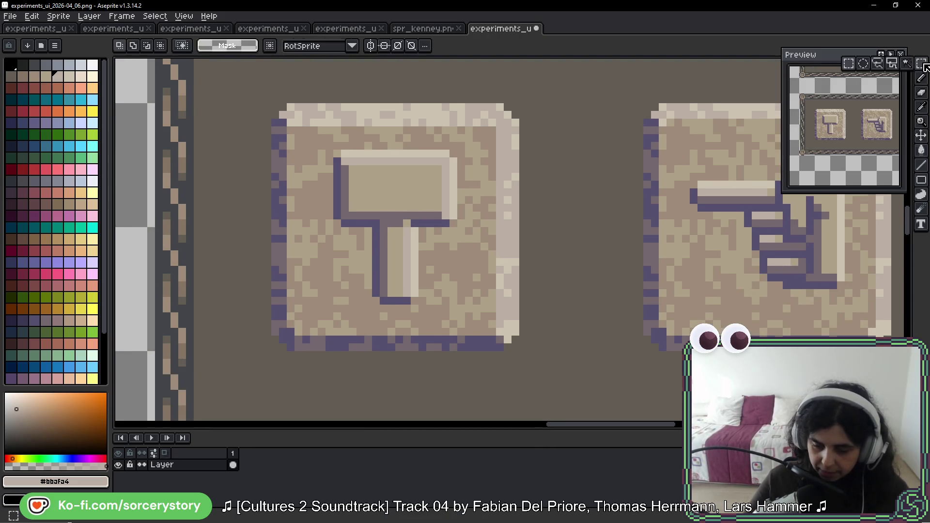
scroll(396, 219, "up", 1)
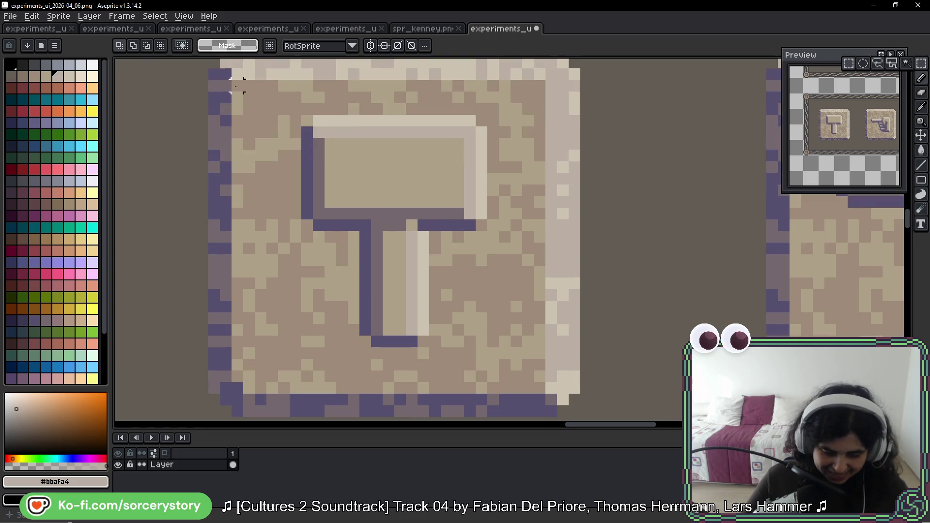
mouse_move(233, 78)
left_mouse_down()
mouse_move(245, 384)
mouse_move(551, 390)
mouse_move(541, 388)
left_mouse_up()
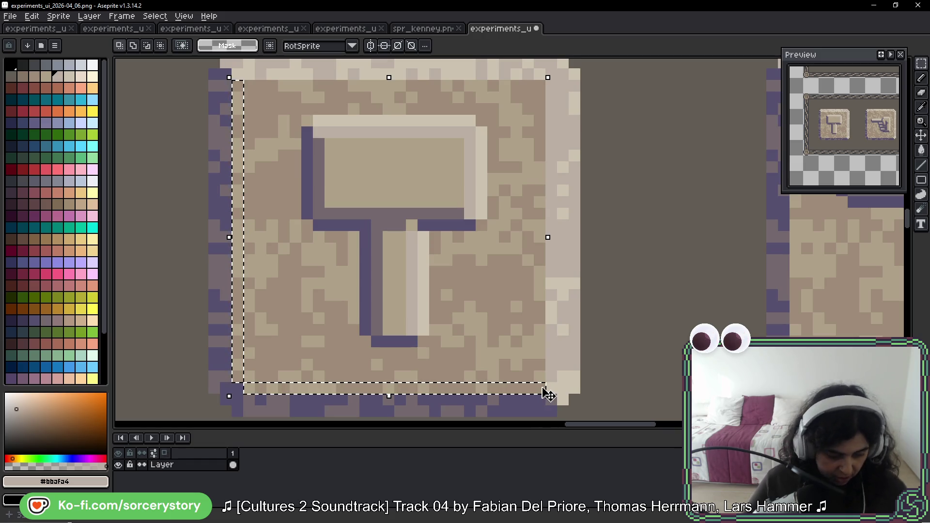
key("w")
scroll(542, 388, "up", 1)
scroll(540, 343, "up", 2)
left_click(513, 312, "alt")
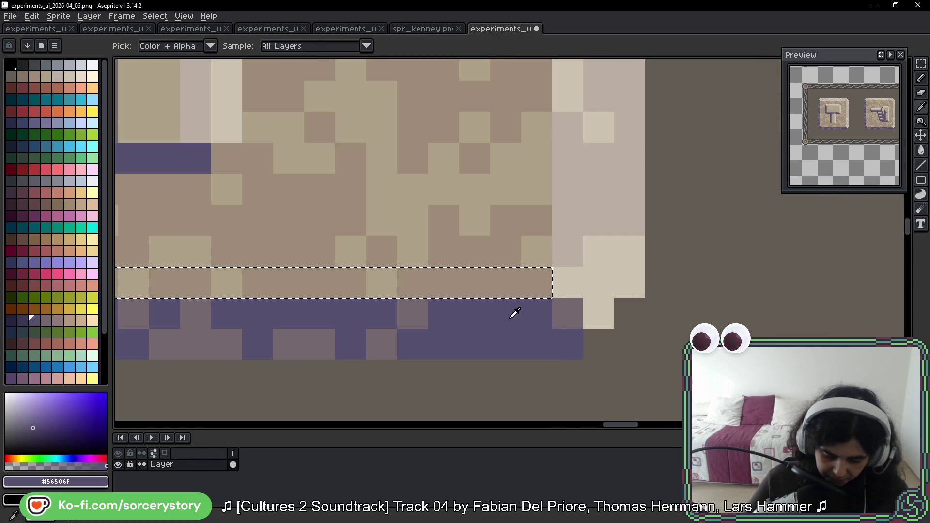
left_click(445, 296)
left_click(405, 290)
key("ctrl+z")
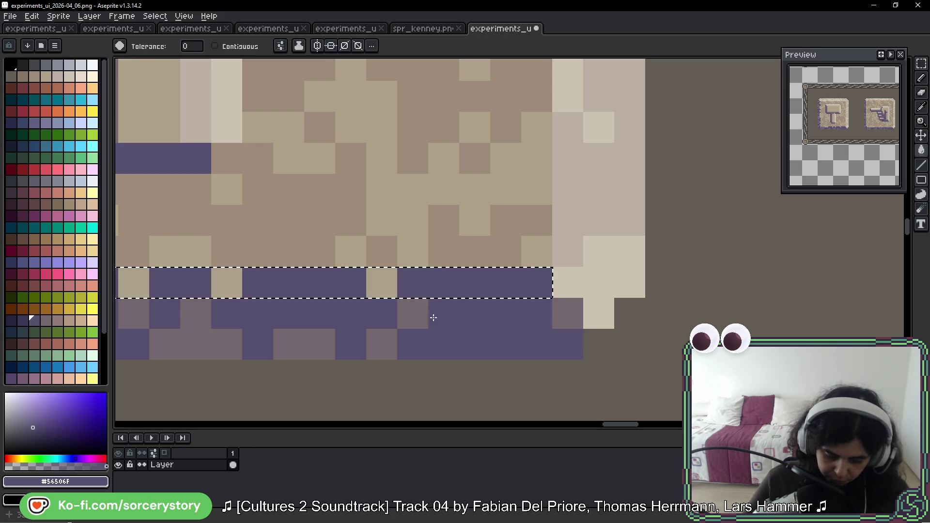
left_click(418, 312, "alt")
left_click(391, 286)
key("ctrl+d")
scroll(390, 287, "down", 6)
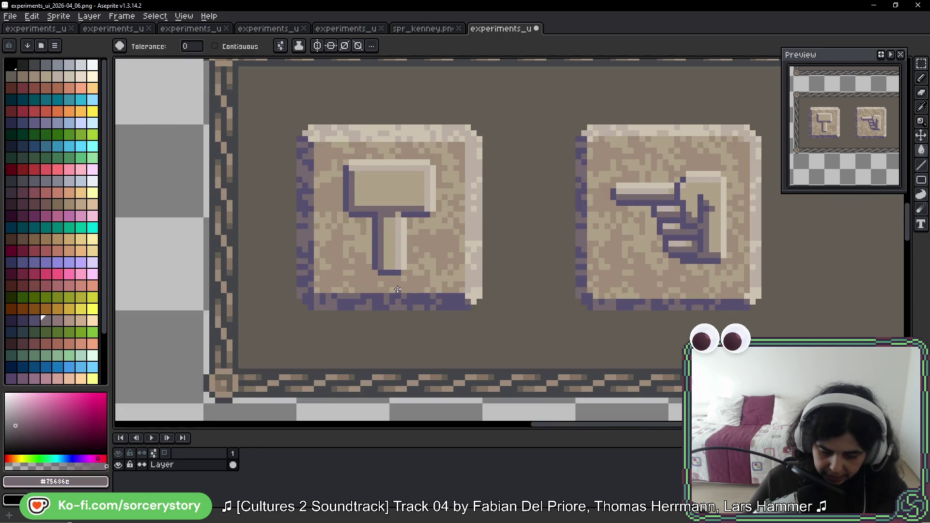
Sample the dark grey frame colour ready for outlining the hammer button.
left_click(240, 109, "alt")
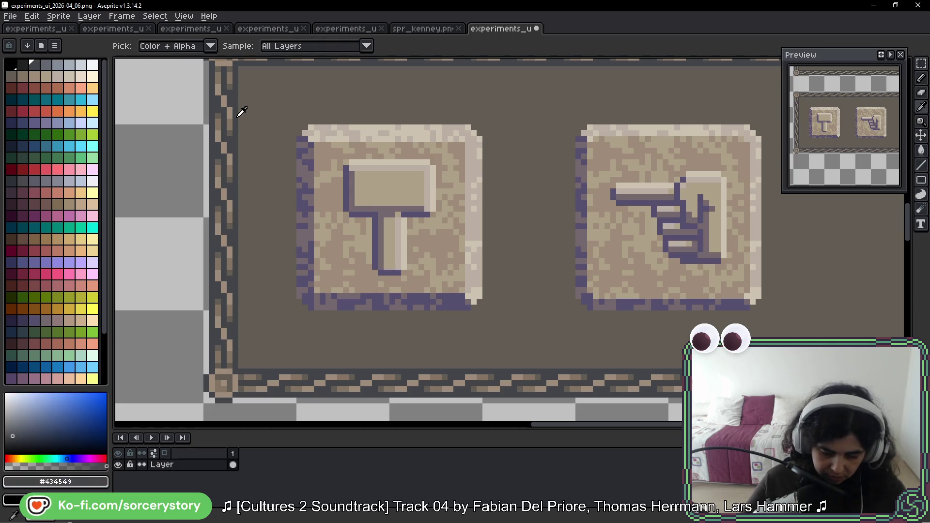
scroll(240, 110, "up", 4)
mouse_move(320, 153)
left_mouse_down()
mouse_move(361, 204)
mouse_move(338, 256)
left_mouse_up()
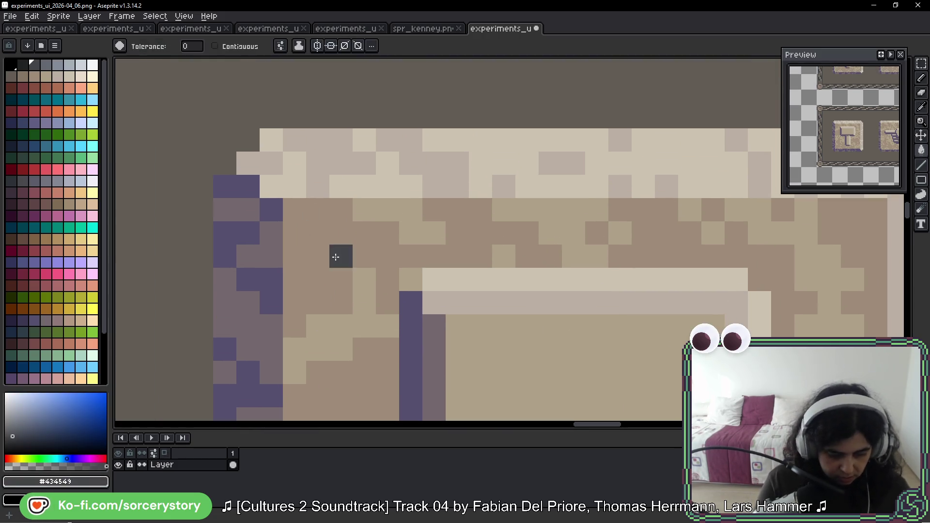
Pencil a dark grey row along the band's top and a column down its right edge.
key("b")
left_click(247, 164)
left_click(271, 142)
mouse_move(275, 142)
left_mouse_down()
mouse_move(756, 139)
mouse_move(502, 131)
mouse_move(467, 141)
mouse_move(582, 145)
mouse_move(671, 191)
mouse_move(530, 85)
mouse_move(550, 218)
mouse_move(549, 396)
left_mouse_up()
mouse_move(550, 396)
left_mouse_down()
mouse_move(554, 188)
mouse_move(554, 389)
mouse_move(575, 98)
mouse_move(562, 128)
left_mouse_up()
mouse_move(563, 128)
left_mouse_down()
mouse_move(556, 294)
mouse_move(538, 301)
left_mouse_up()
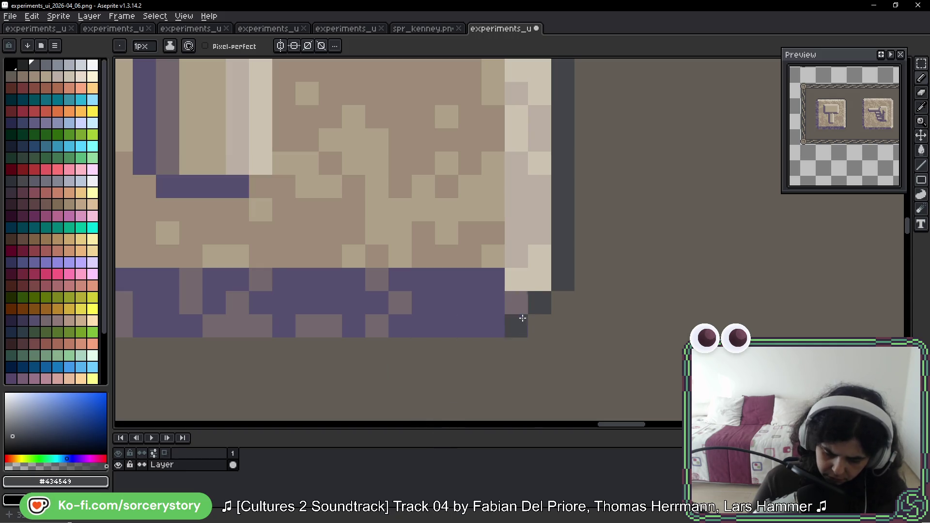
Resample the dark grey and draw it along the hammer button's bottom row and up its left edge.
key("alt")
left_click(528, 248, "alt")
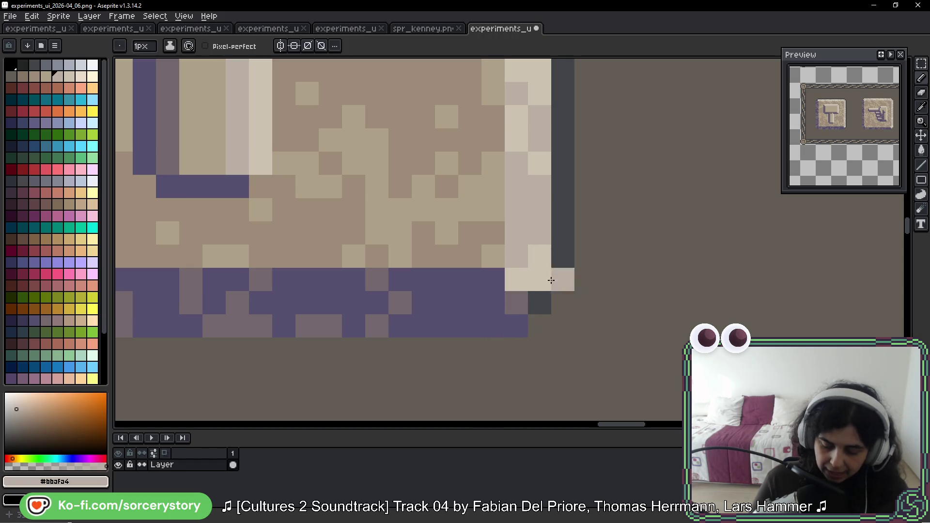
left_click(560, 279, "alt")
mouse_move(497, 327)
left_mouse_down()
mouse_move(172, 322)
mouse_move(562, 326)
mouse_move(291, 318)
mouse_move(254, 286)
left_mouse_up()
scroll(395, 322, "up", 3)
scroll(307, 370, "right", 2)
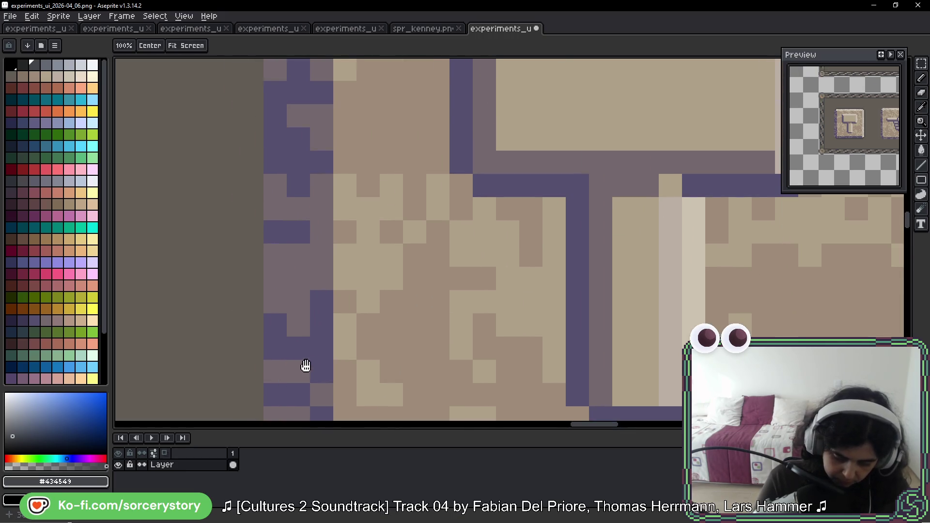
scroll(269, 367, "left", 2)
mouse_move(269, 366)
left_mouse_down()
mouse_move(272, 84)
mouse_move(313, 338)
mouse_move(311, 418)
left_mouse_up()
mouse_move(270, 346)
left_mouse_down()
mouse_move(269, 67)
mouse_move(262, 232)
mouse_move(260, 170)
left_mouse_up()
scroll(477, 218, "down", 2)
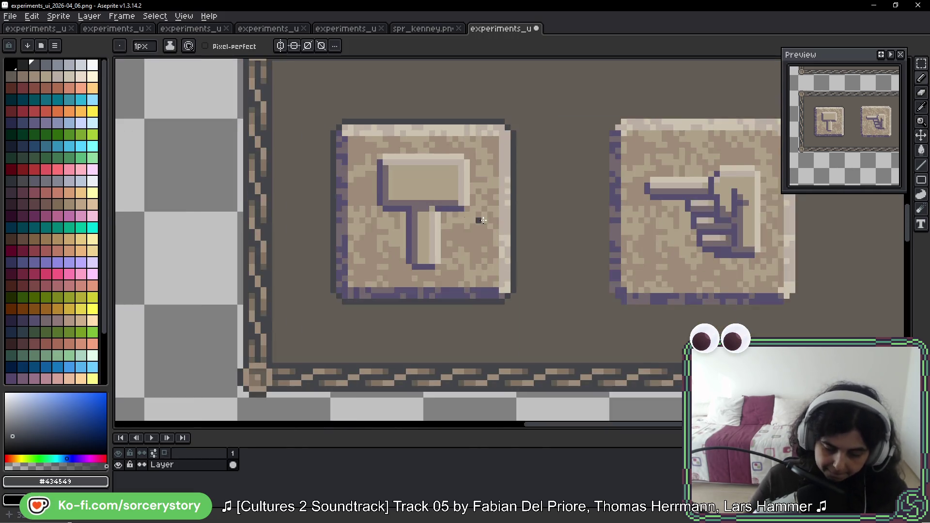
scroll(527, 203, "down", 1)
left_click_drag(527, 204, 427, 219)
scroll(512, 215, "down", 1)
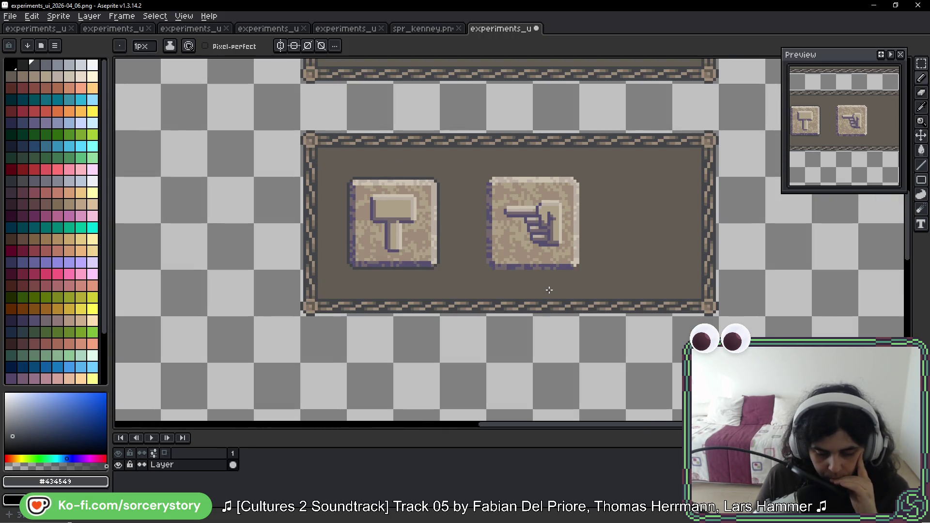
scroll(549, 290, "down", 1)
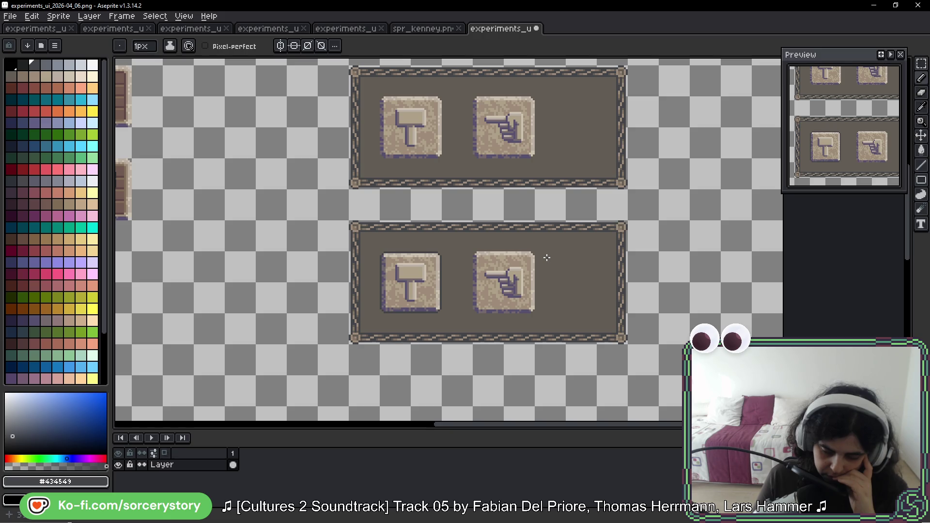
Undo the rough circles sketched around the lower panel's hammer and hand icons.
left_click_drag(546, 257, 484, 265)
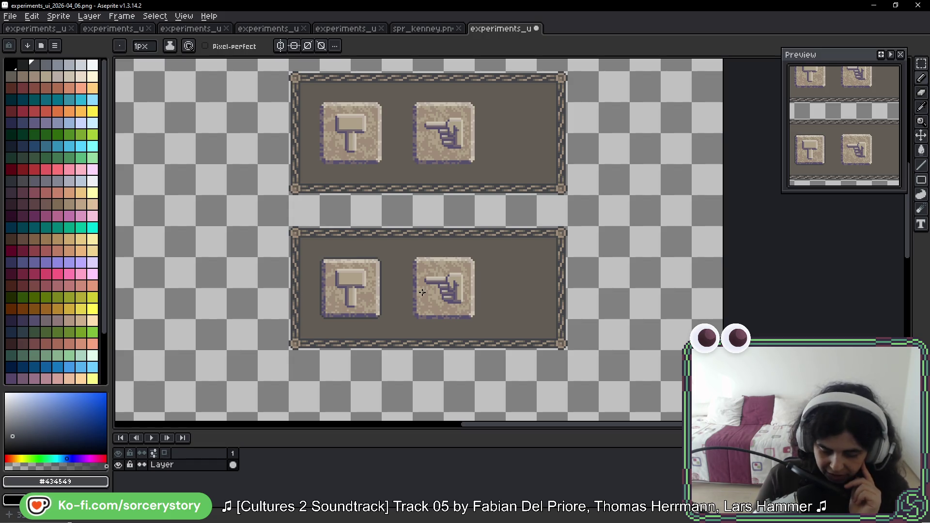
key("ctrl+z")
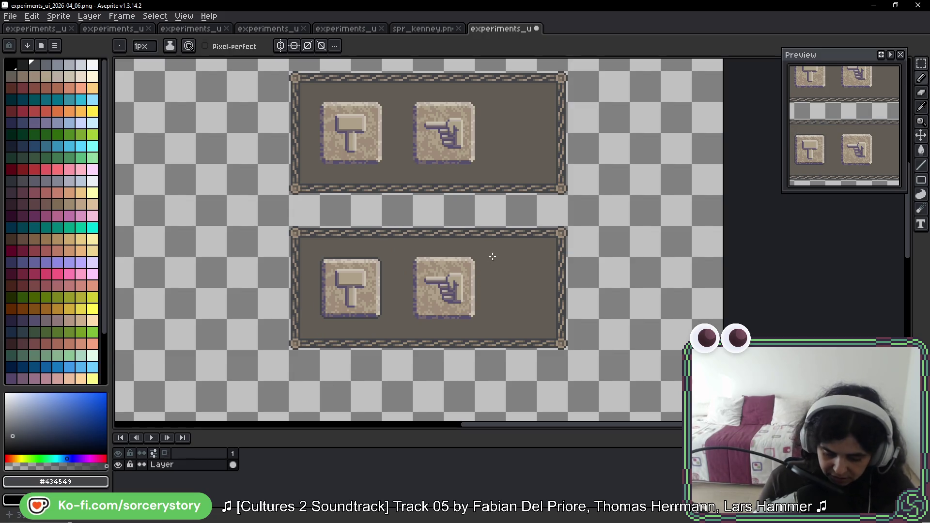
key("ctrl+z")
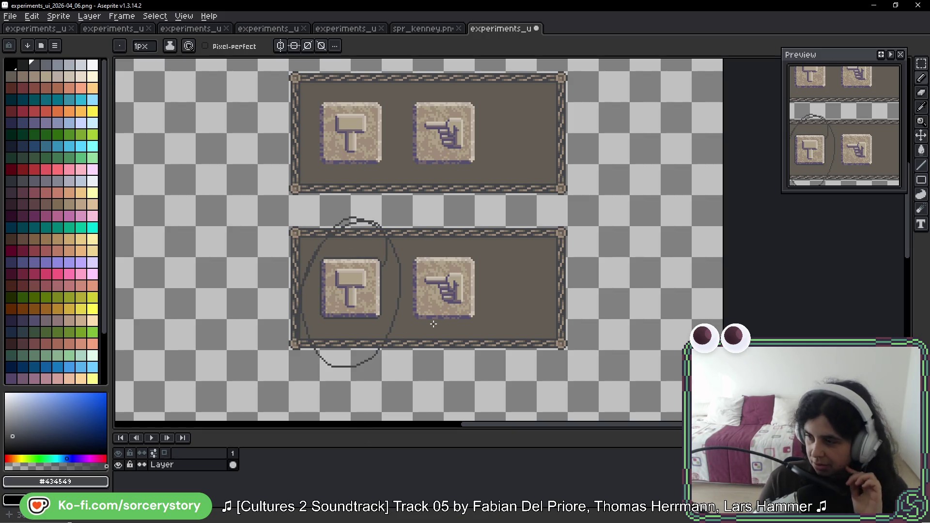
key("ctrl+z")
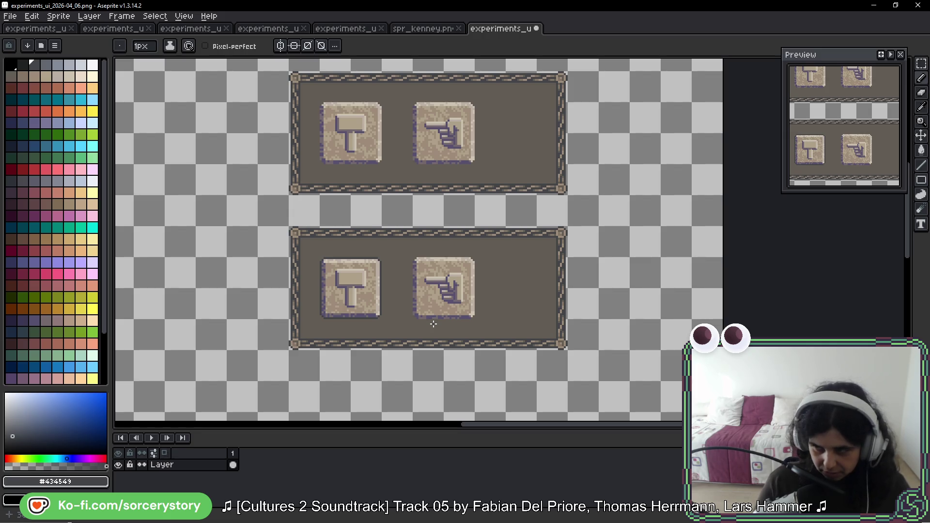
scroll(323, 303, "up", 2)
scroll(357, 163, "up", 1)
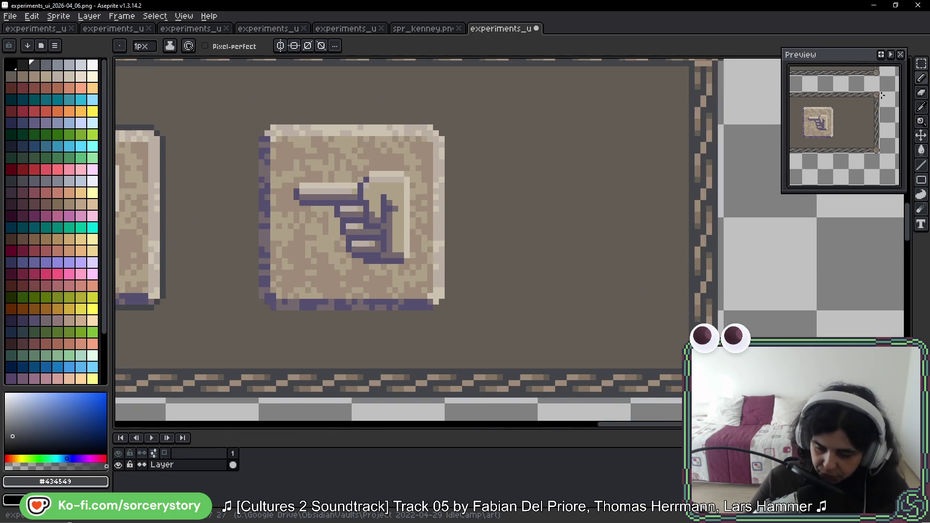
Fill the strip along the pointing-hand icon's right edge with light beige from its top rim.
left_click(921, 64)
scroll(249, 145, "up", 1)
scroll(307, 141, "up", 1)
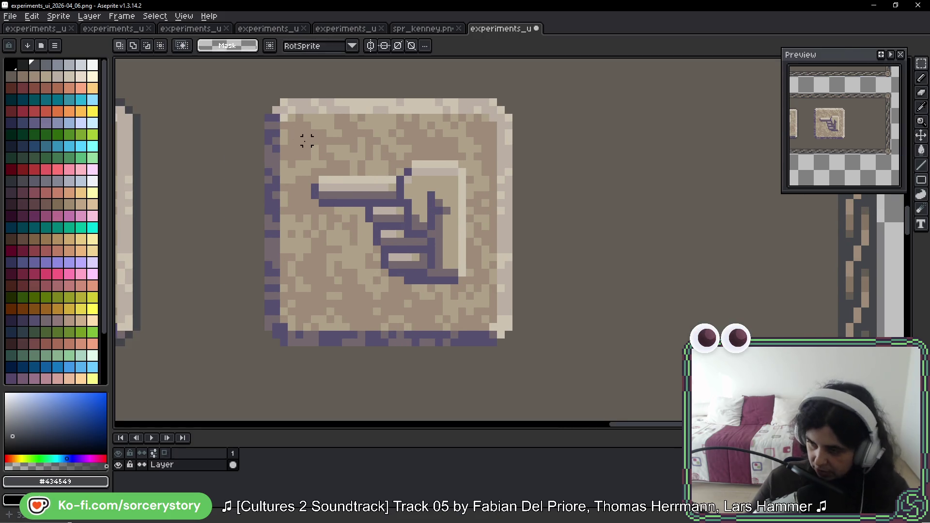
scroll(307, 141, "up", 1)
mouse_move(289, 109)
left_mouse_down()
mouse_move(586, 110)
mouse_move(593, 196)
left_mouse_up()
scroll(583, 272, "up", 2)
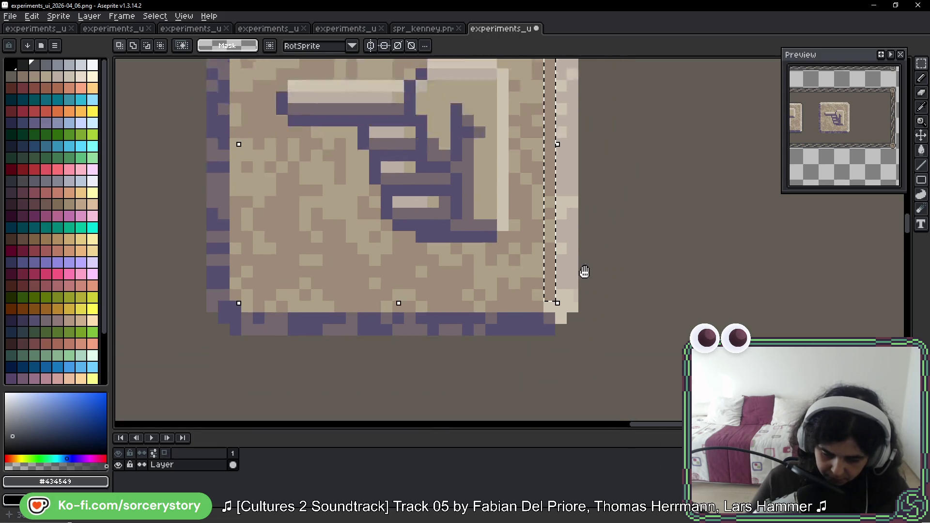
scroll(517, 245, "up", 2)
key("w")
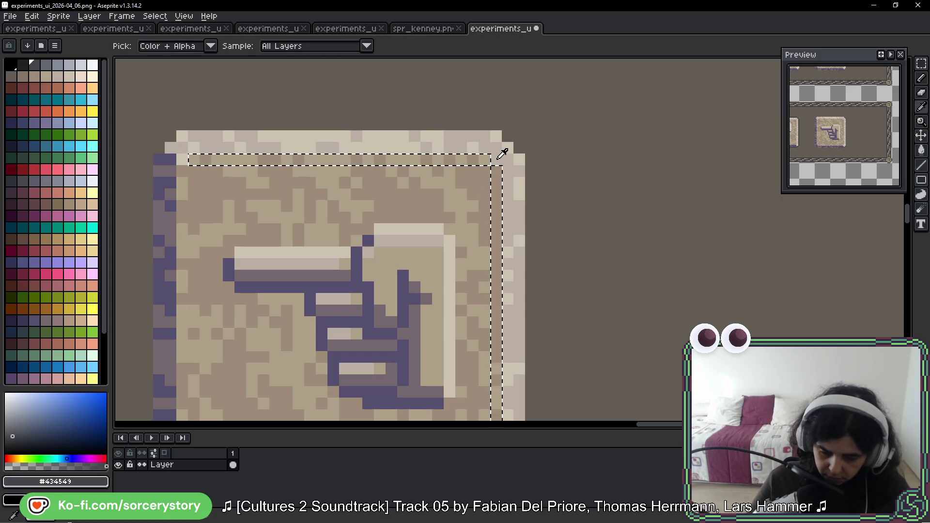
left_click(494, 154, "alt")
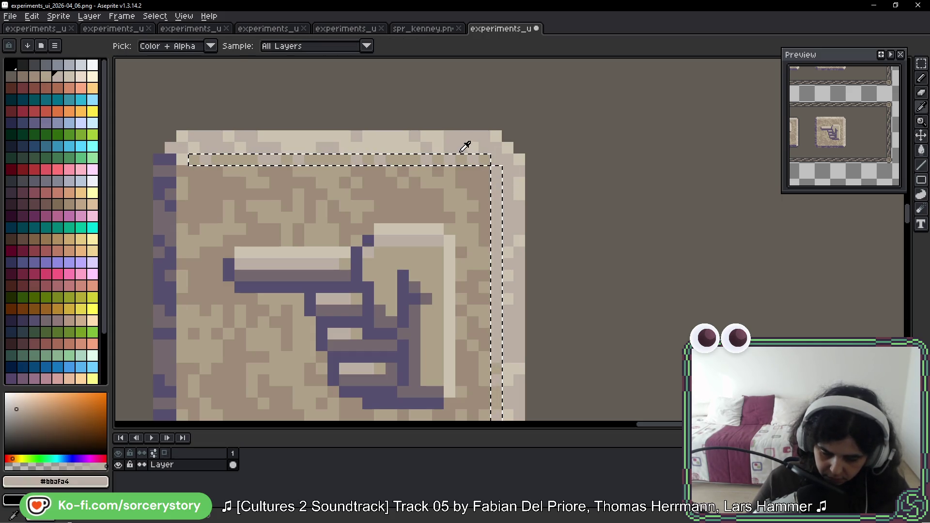
left_click(440, 140, "alt")
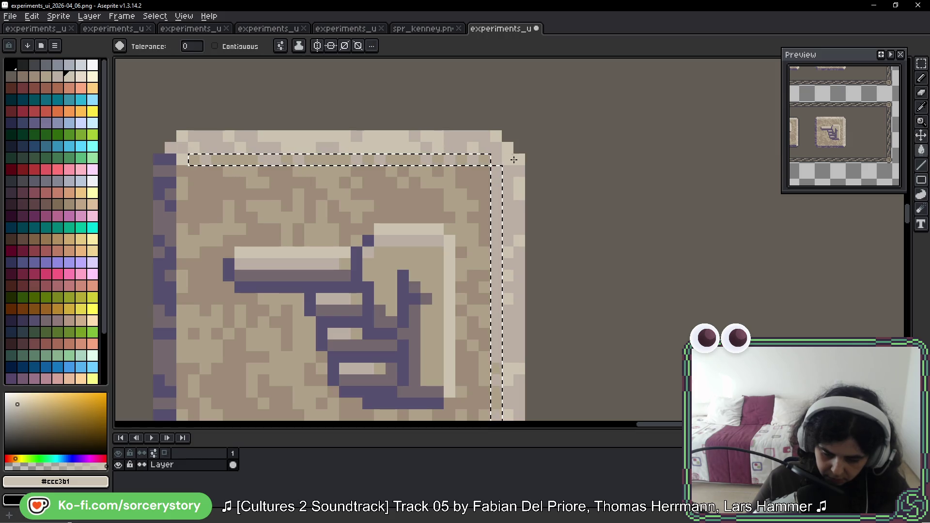
key("ctrl+d")
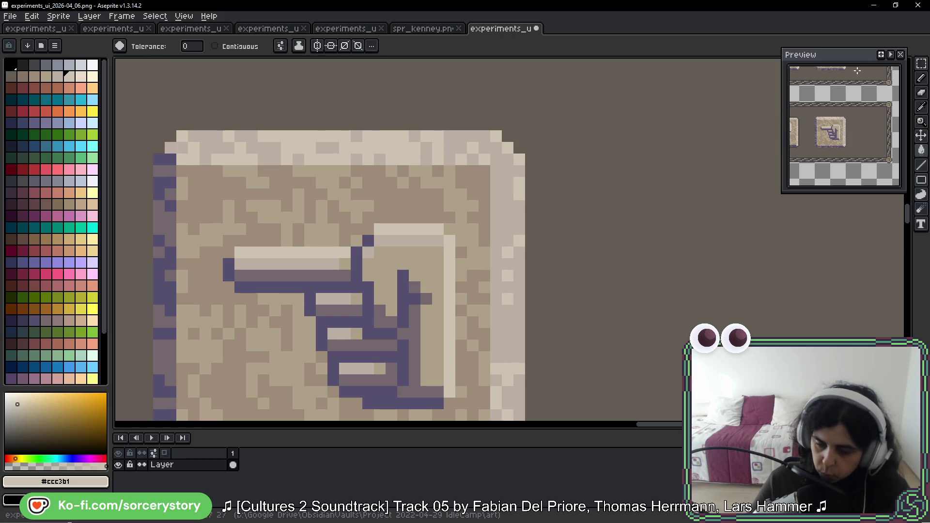
Fill the icon's left and bottom strips with the purple shadow colour.
left_click(921, 65)
scroll(210, 213, "down", 2)
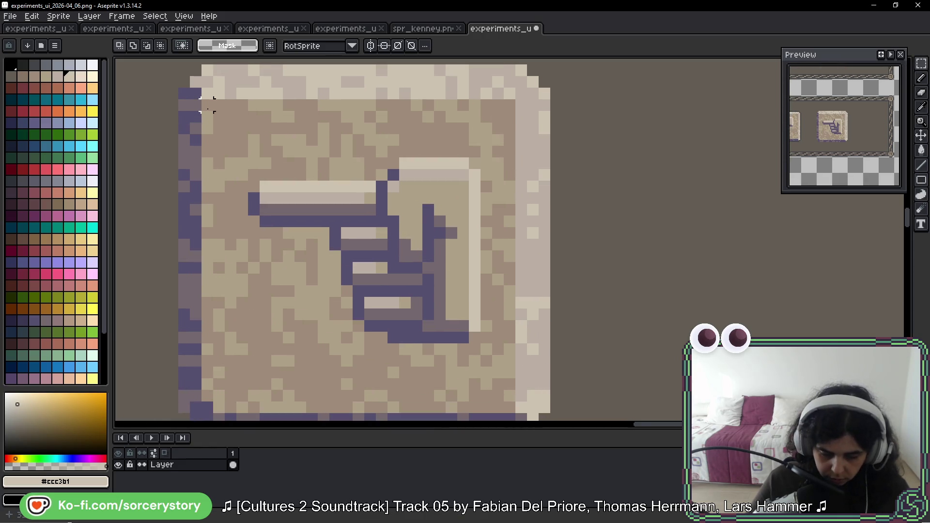
scroll(185, 416, "down", 3)
scroll(191, 327, "down", 1)
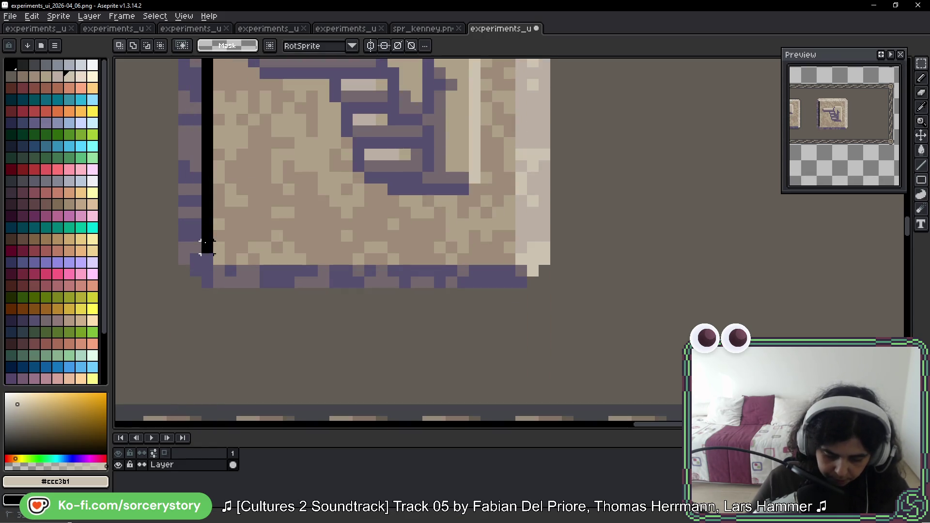
mouse_move(202, 247)
left_mouse_down()
mouse_move(203, 255)
mouse_move(514, 259)
left_mouse_up()
key("g")
left_click(437, 297, "alt")
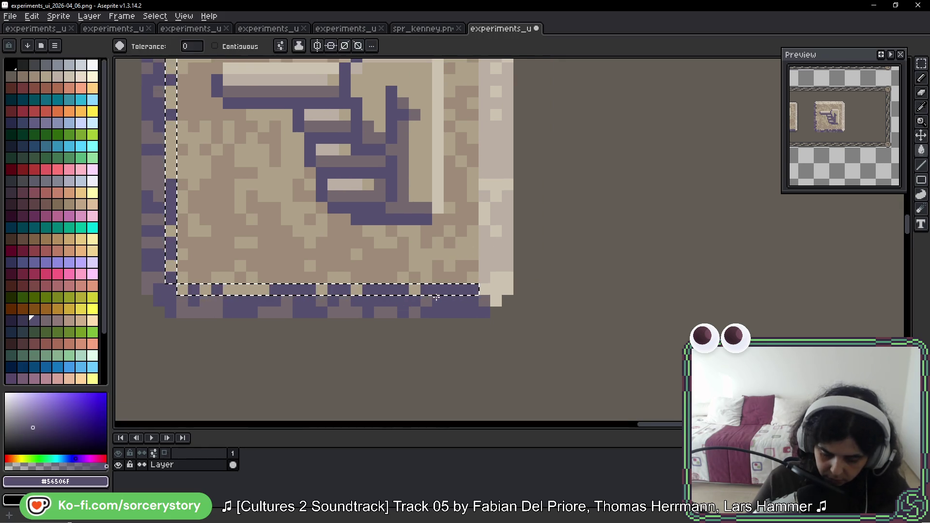
key("ctrl+d")
scroll(476, 313, "up", 5)
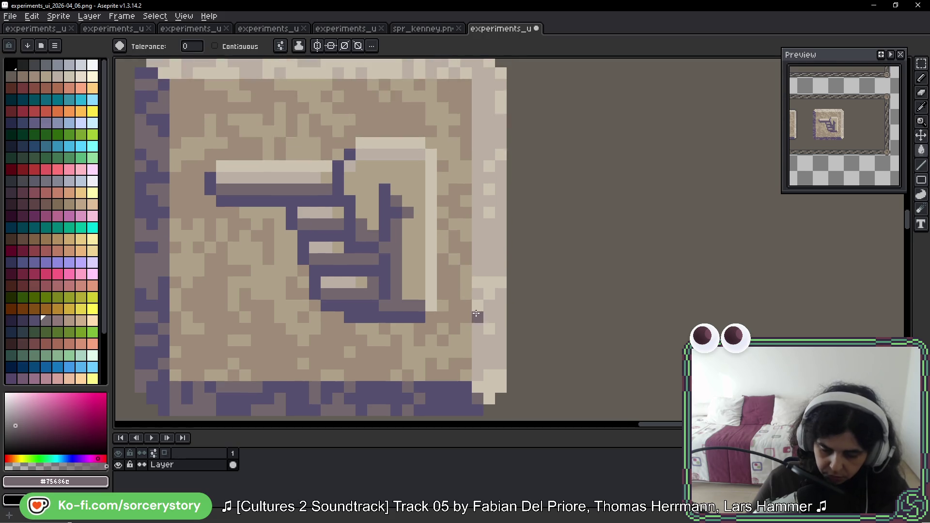
scroll(478, 287, "down", 2)
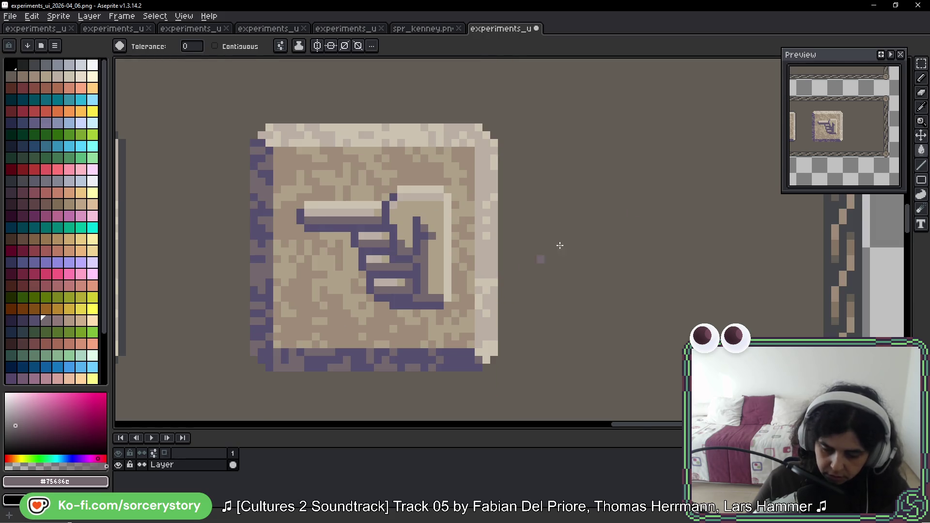
left_click(922, 78)
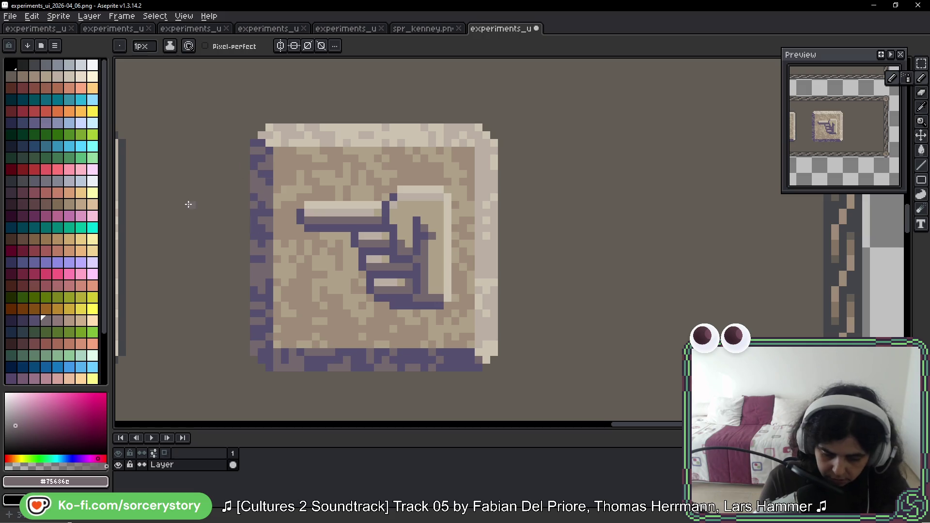
With dark grey #434549, draw straight outline lines down the hand icon's right, bottom and left edges.
left_click(124, 167, "alt")
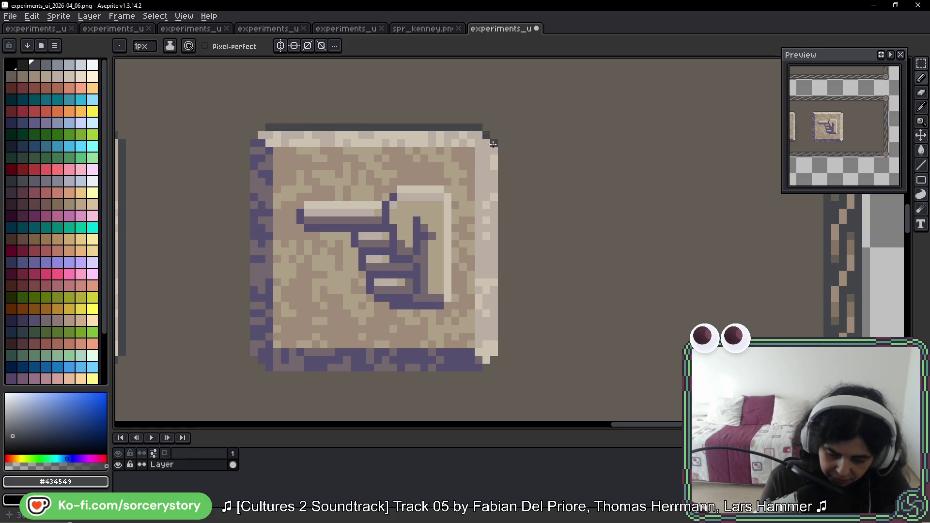
left_click(488, 357, "shift")
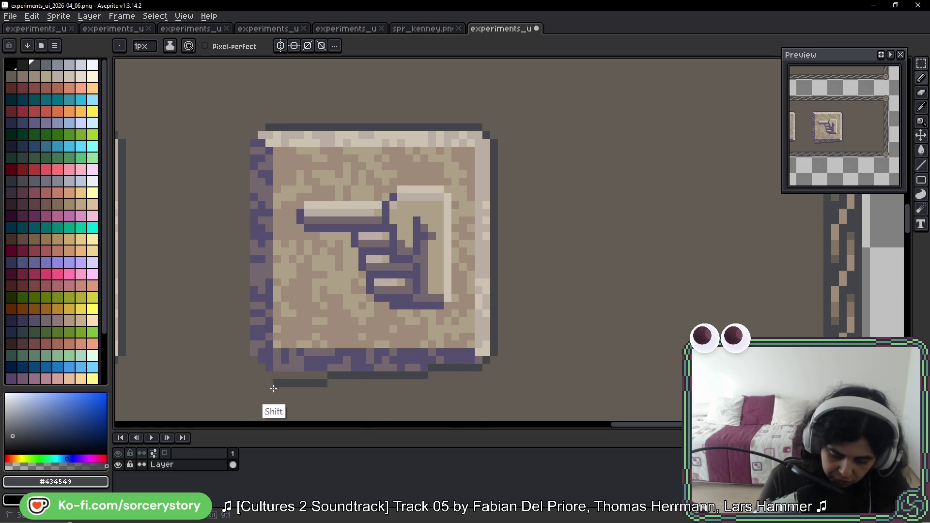
left_click(262, 359, "shift")
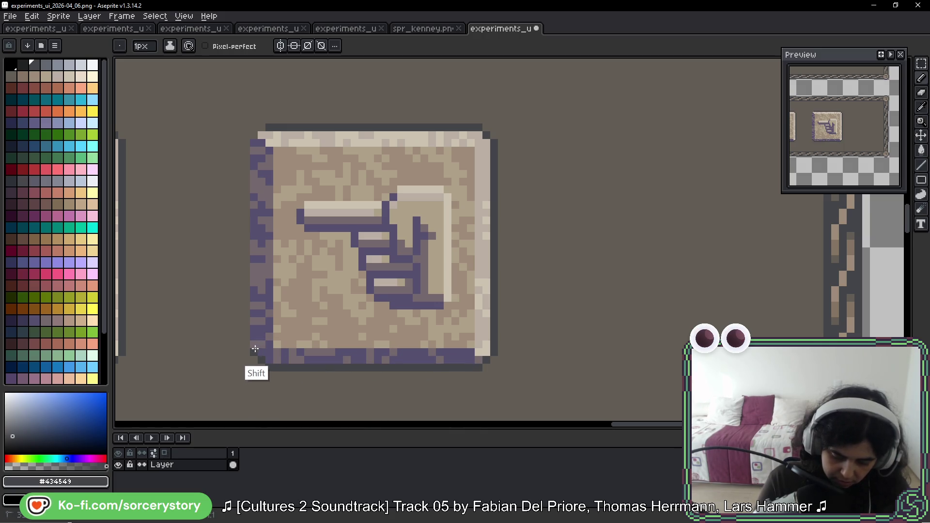
left_click(257, 143, "shift")
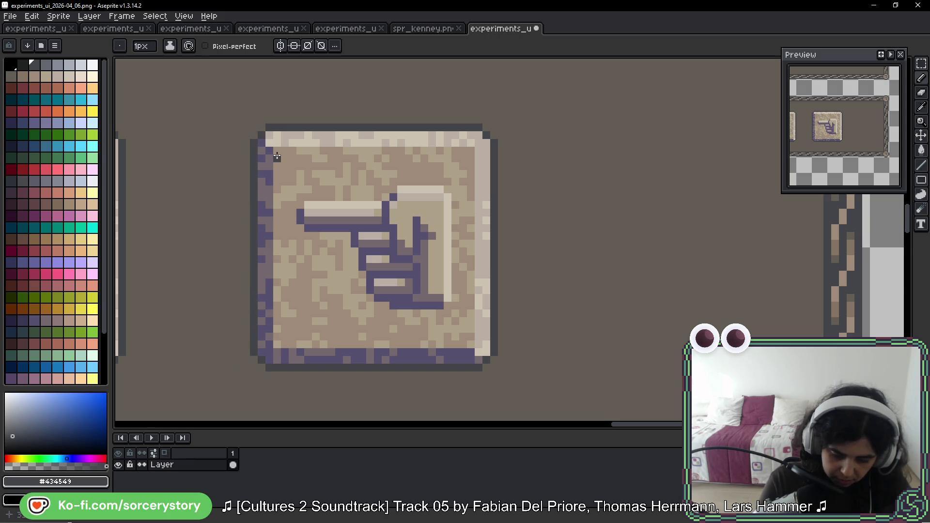
scroll(384, 135, "down", 3)
left_click_drag(428, 185, 548, 322)
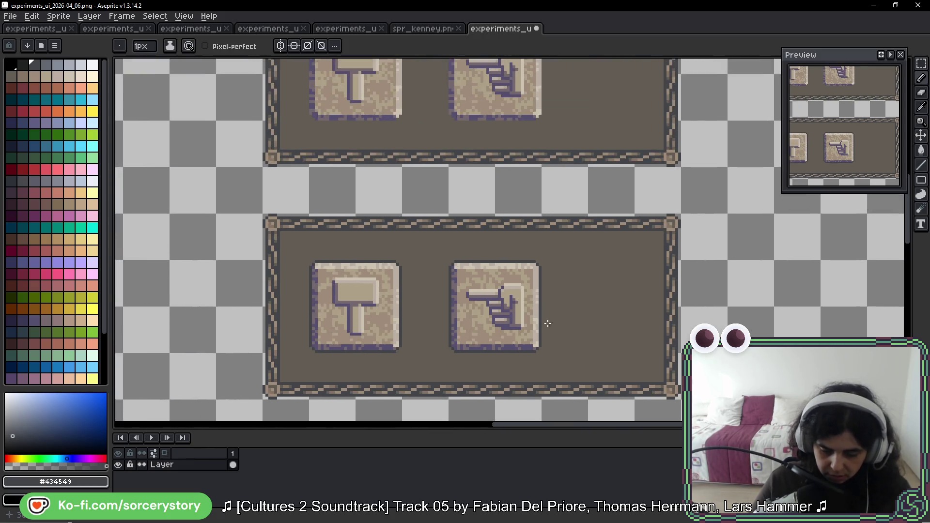
scroll(547, 323, "down", 1)
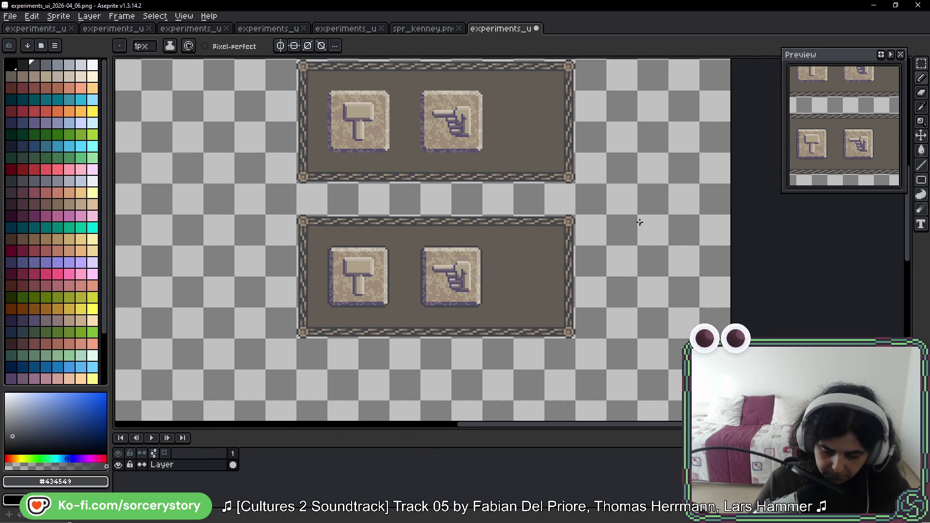
left_click_drag(639, 222, 622, 226)
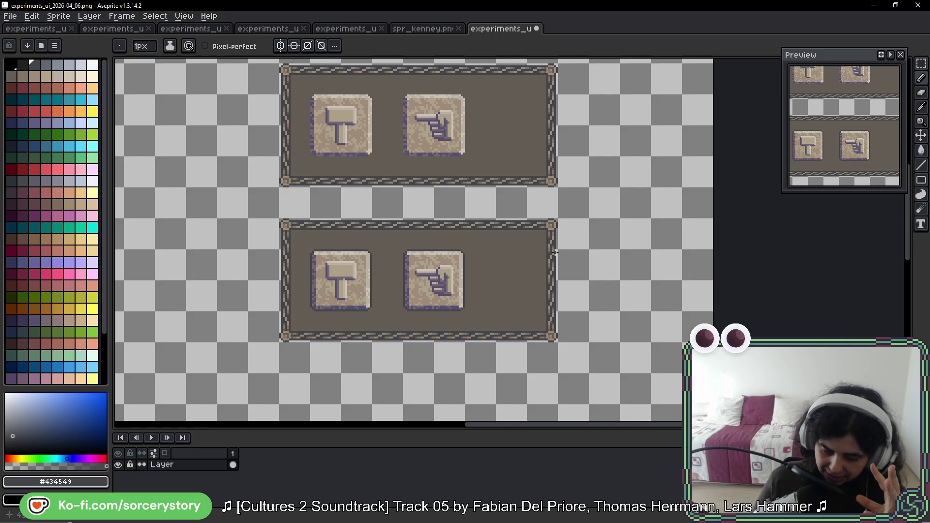
scroll(475, 314, "down", 1)
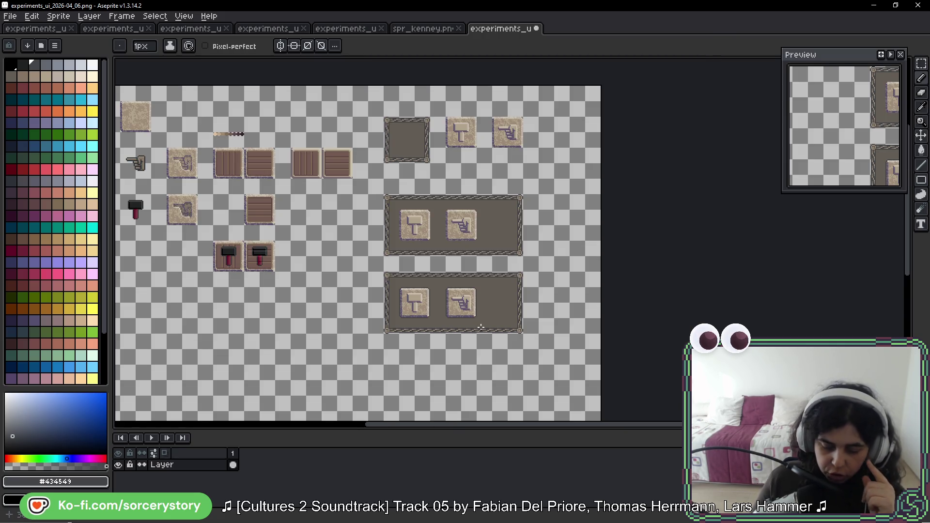
scroll(481, 328, "up", 1)
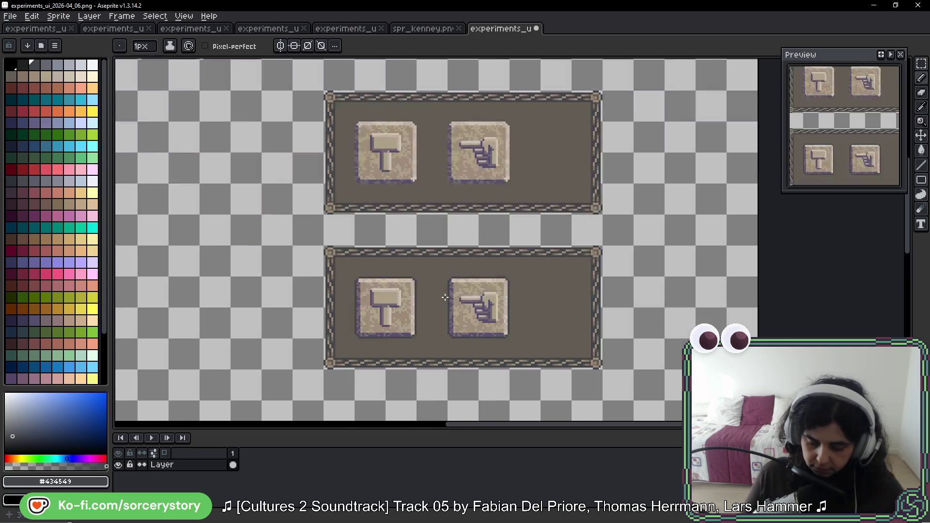
scroll(414, 306, "up", 1)
left_click_drag(415, 305, 398, 162)
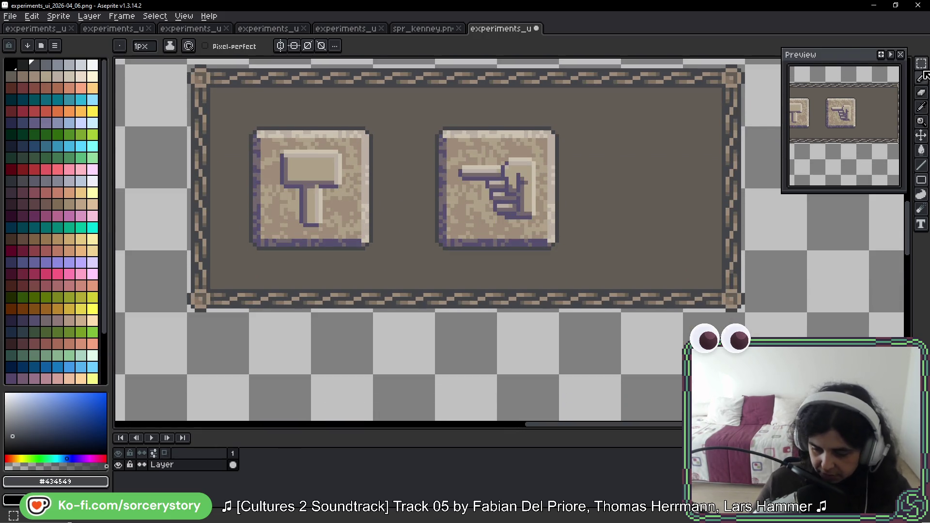
key("w")
scroll(259, 153, "down", 1)
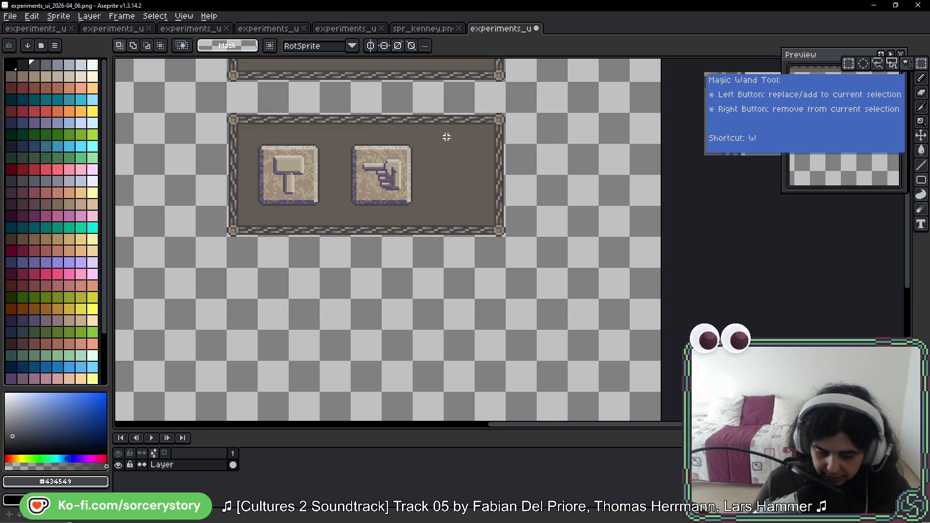
Move the lower panel's right end further right to widen it into a long strip.
left_click_drag(444, 115, 505, 234)
mouse_move(470, 179)
left_mouse_down()
mouse_move(519, 179)
mouse_move(612, 139)
left_mouse_up()
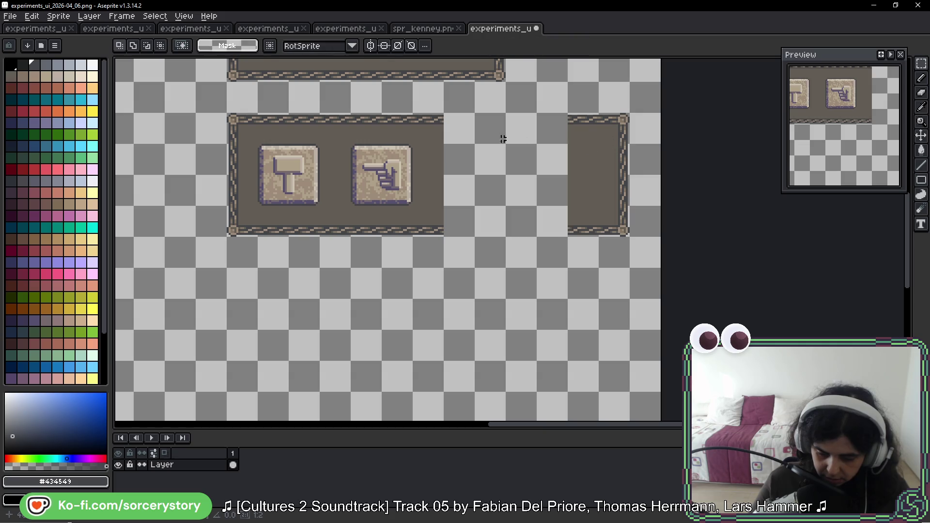
left_click_drag(423, 129, 435, 218)
left_click_drag(436, 175, 546, 175)
key("Return")
Copy both icon buttons into the widened panel beside the originals and select the copies.
mouse_move(256, 142)
left_mouse_down()
mouse_move(384, 207)
mouse_move(415, 207)
left_mouse_up()
left_click_drag(344, 186, 531, 189)
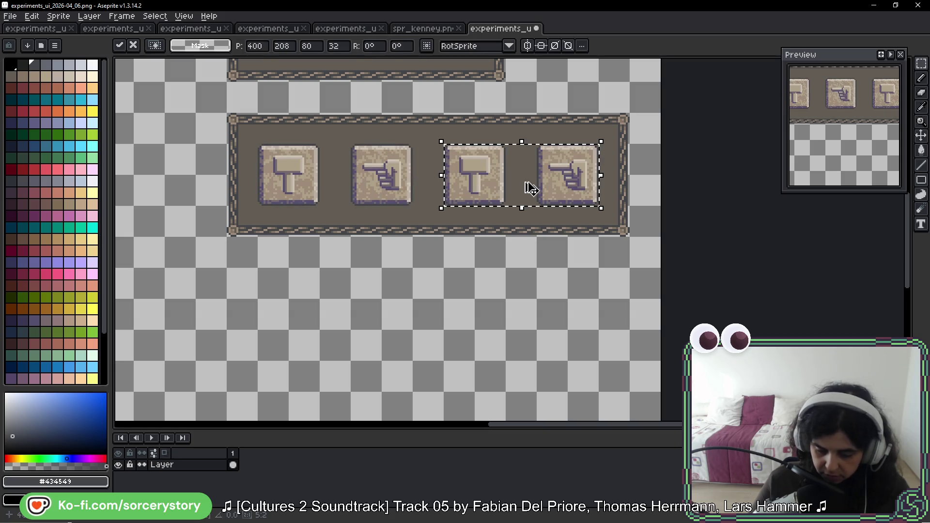
key("ctrl+d")
scroll(527, 187, "up", 2)
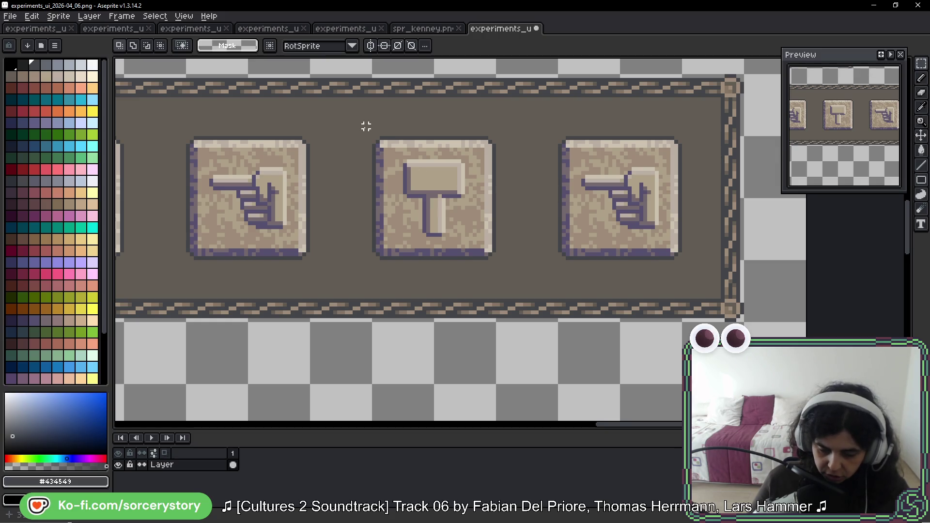
left_click_drag(374, 138, 648, 223)
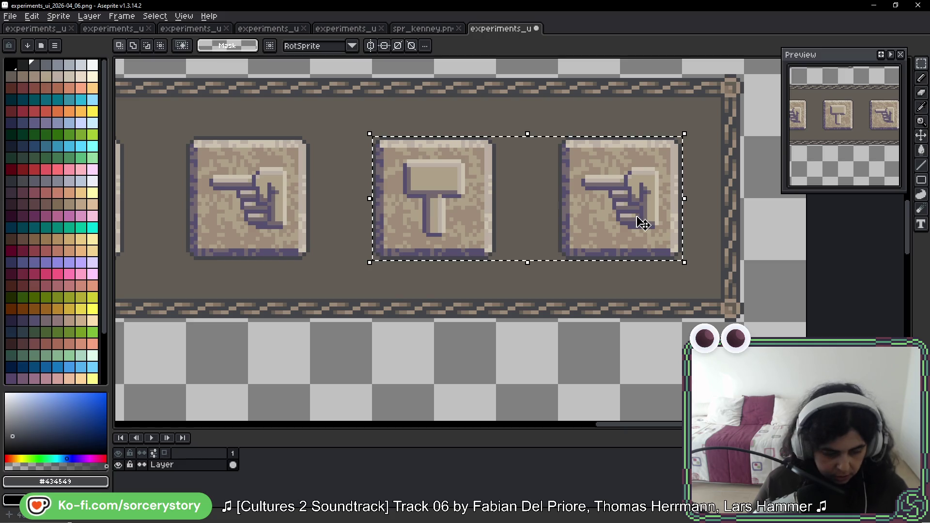
key("g")
scroll(368, 176, "up", 1)
key("i")
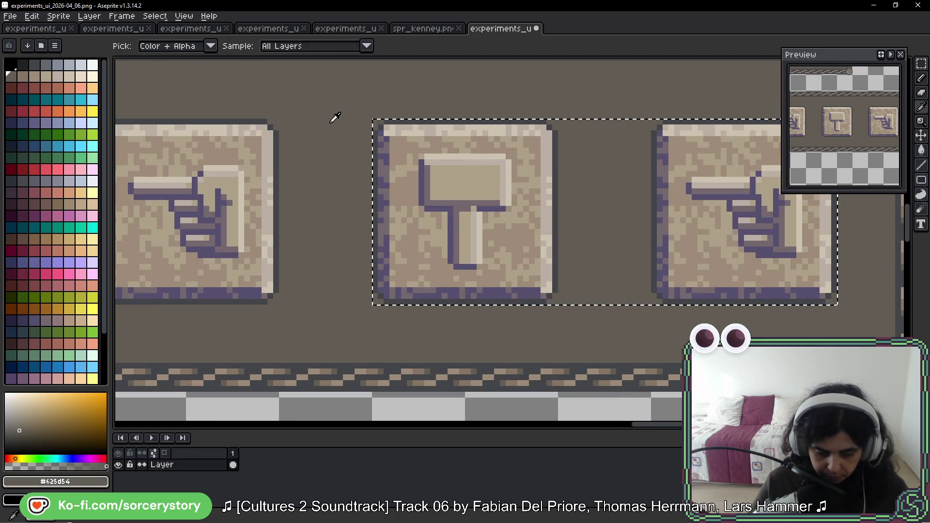
Sample the panel background and dark blue-grey border colours near the panel's top.
left_click(332, 118)
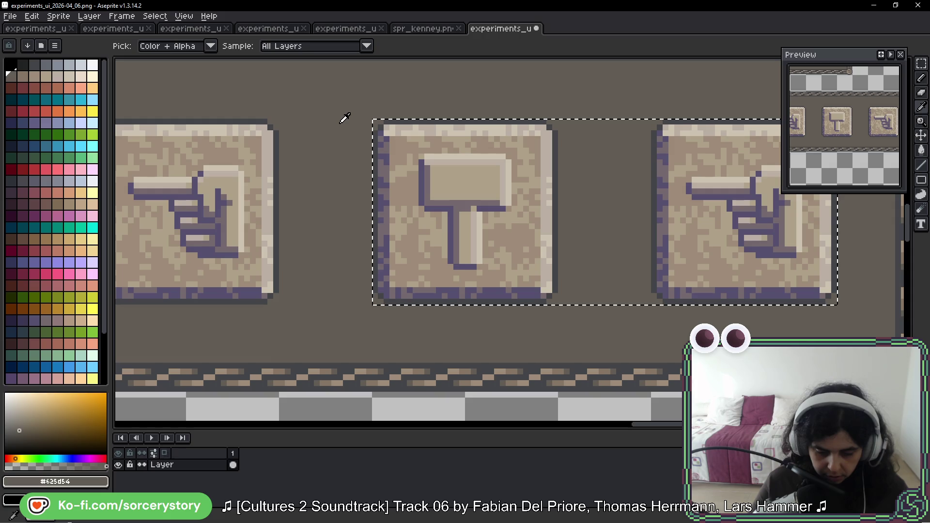
left_click_drag(339, 139, 291, 242)
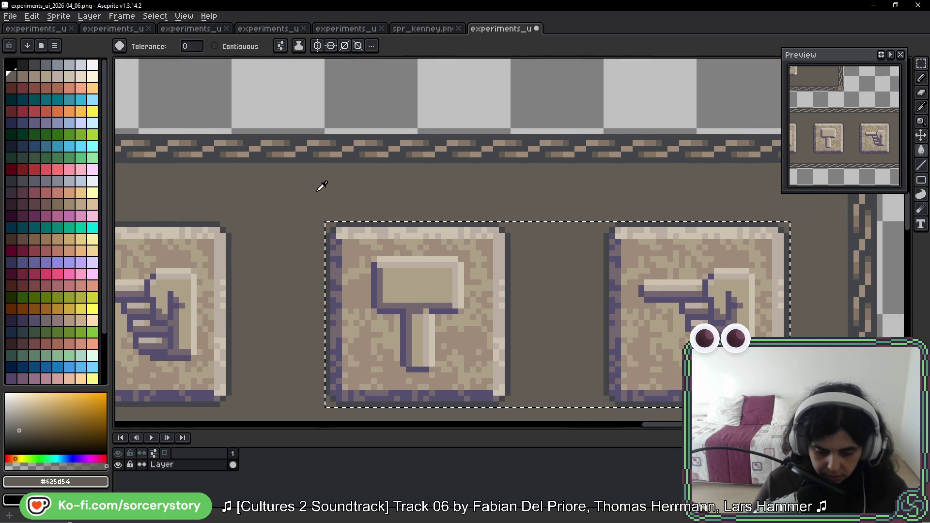
left_click(310, 154)
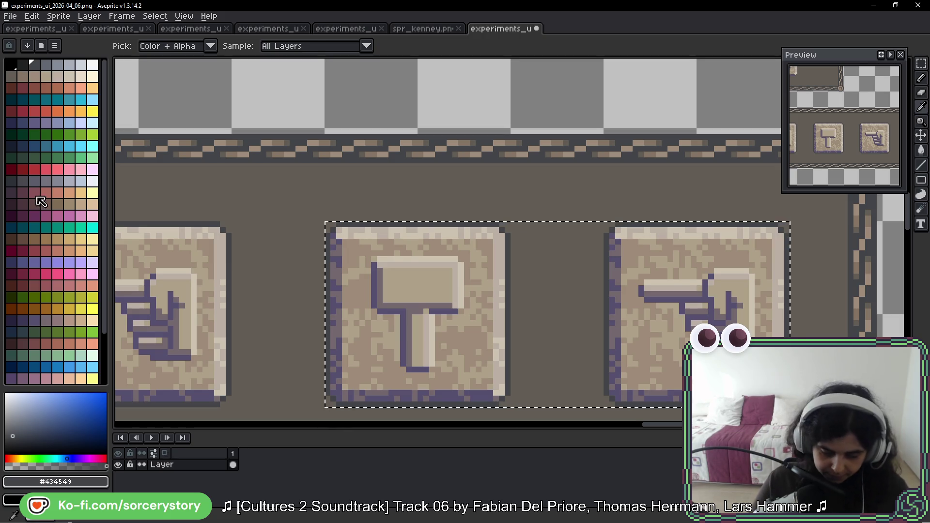
key("w")
scroll(252, 234, "down", 2)
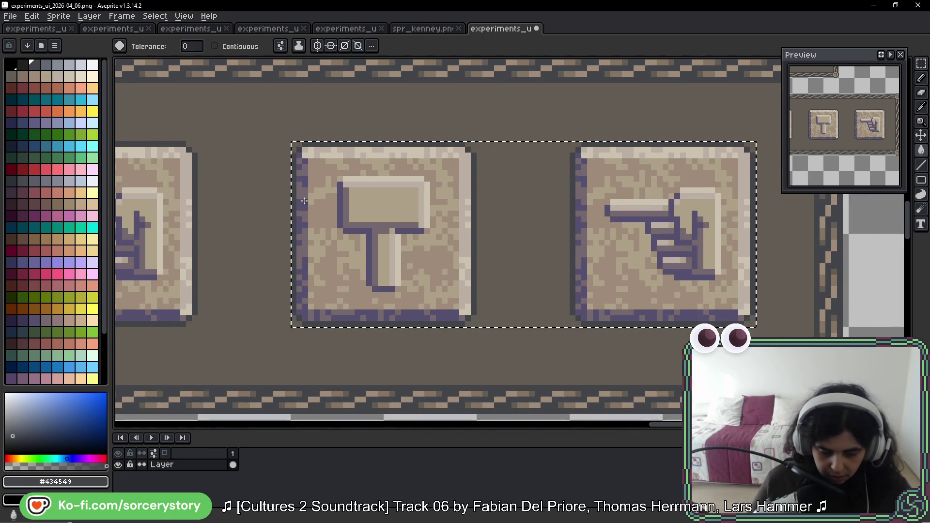
scroll(303, 201, "up", 1)
scroll(304, 218, "up", 1)
scroll(314, 341, "up", 2)
key("i")
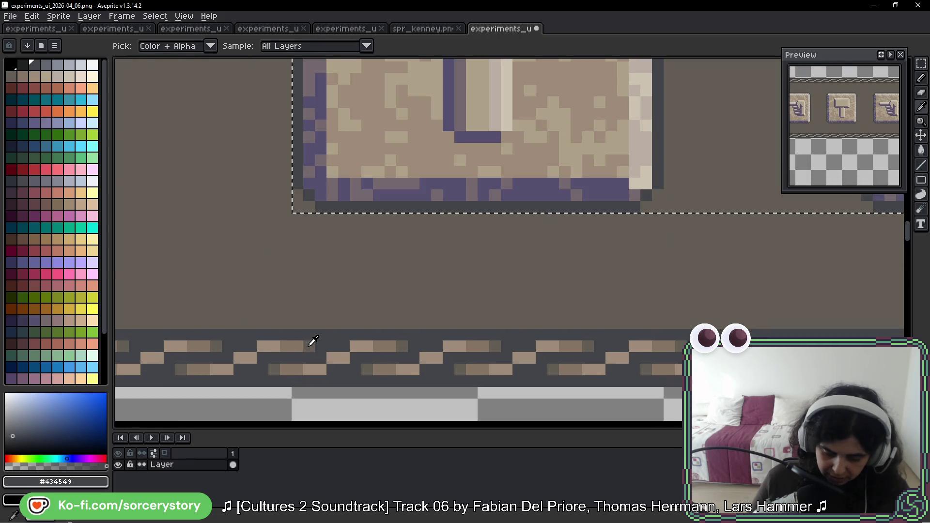
left_click(334, 276)
key("w")
Make the hammer button's dark edge grey the current paint-bucket colour.
left_click_drag(366, 138, 297, 218)
scroll(235, 184, "up", 2)
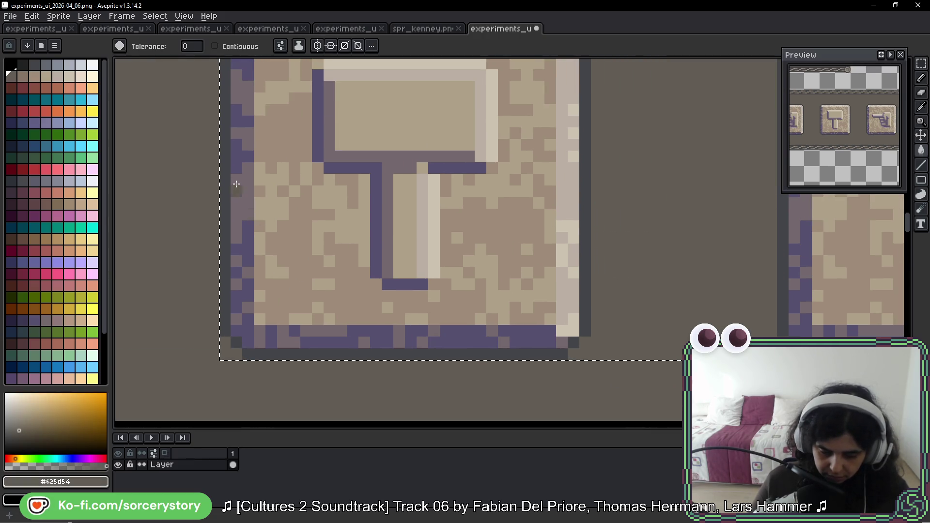
key("i")
left_click(234, 166)
key("w")
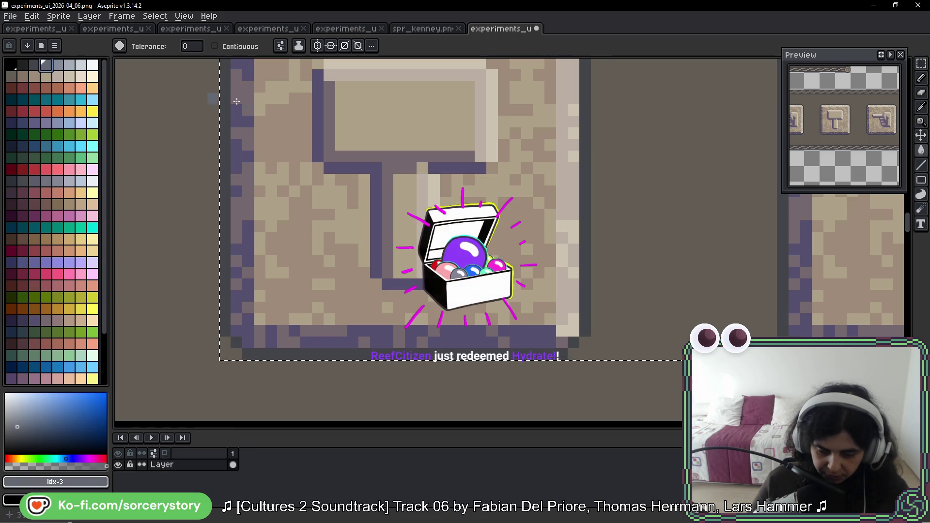
scroll(236, 101, "up", 1)
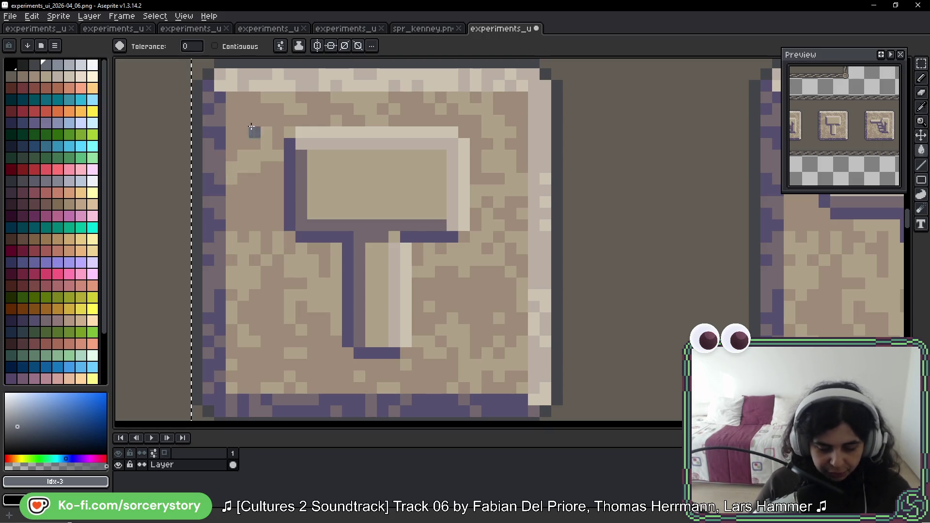
scroll(213, 172, "down", 2)
scroll(212, 172, "down", 1)
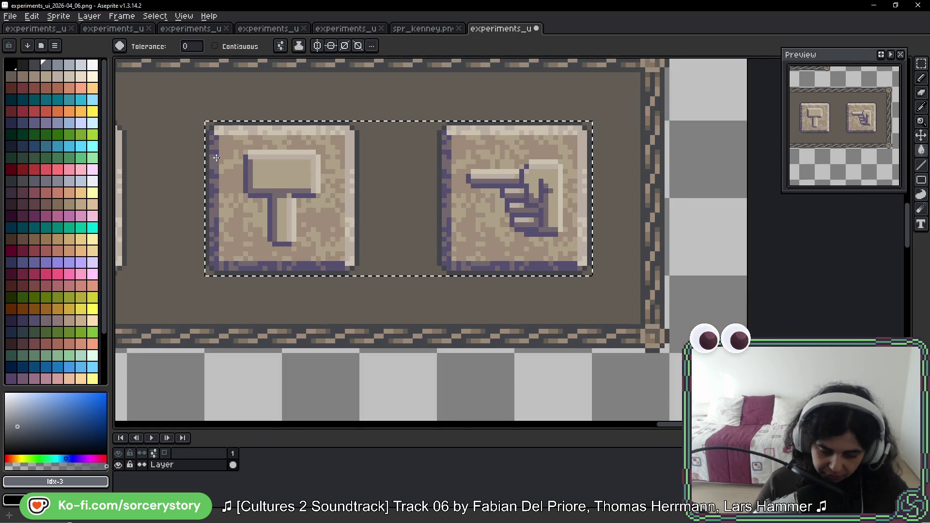
mouse_move(212, 172)
left_mouse_down()
mouse_move(344, 169)
mouse_move(451, 204)
mouse_move(516, 167)
mouse_move(662, 211)
left_mouse_up()
scroll(345, 170, "down", 1)
scroll(345, 169, "down", 1)
left_click_drag(450, 126, 421, 213)
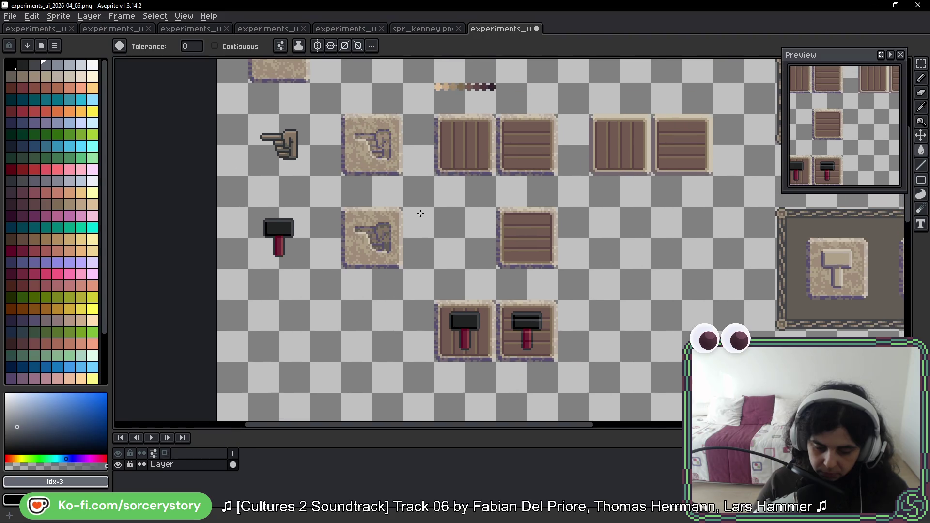
left_click_drag(346, 114, 359, 219)
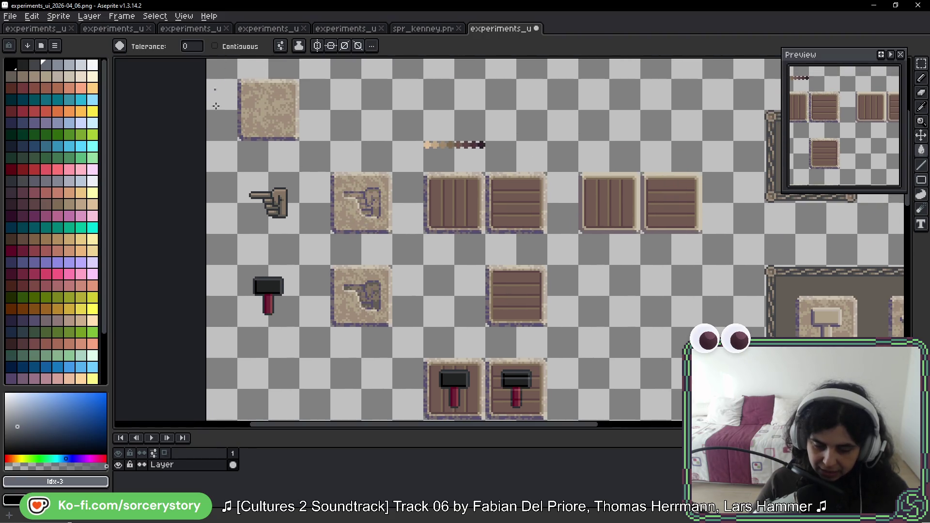
left_click_drag(581, 330, 338, 180)
scroll(337, 179, "up", 1)
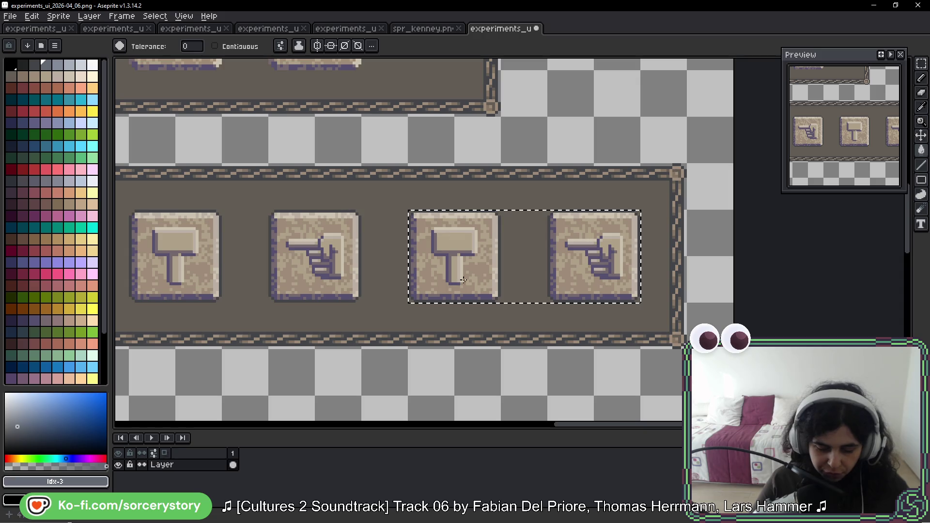
scroll(337, 180, "up", 1)
scroll(346, 196, "up", 1)
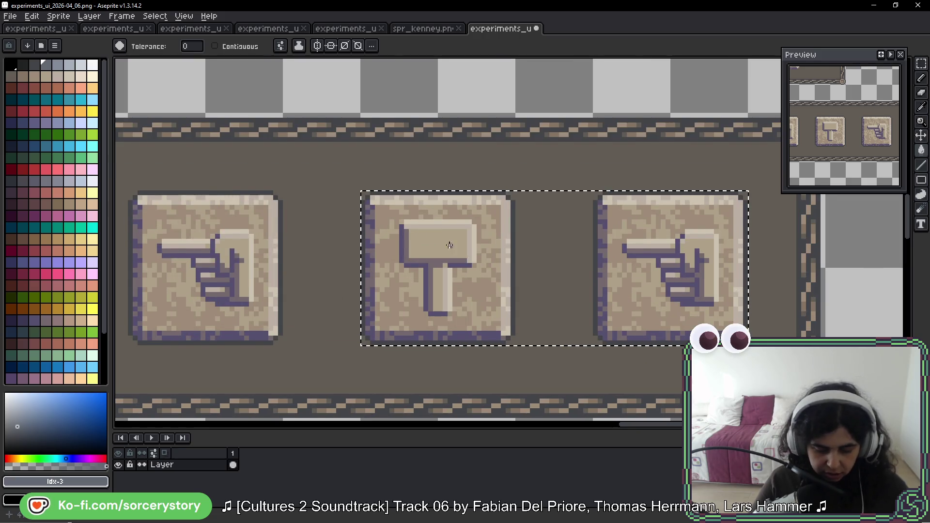
scroll(354, 216, "up", 2)
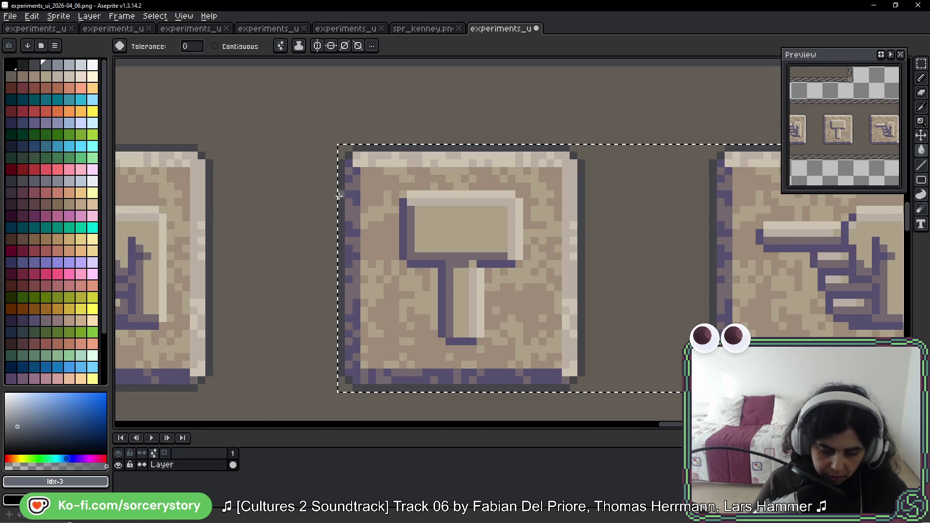
Bucket-fill the copied buttons' purple shading with grey-blue palette colours.
key("i")
left_click(347, 213)
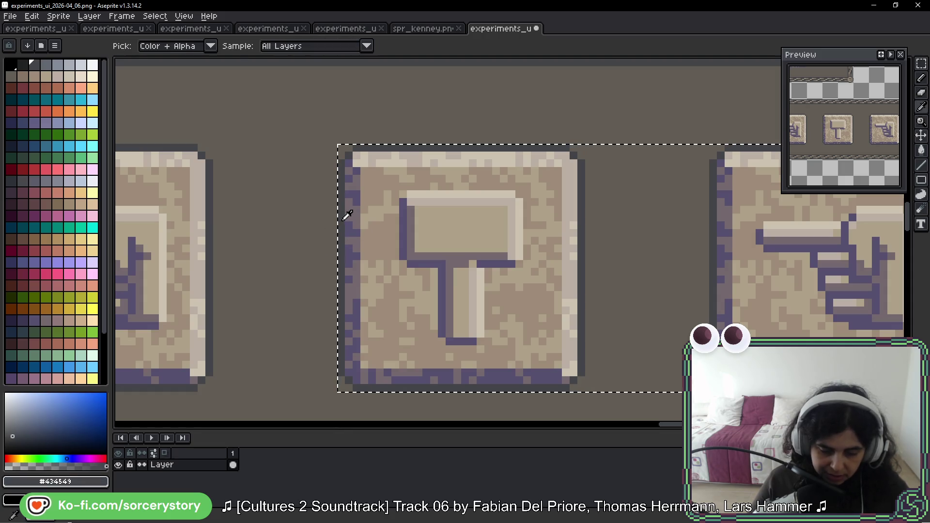
key("w")
left_click(46, 64)
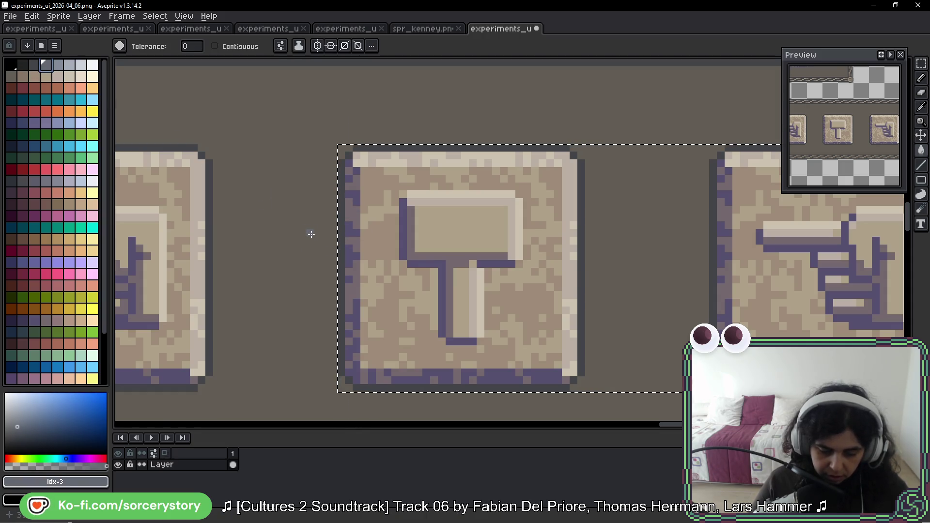
scroll(323, 224, "up", 2)
scroll(418, 173, "up", 2)
left_click(399, 175)
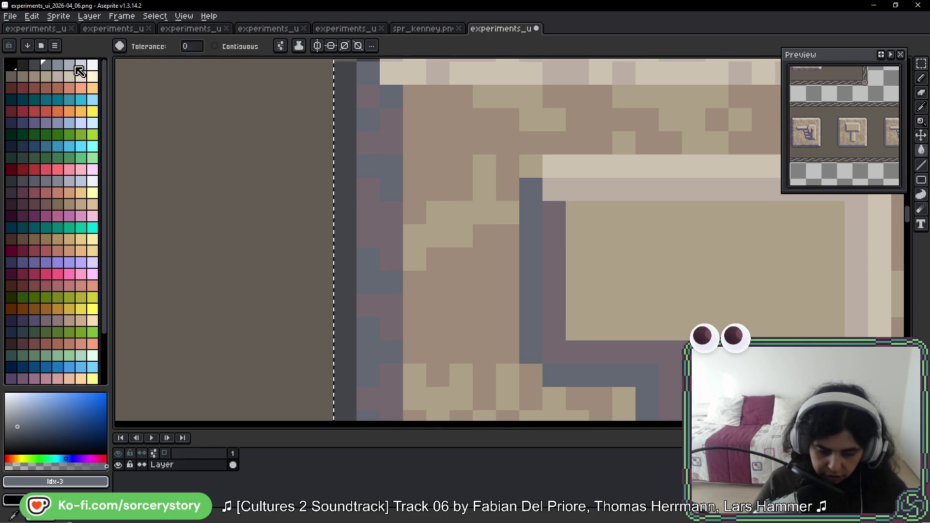
left_click(58, 65)
left_click(398, 222)
scroll(400, 224, "down", 3)
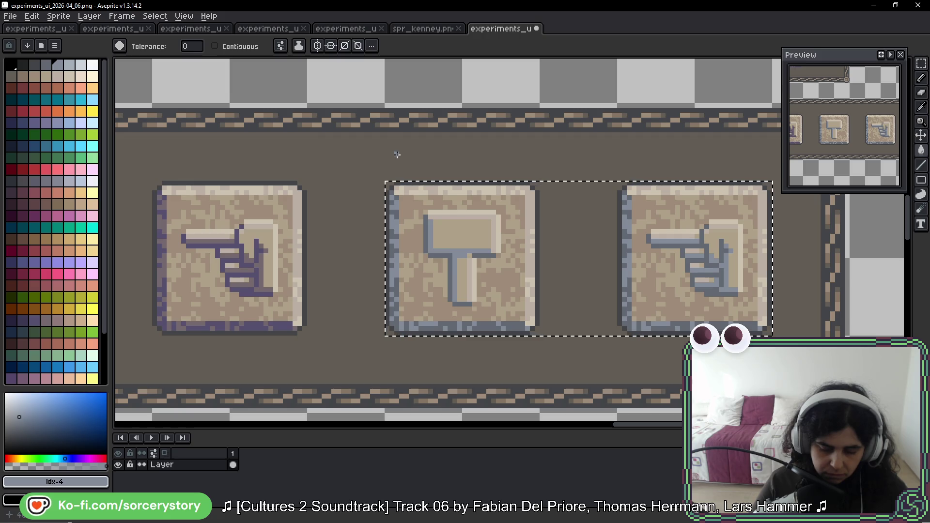
scroll(399, 122, "up", 2)
Sample the brown border colour and turn the stray light pixel on the hammer button brown.
key("i")
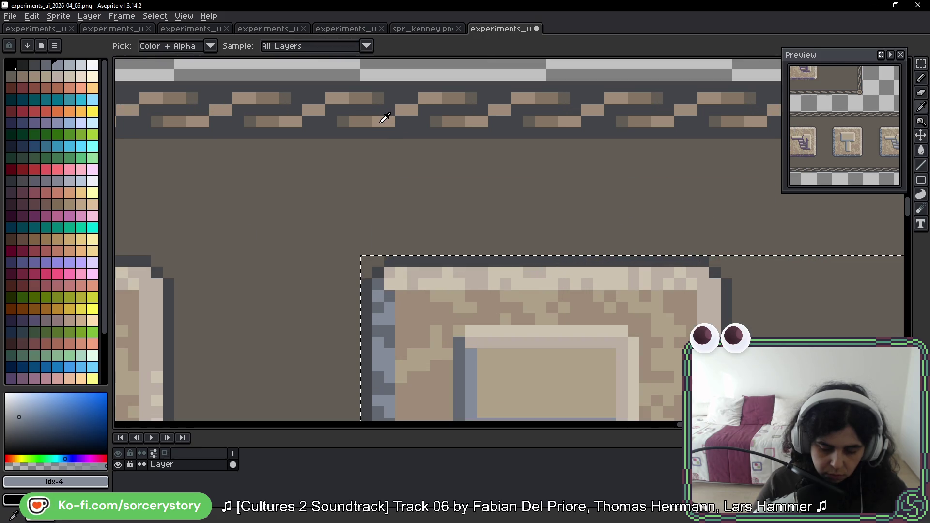
left_click(385, 118)
key("g")
left_click_drag(633, 307, 398, 178)
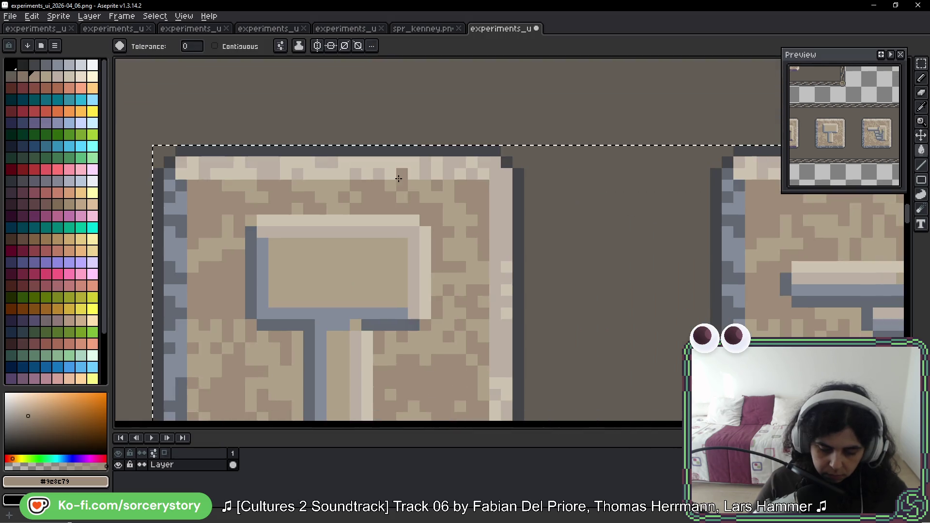
left_click(409, 218)
scroll(438, 204, "down", 4)
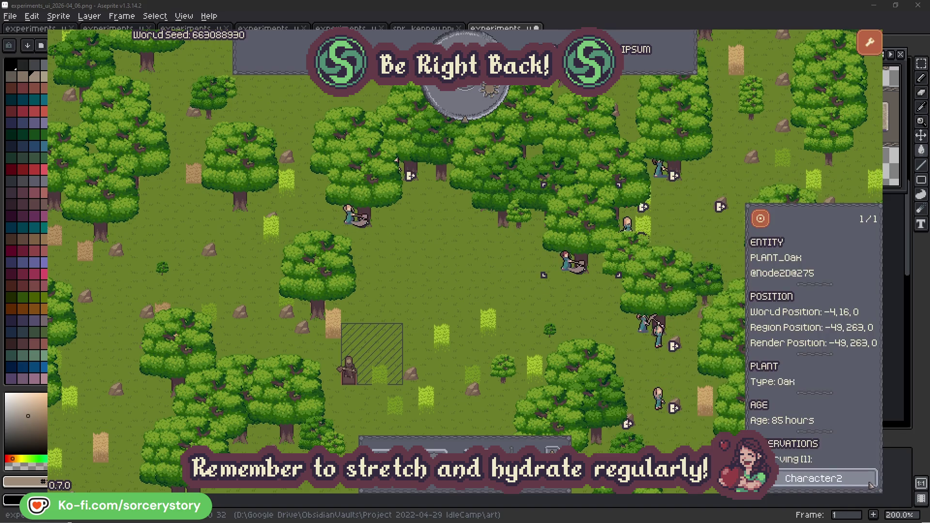
Review Character2, then Character0 and the oak tree it is gathering from, and close the details.
left_click(871, 484)
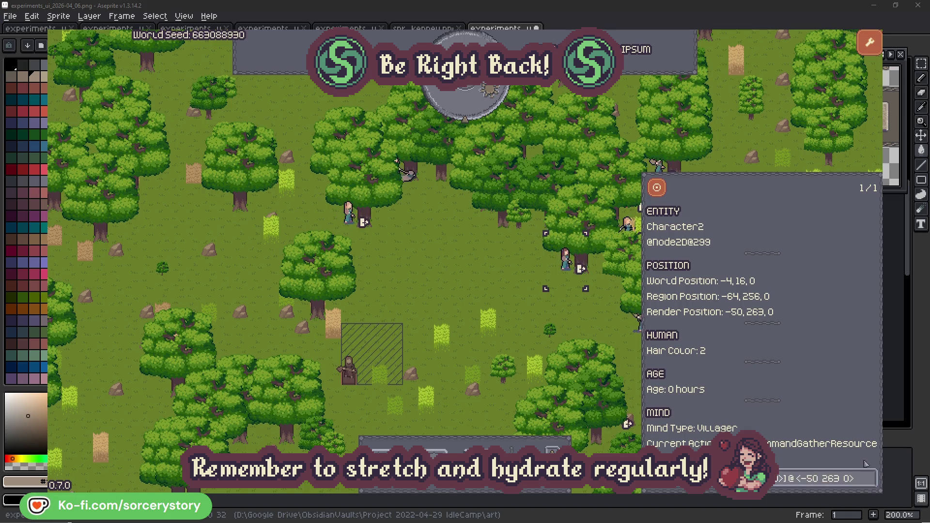
left_click(581, 323)
left_click(349, 212)
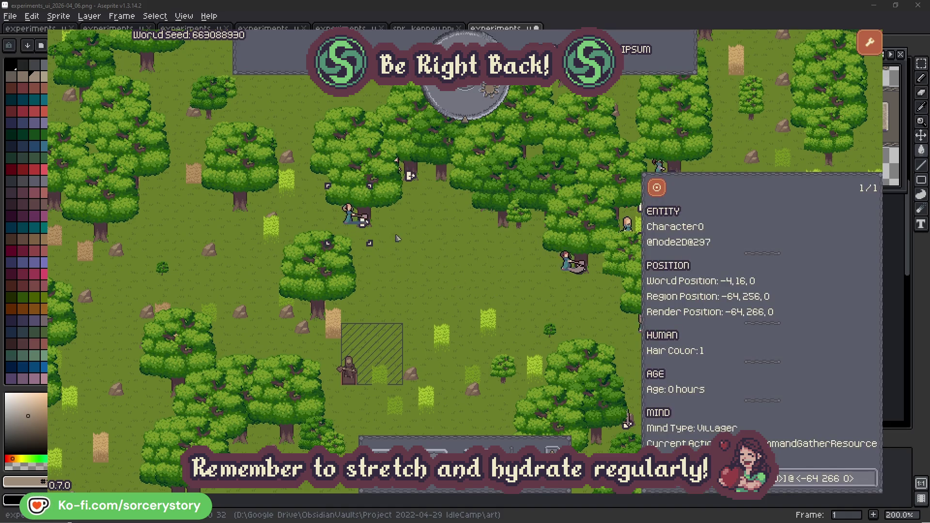
left_click(868, 479)
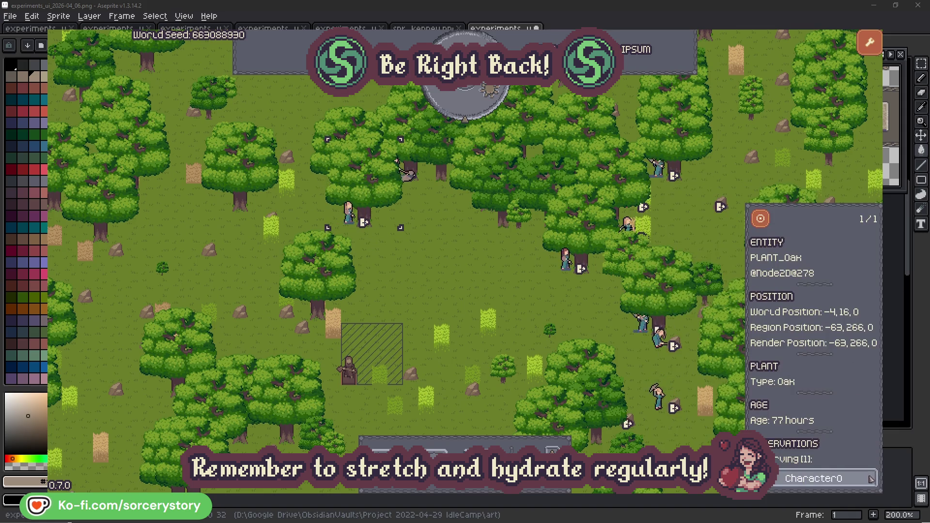
left_click(871, 479)
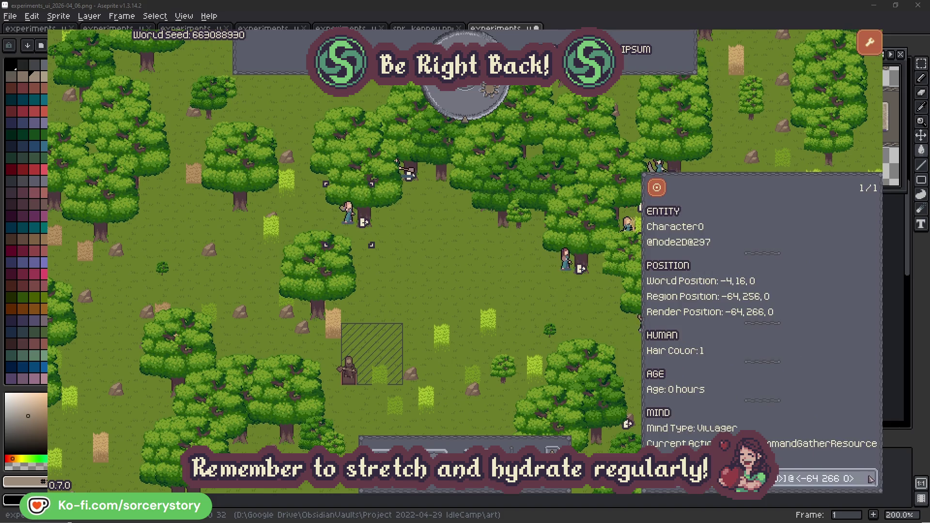
left_click(486, 292)
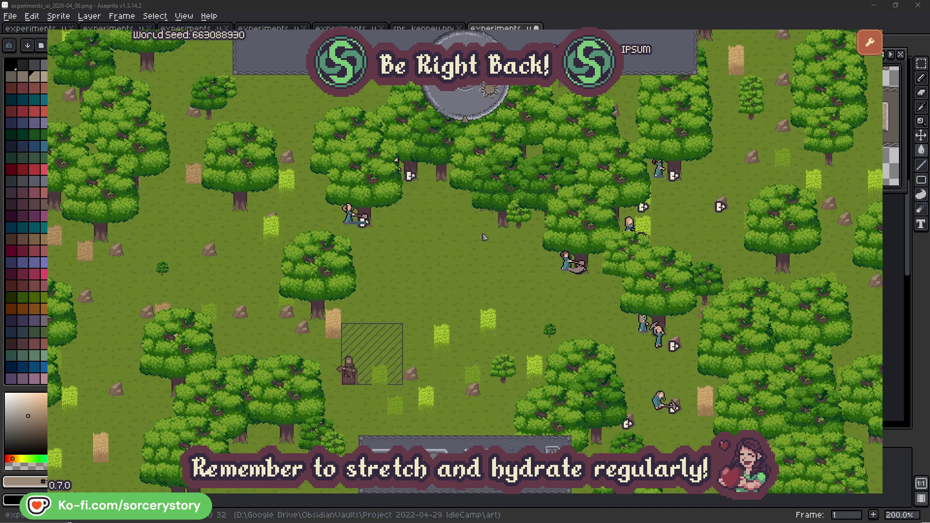
Advance the clock to 09:00, then follow the wood pile's Character9 reservation to the Herb pile and centre on it.
left_click(472, 109)
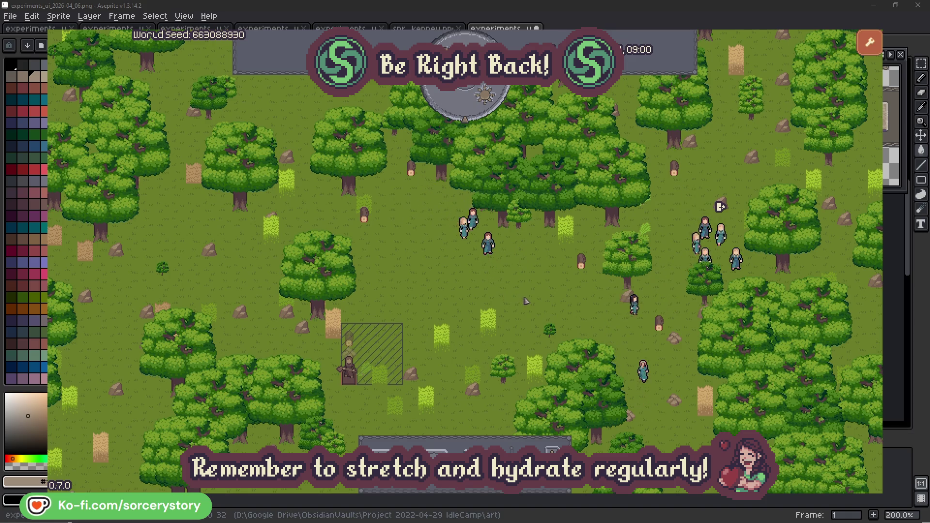
left_click(348, 338)
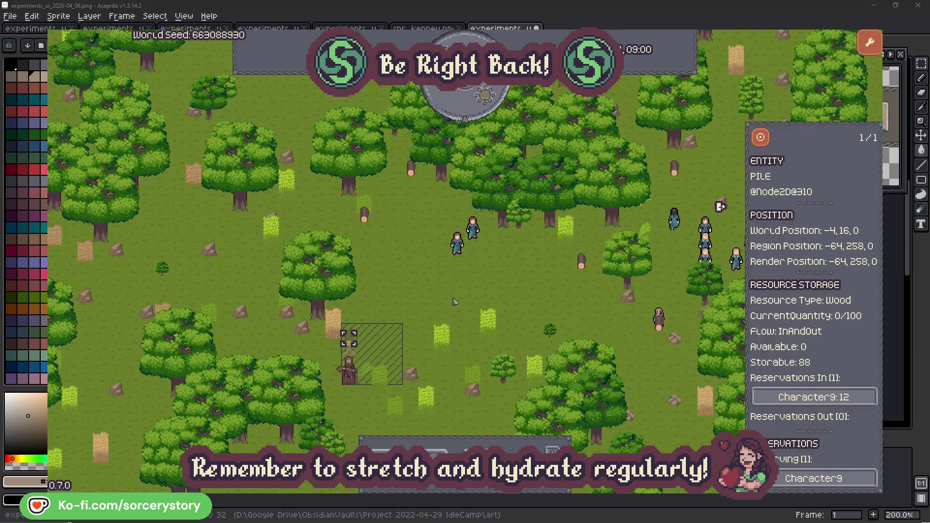
left_click(857, 397)
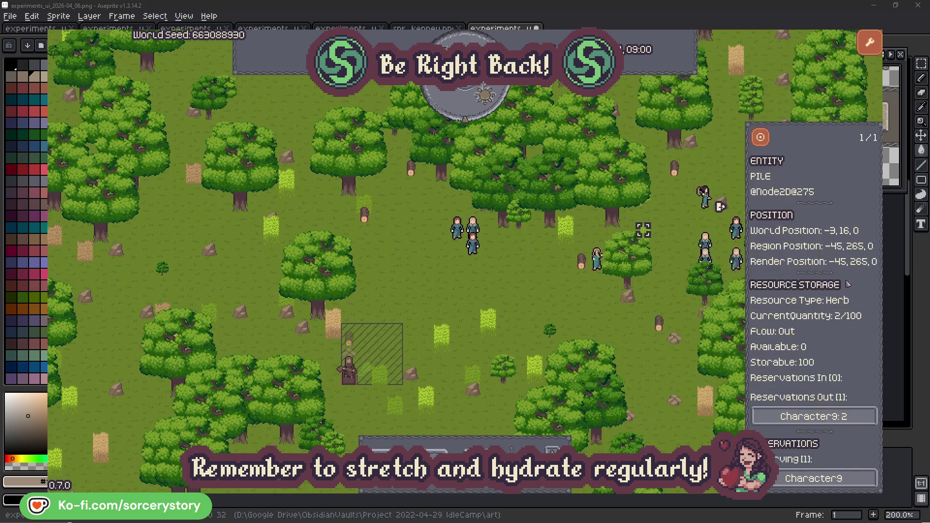
left_click(847, 283)
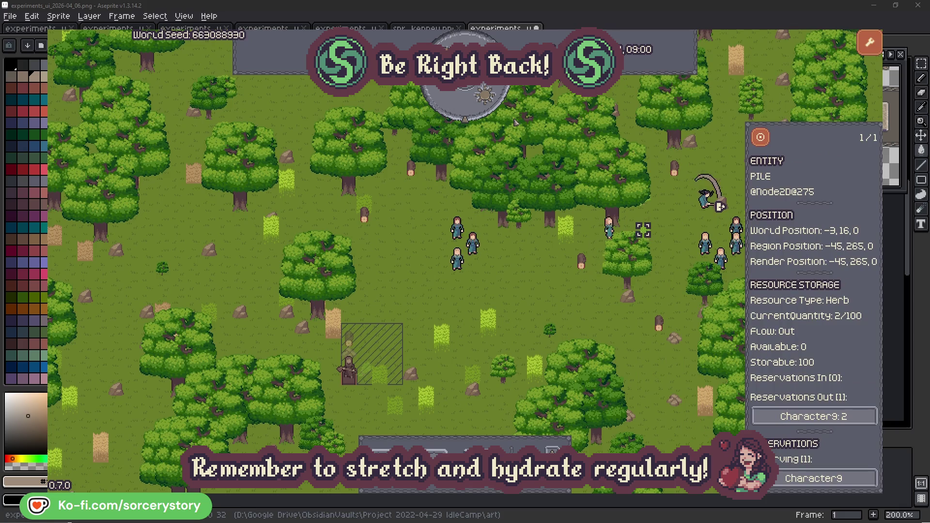
left_click(760, 137)
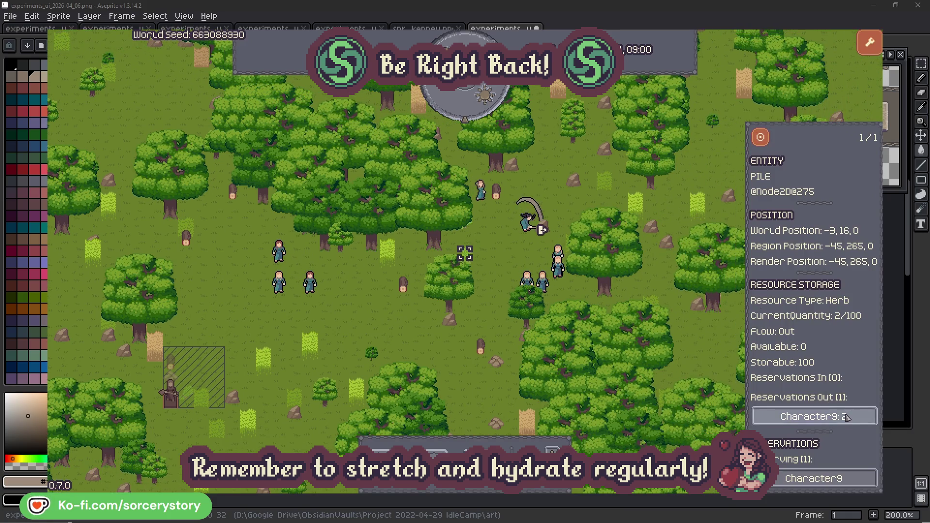
Follow Character9 to the wood pile it delivers to and centre the map on it.
left_click(836, 416)
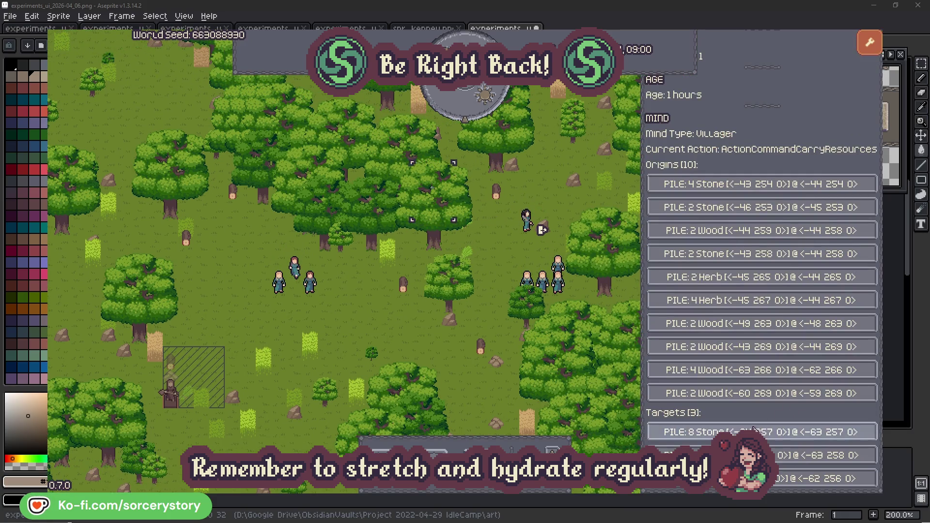
left_click(799, 456)
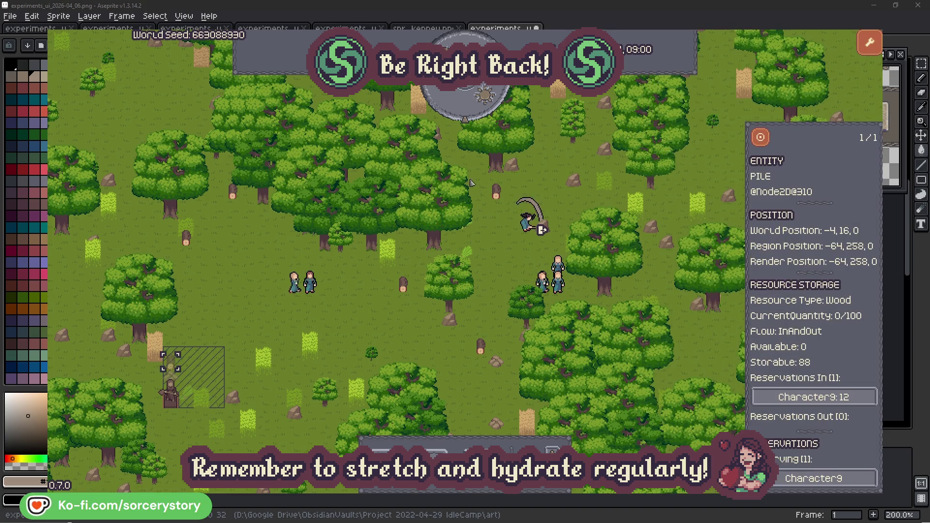
left_click(760, 138)
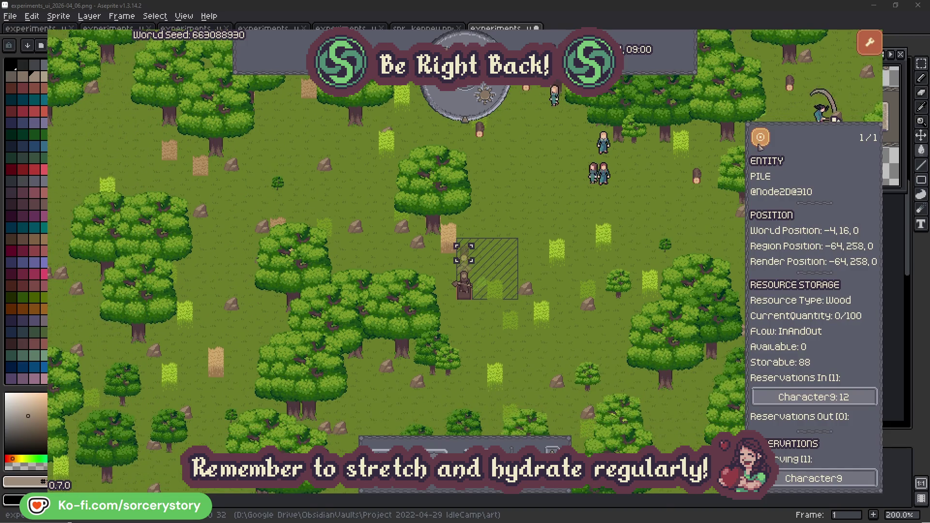
Close the pile details, inspect Character2 and centre the map on that villager.
left_click(678, 214)
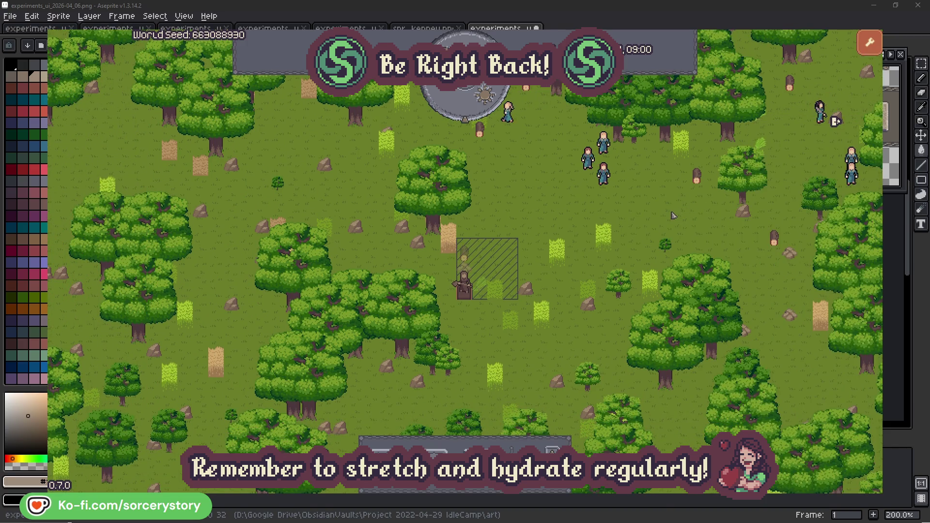
left_click(603, 175)
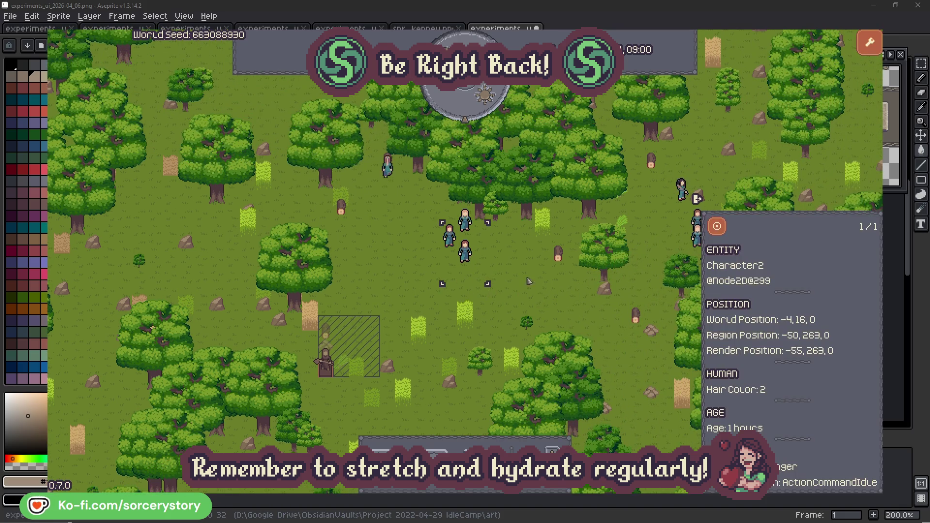
left_click(531, 281)
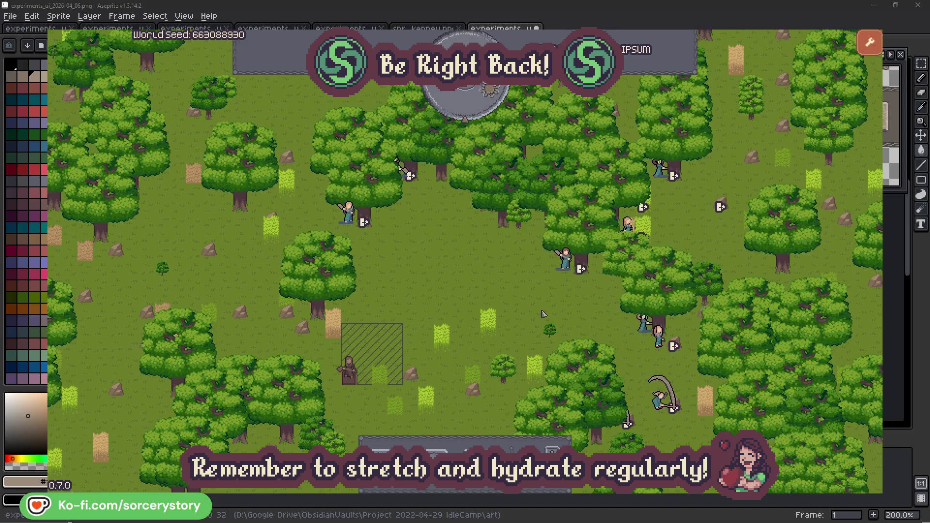
Review Character2 and the oak it is gathering from, then close its details.
left_click(565, 261)
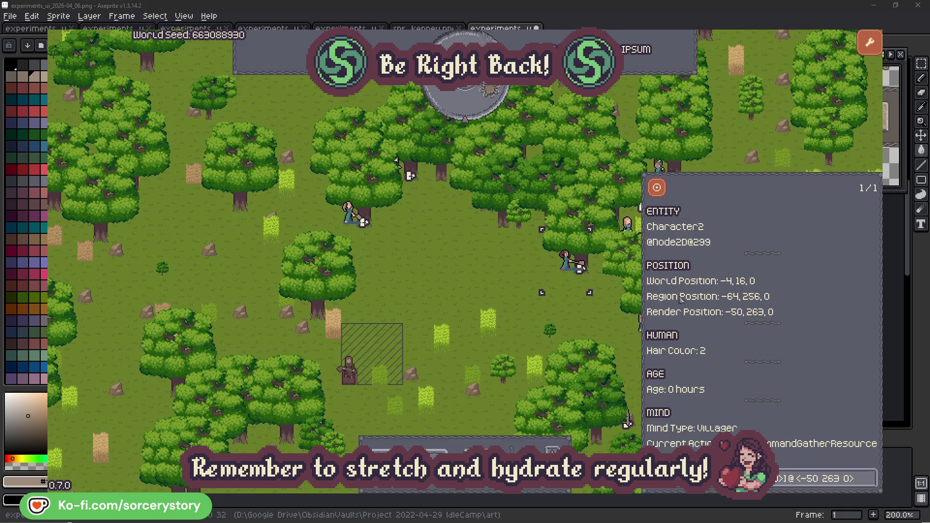
left_click(870, 484)
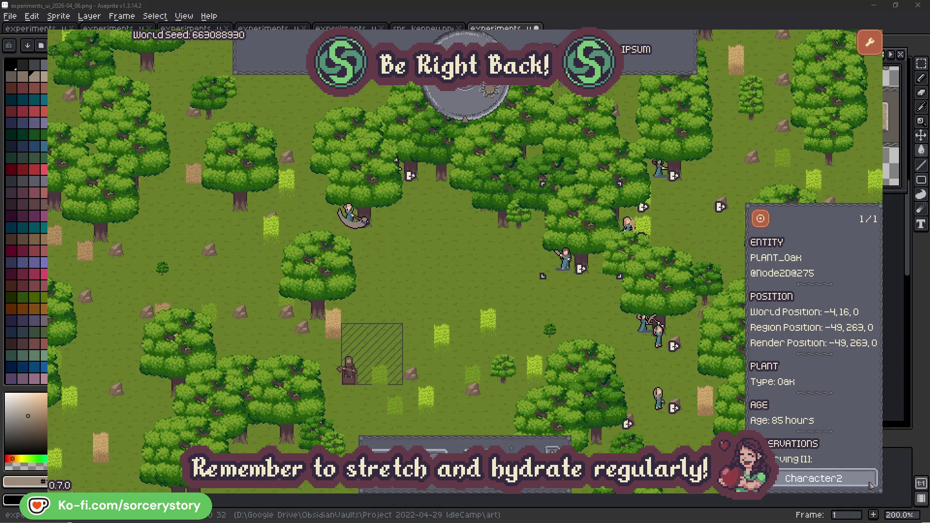
left_click(870, 482)
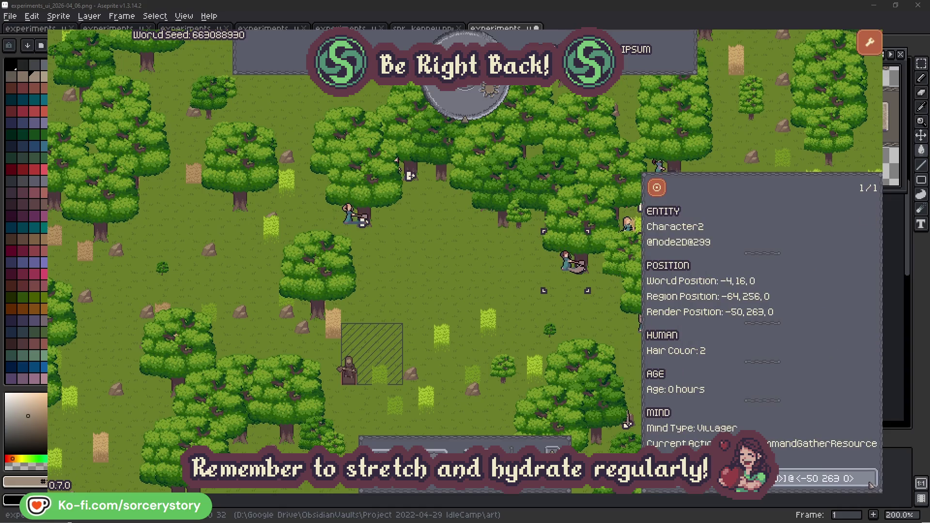
left_click(580, 322)
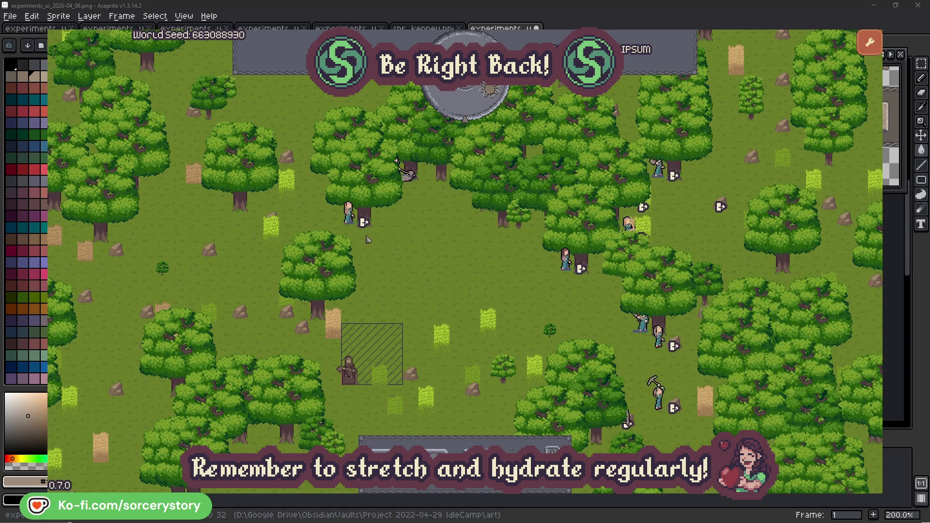
Review Character0 and the oak it is gathering from, then close its details.
left_click(367, 239)
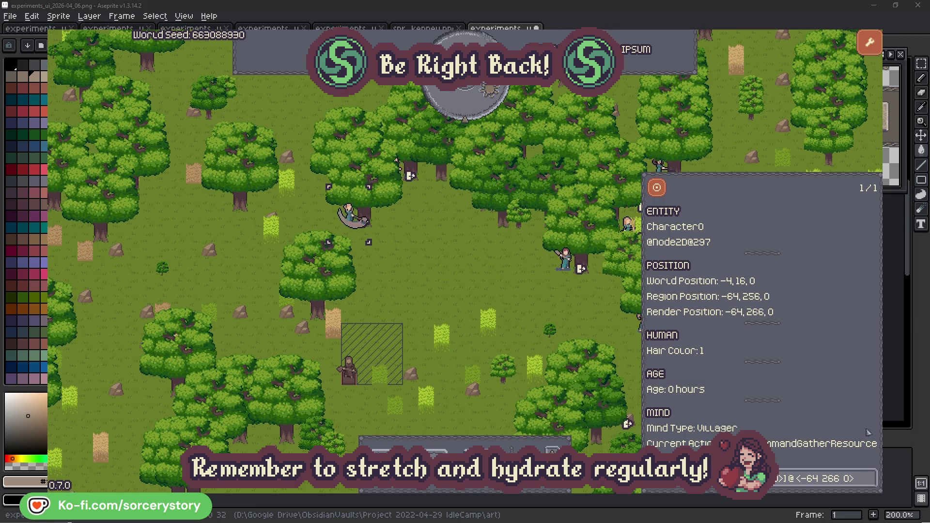
left_click(870, 477)
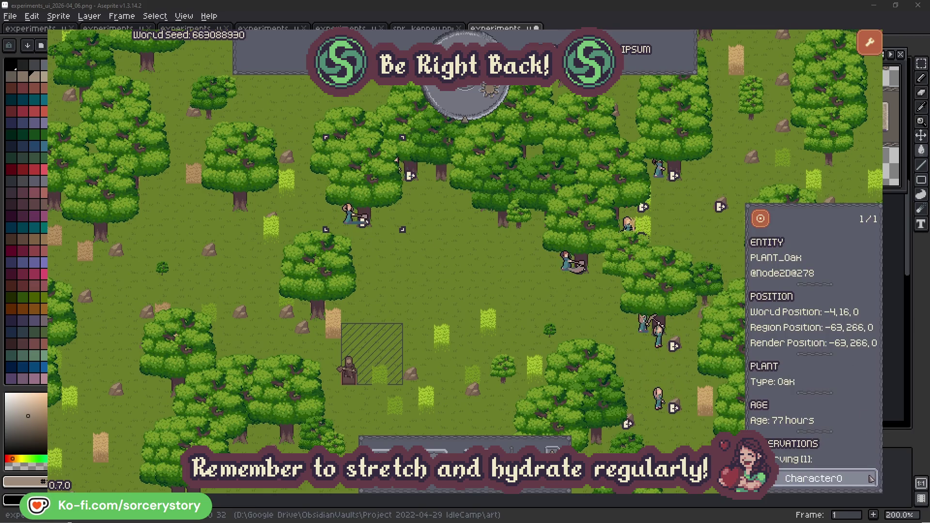
left_click(870, 477)
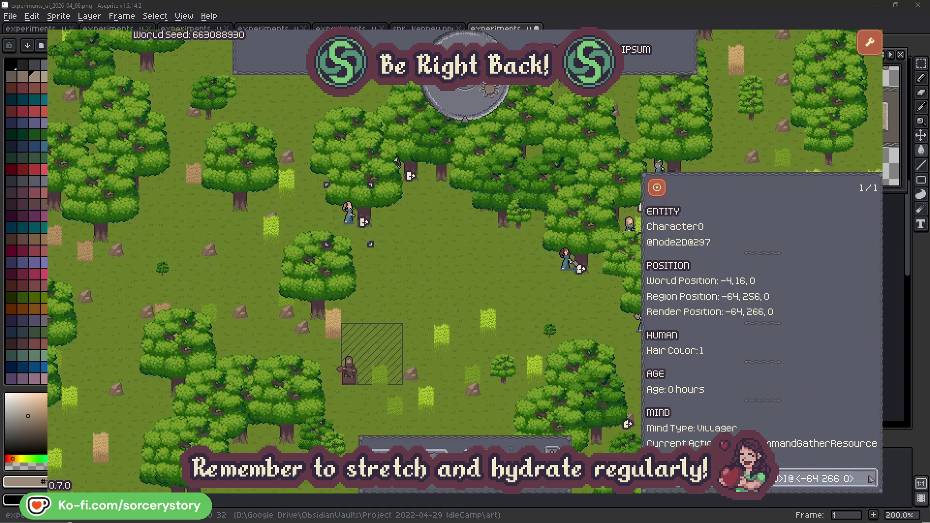
key("Escape")
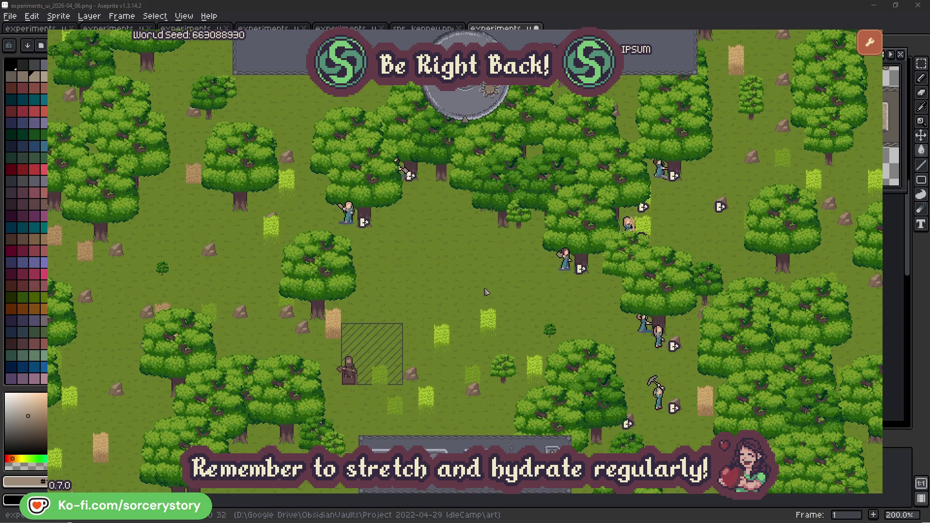
Pass one hour, then follow the wood pile's Character9 reservation to the Herb pile and centre on it.
left_click(472, 109)
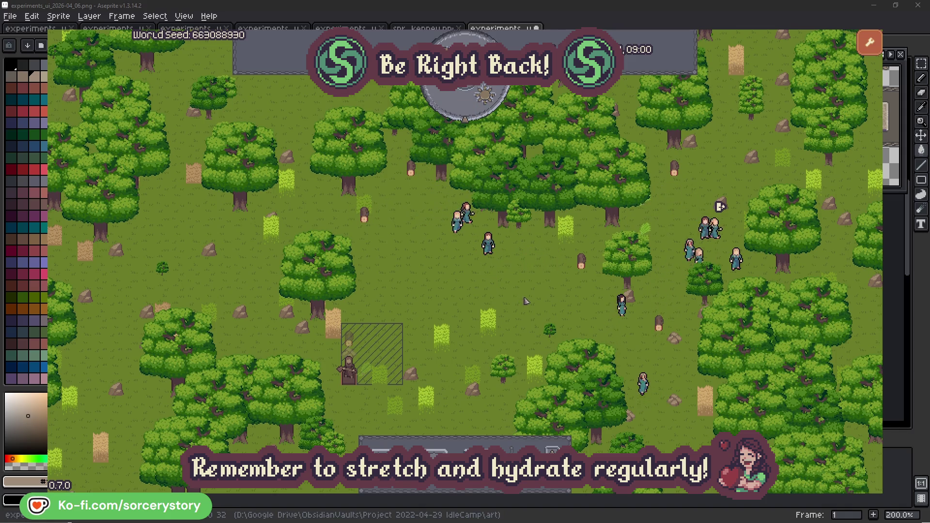
left_click(350, 339)
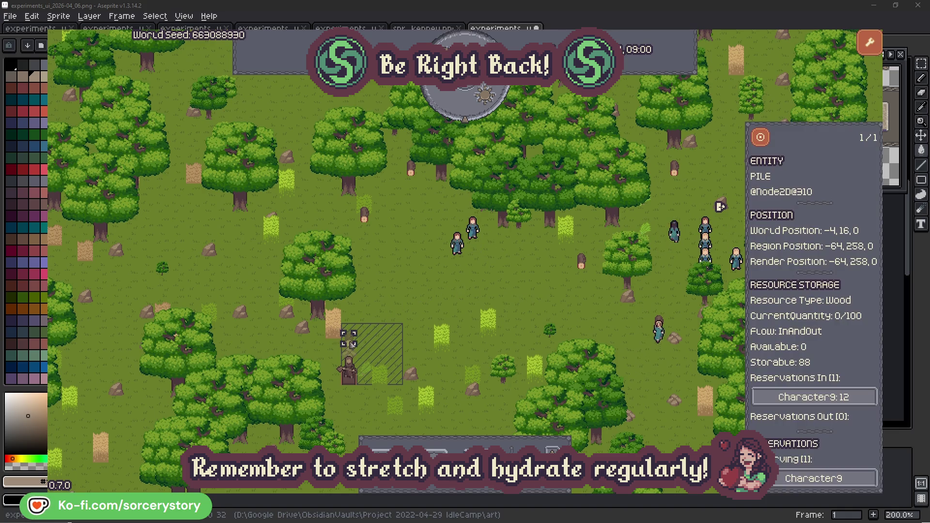
left_click(850, 398)
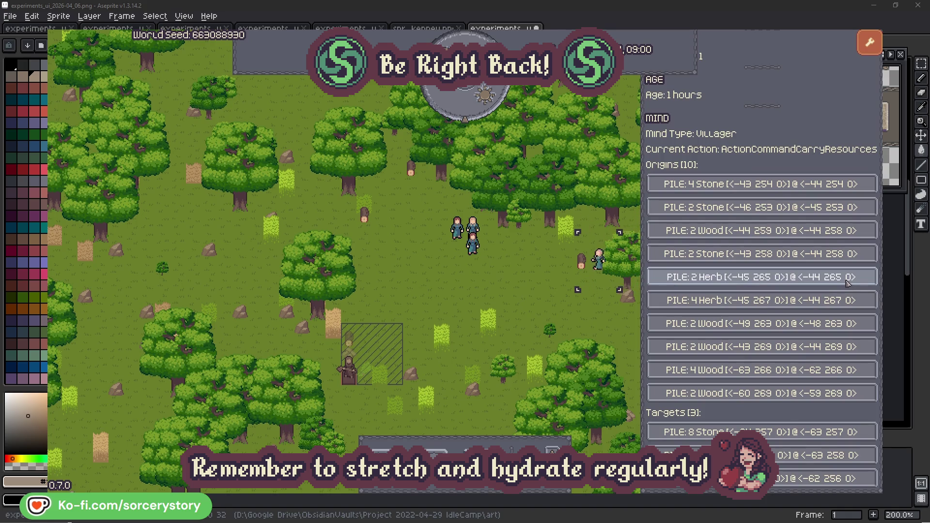
left_click(848, 283)
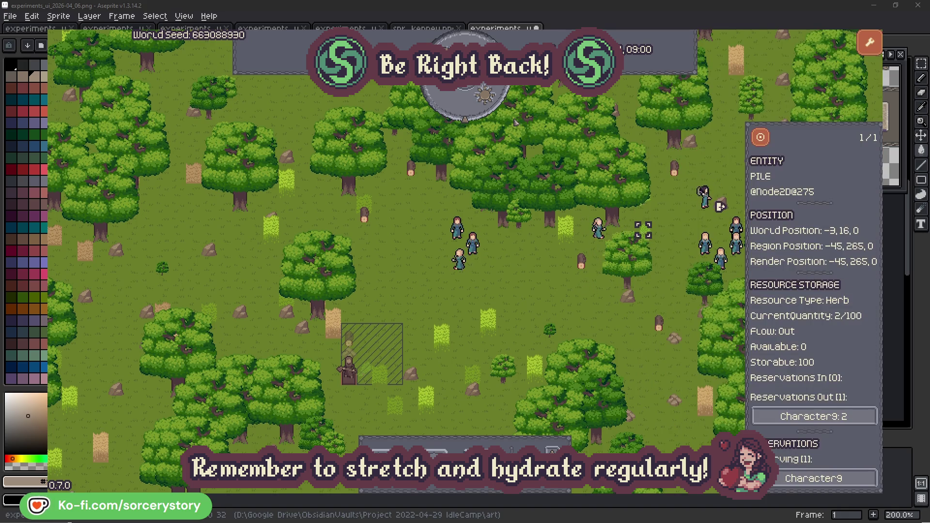
left_click(760, 137)
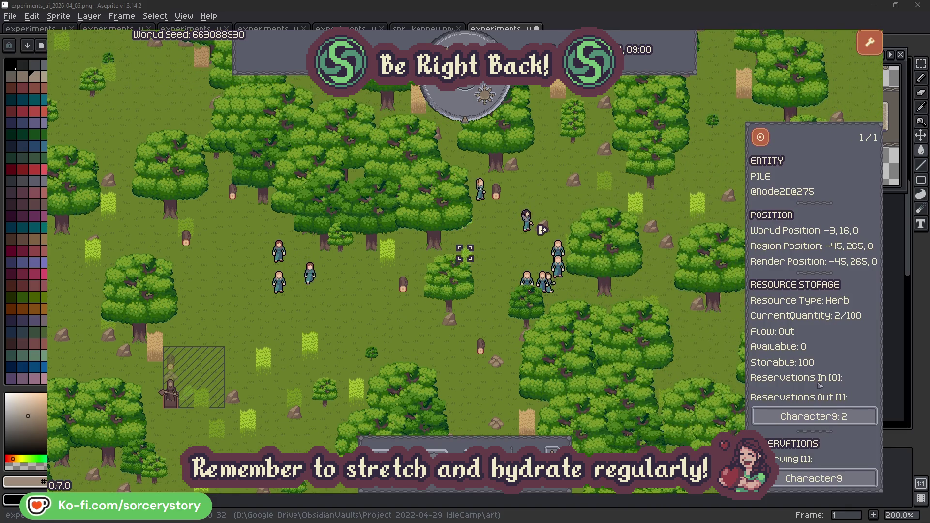
Follow Character9 to the wood pile it targets and centre the map on it.
left_click(844, 417)
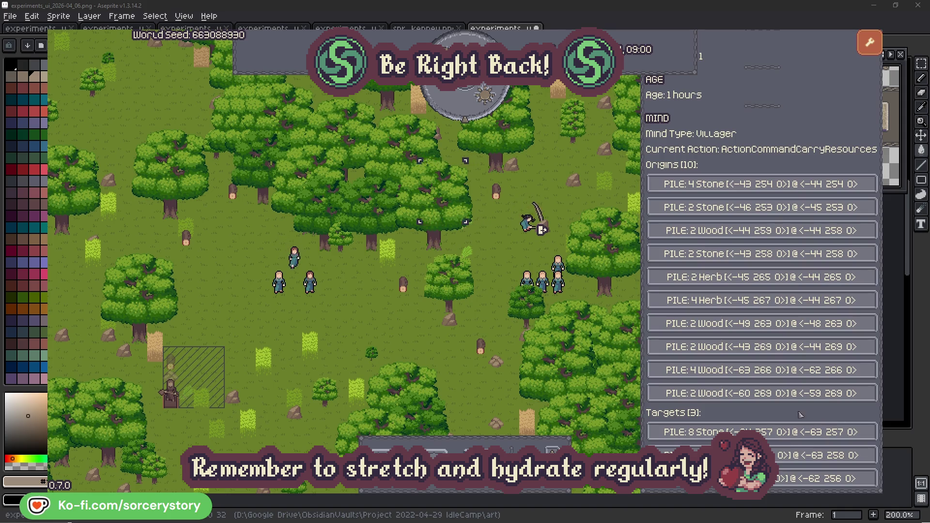
left_click(821, 455)
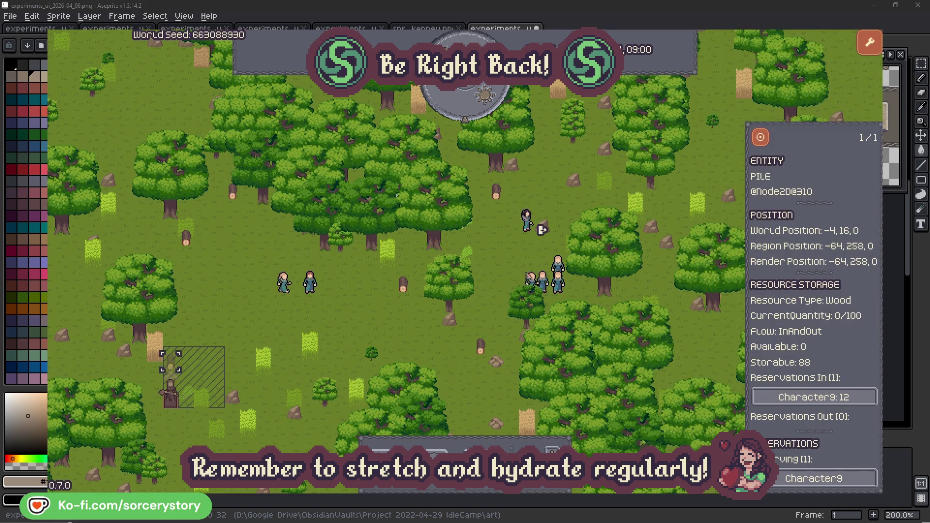
left_click(761, 142)
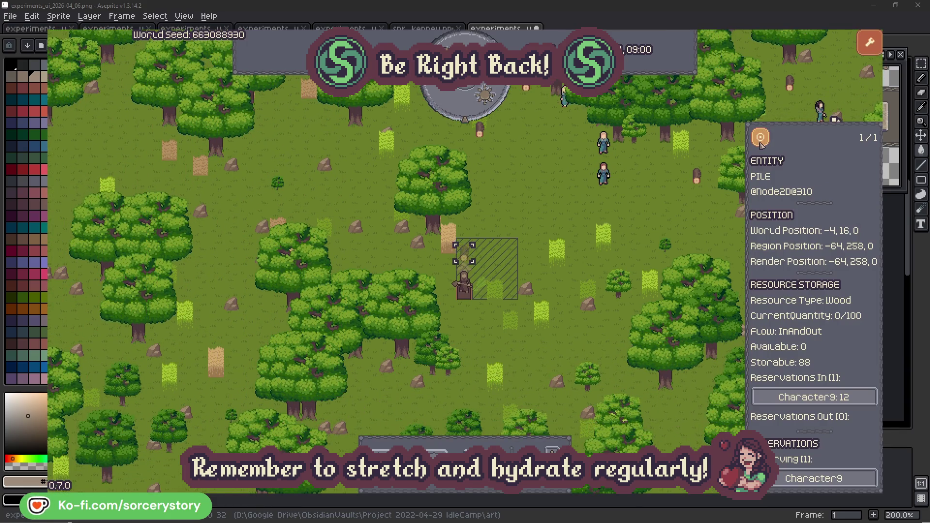
Close the pile details, centre the map on Character2, then close its details.
left_click(683, 211)
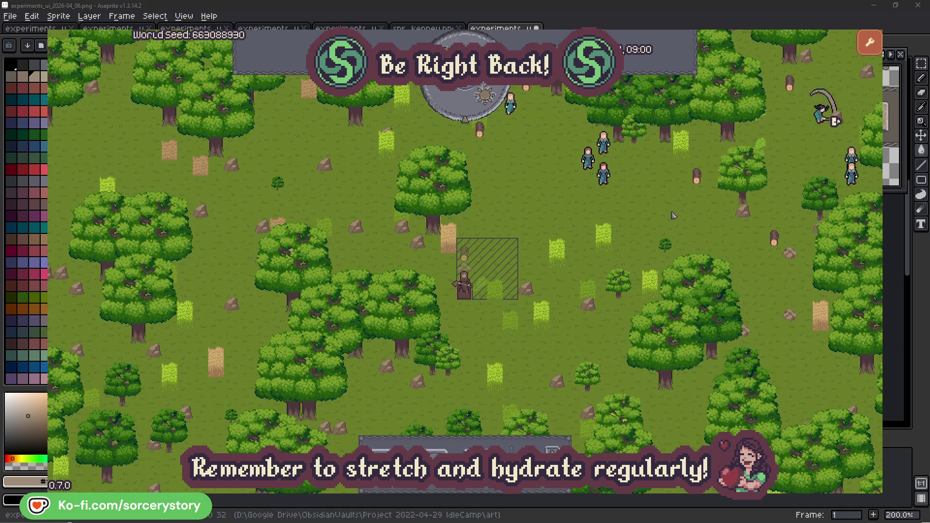
left_click(621, 189)
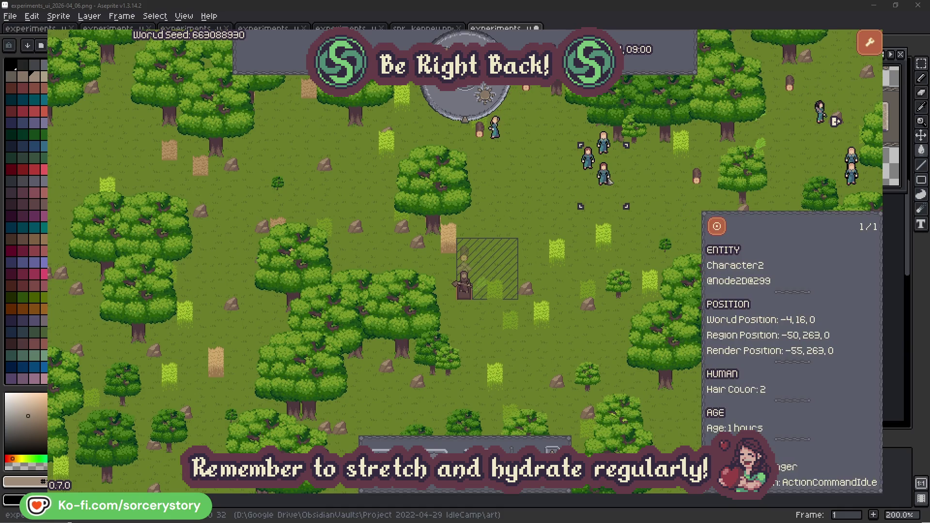
left_click(724, 226)
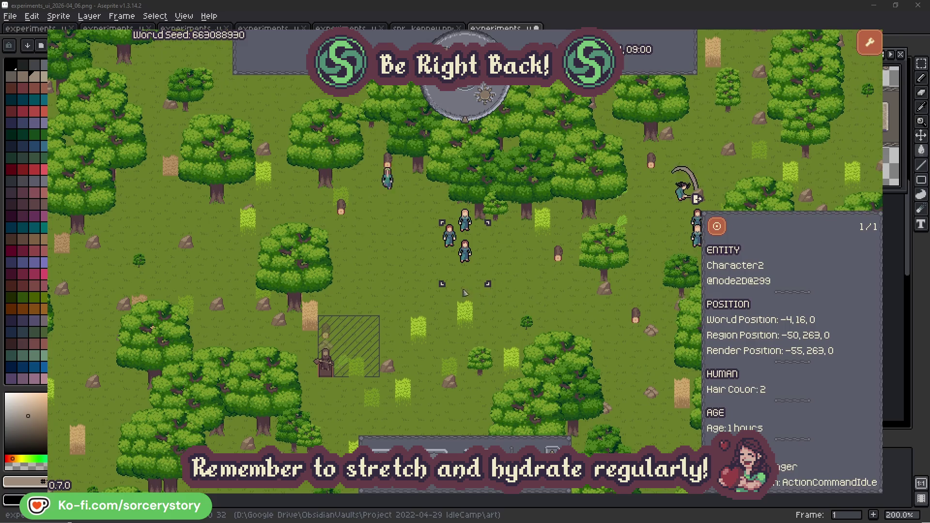
left_click(531, 281)
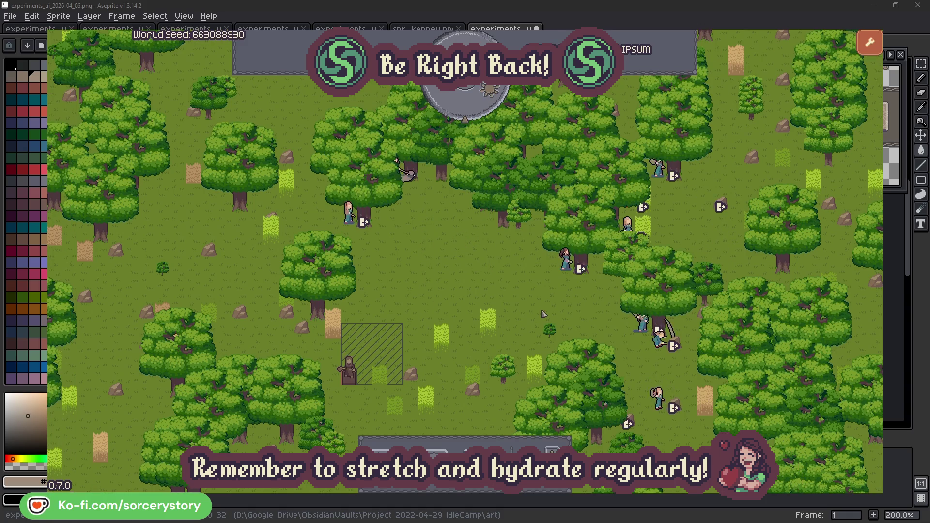
Review Character2 and the oak tree it is gathering from.
left_click(566, 262)
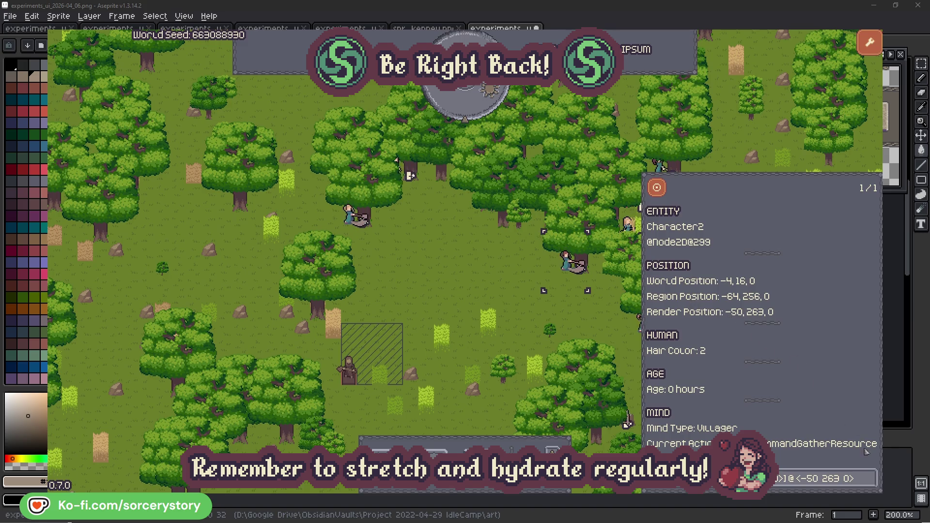
left_click(872, 478)
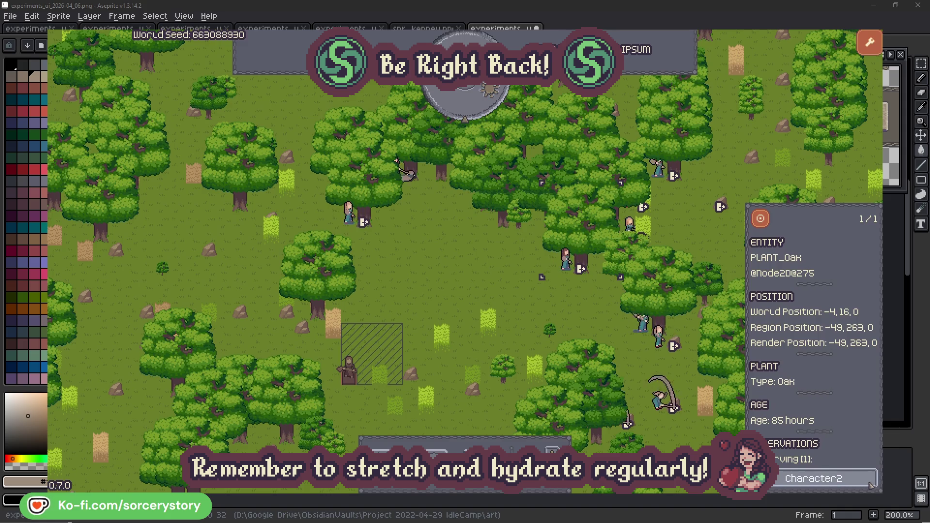
left_click(872, 484)
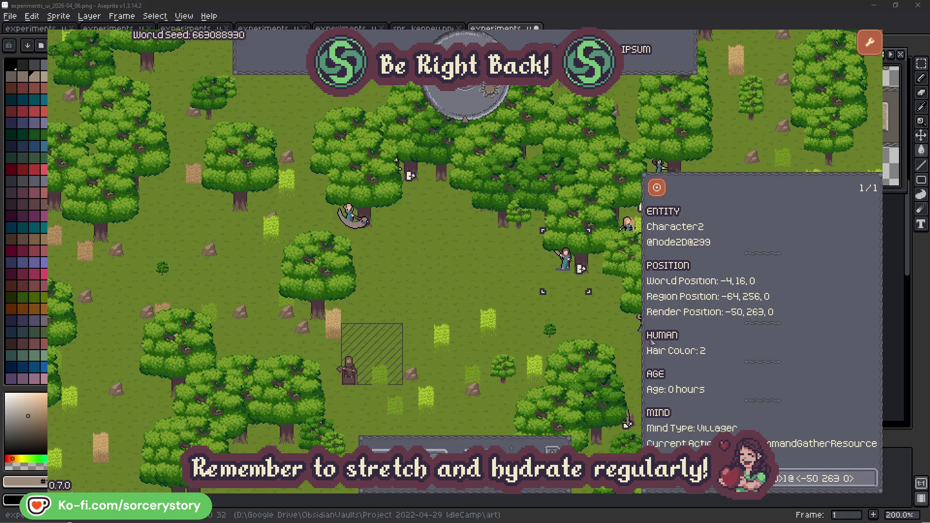
left_click(580, 321)
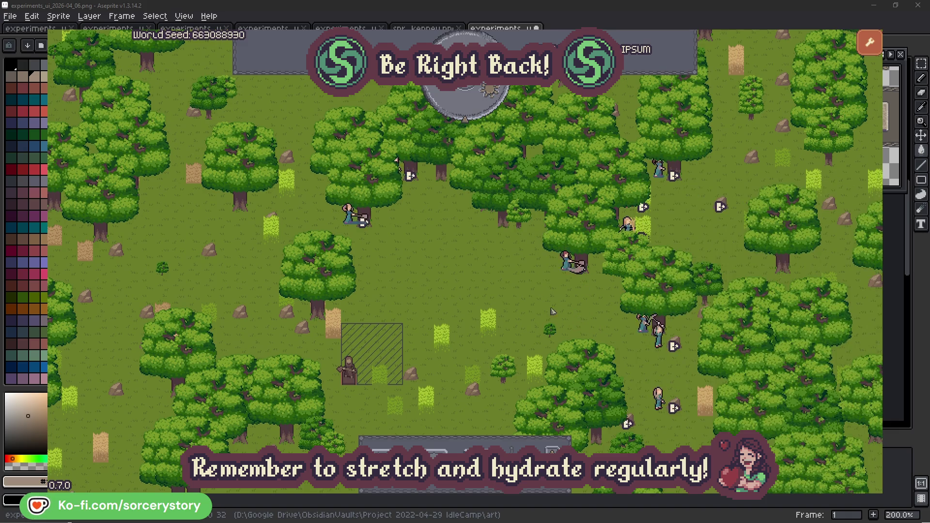
Review Character0 and the 77-hour-old oak reserved for it, then close the inspector.
left_click(353, 227)
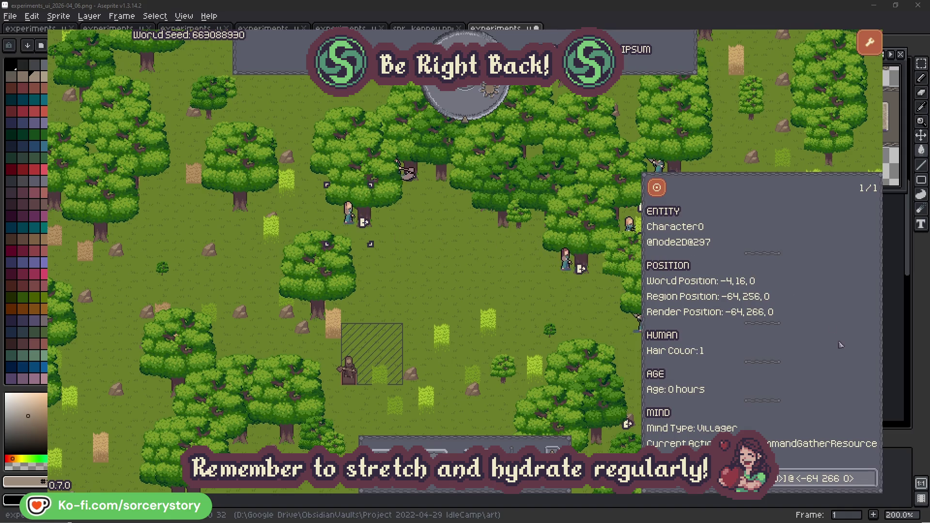
left_click(871, 476)
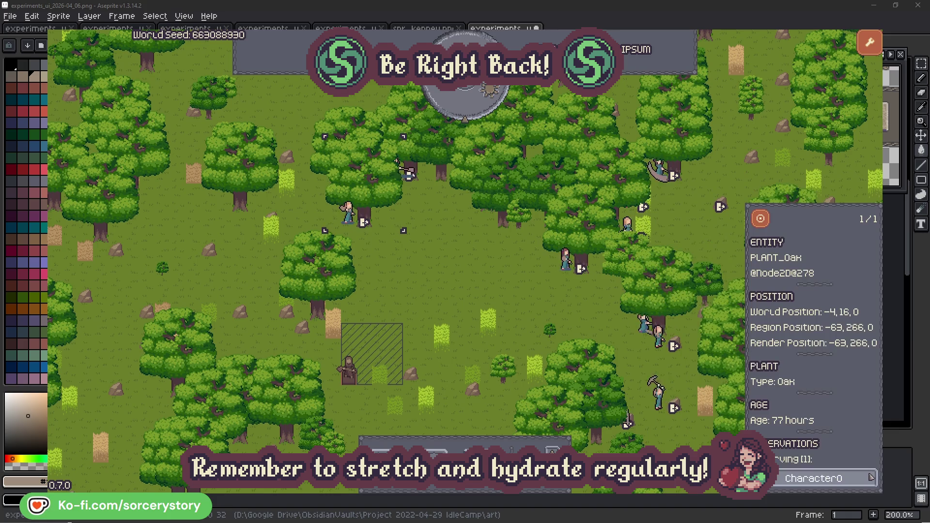
left_click(871, 479)
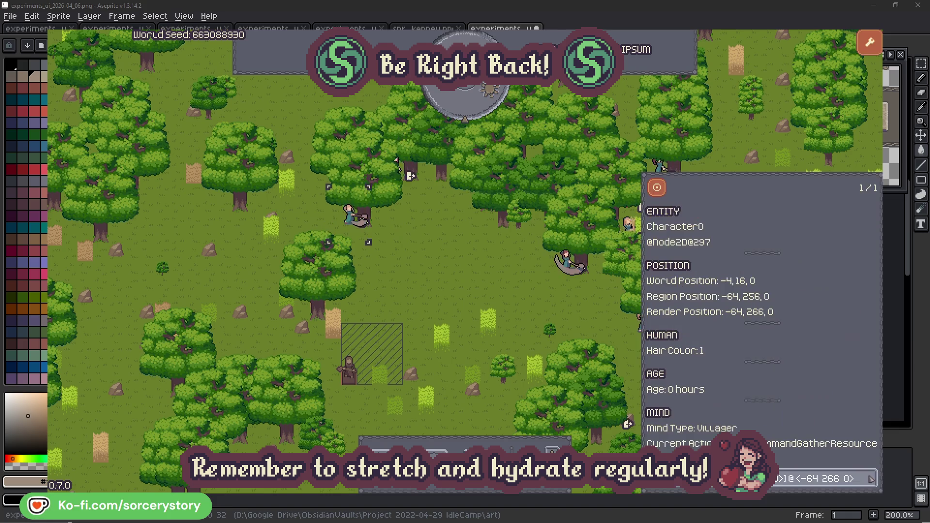
key("Escape")
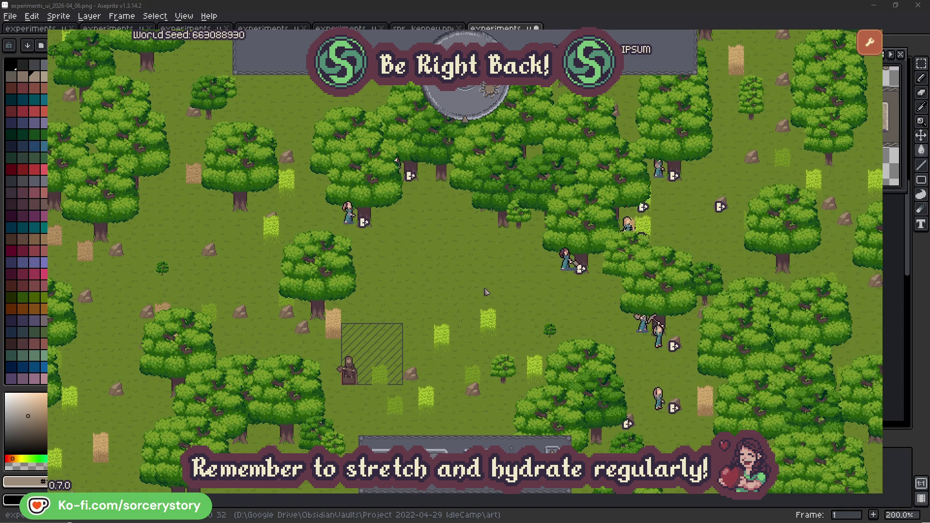
Pass one hour, then trace the wood pile's Character9 reservation to the herb pile at -45,265 and centre on it.
left_click(473, 109)
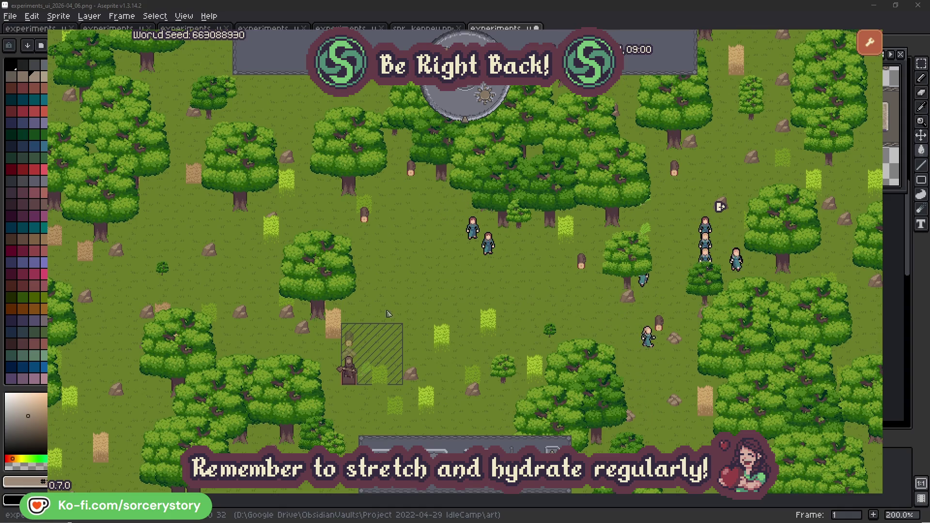
left_click(350, 339)
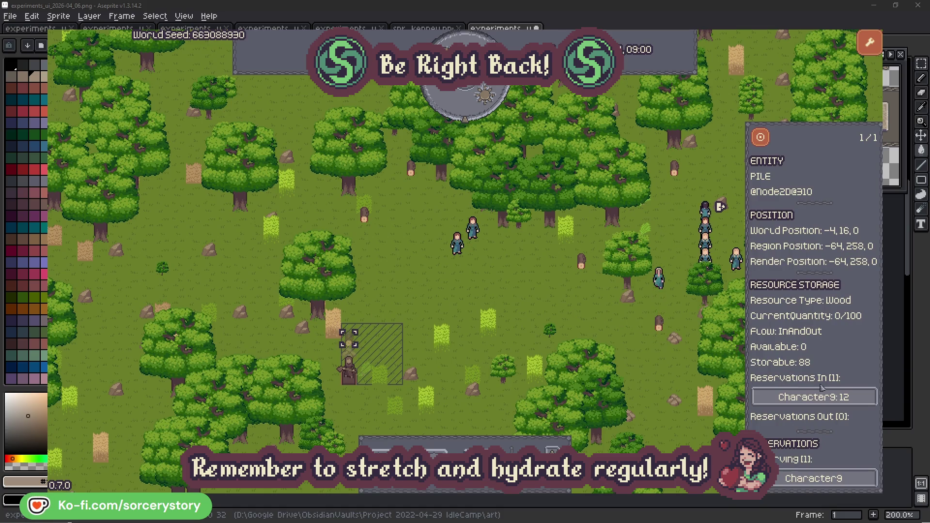
left_click(856, 398)
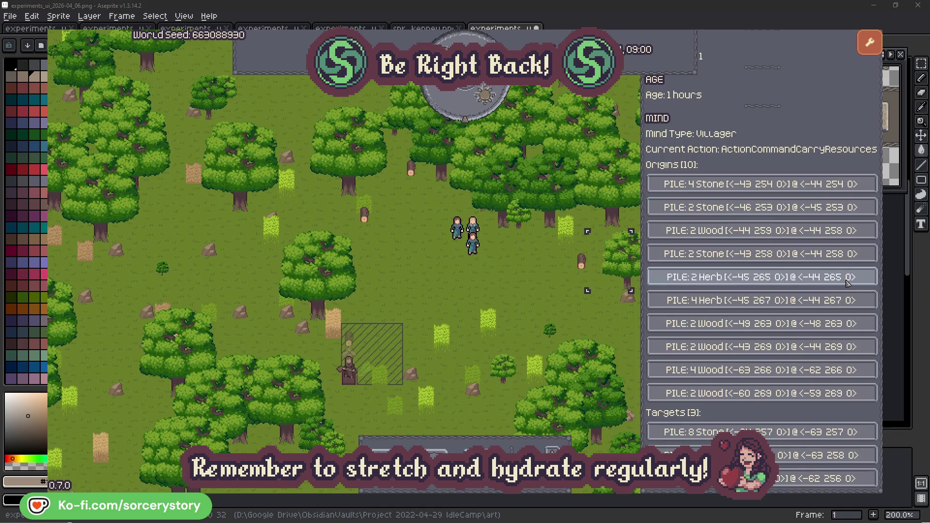
left_click(847, 277)
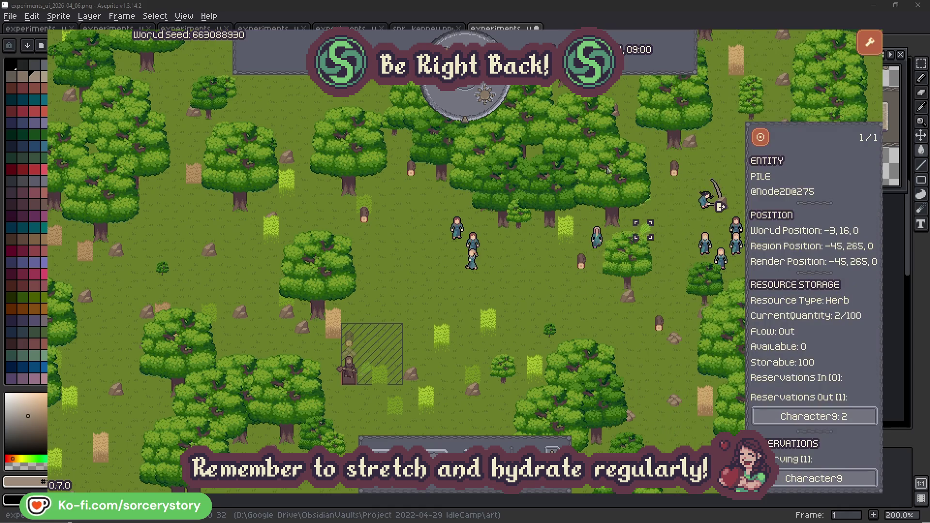
left_click(760, 137)
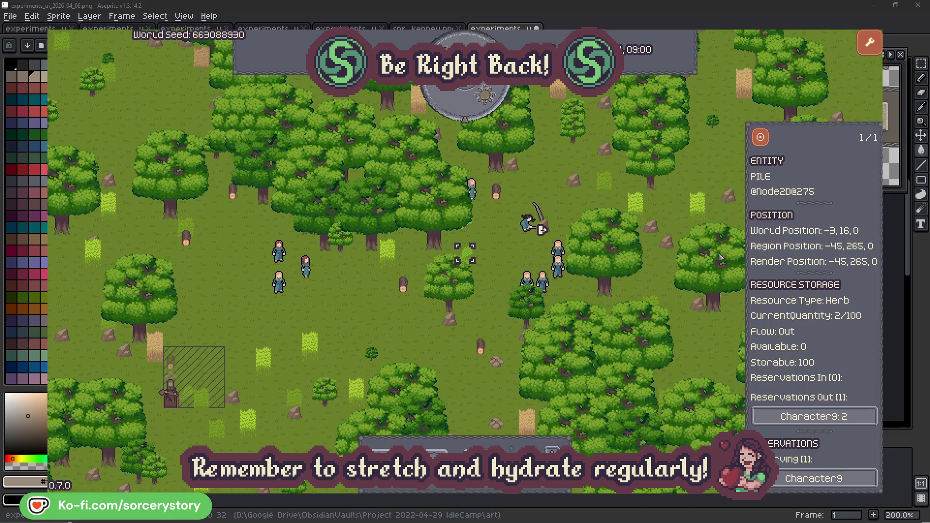
Follow Character9 to the wood pile it is hauling to and centre the map on it.
left_click(836, 414)
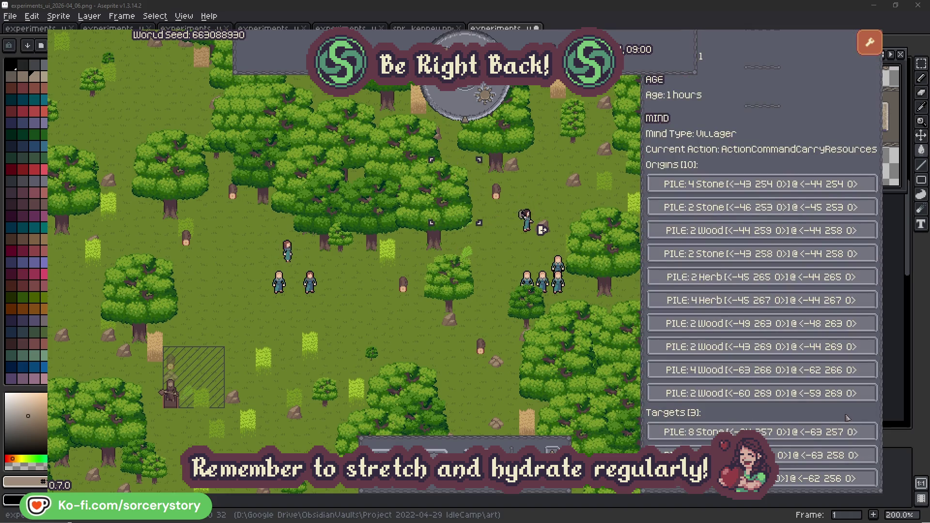
left_click(795, 454)
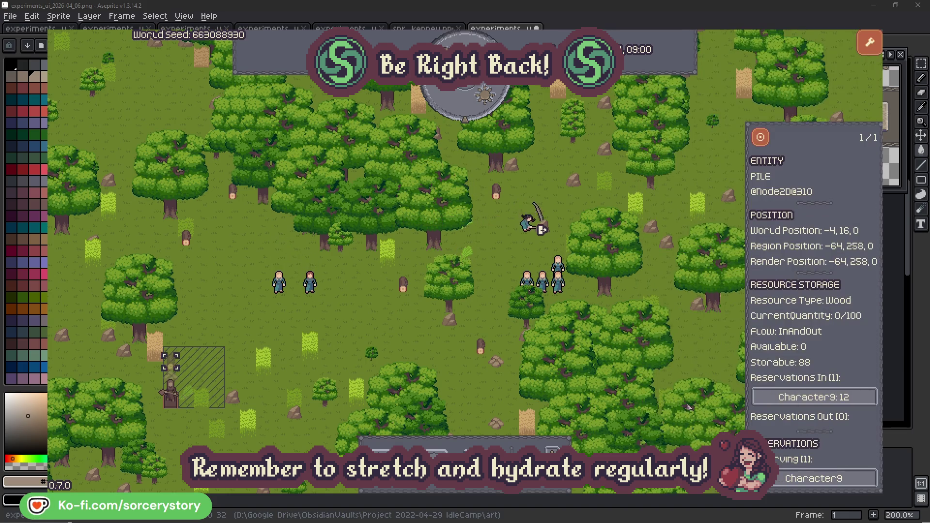
left_click(760, 137)
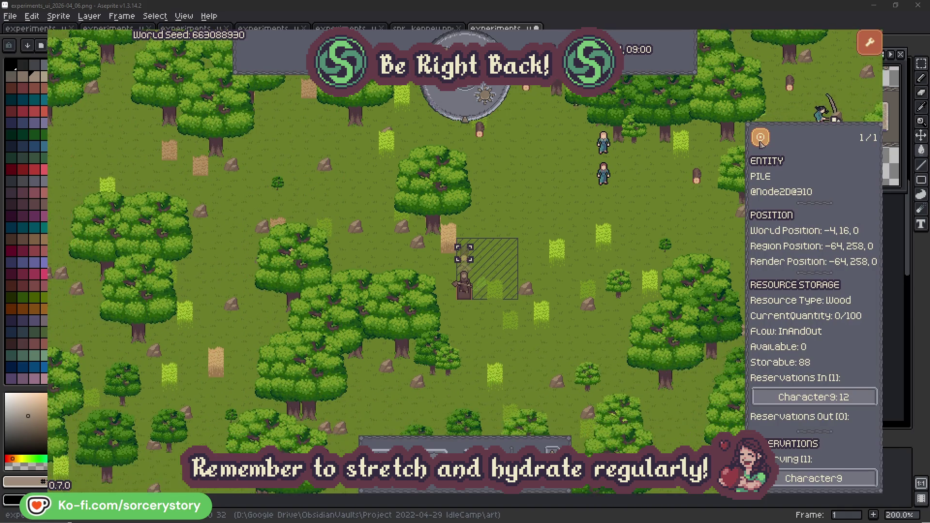
Deselect the wood pile, inspect Character2, then clear the selection.
left_click(684, 212)
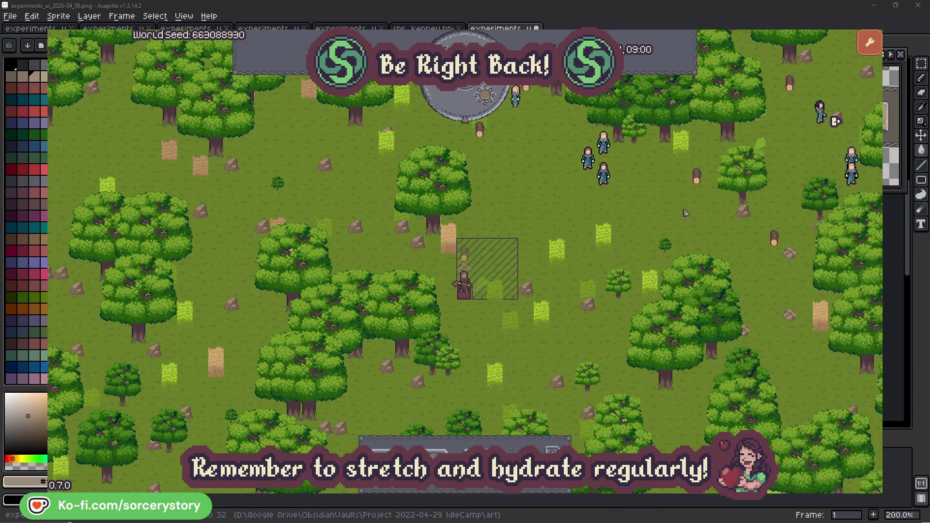
left_click(604, 175)
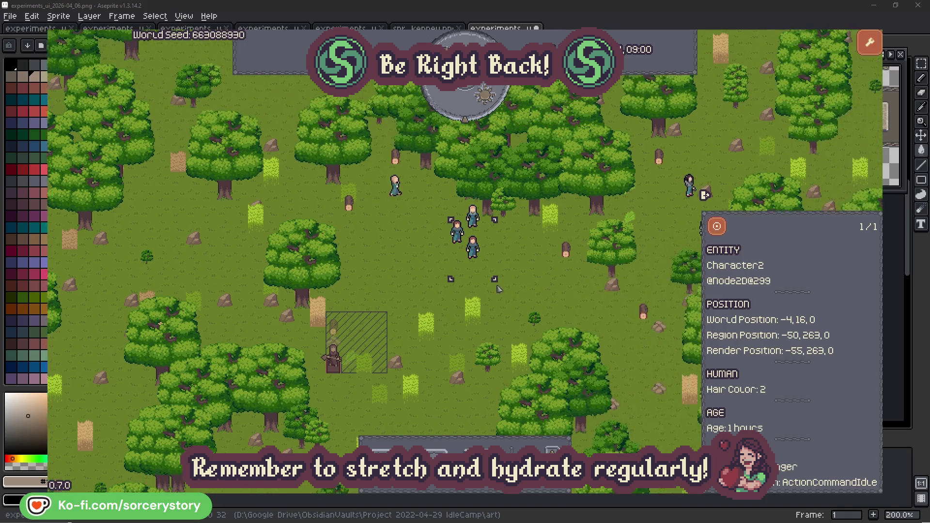
left_click(531, 280)
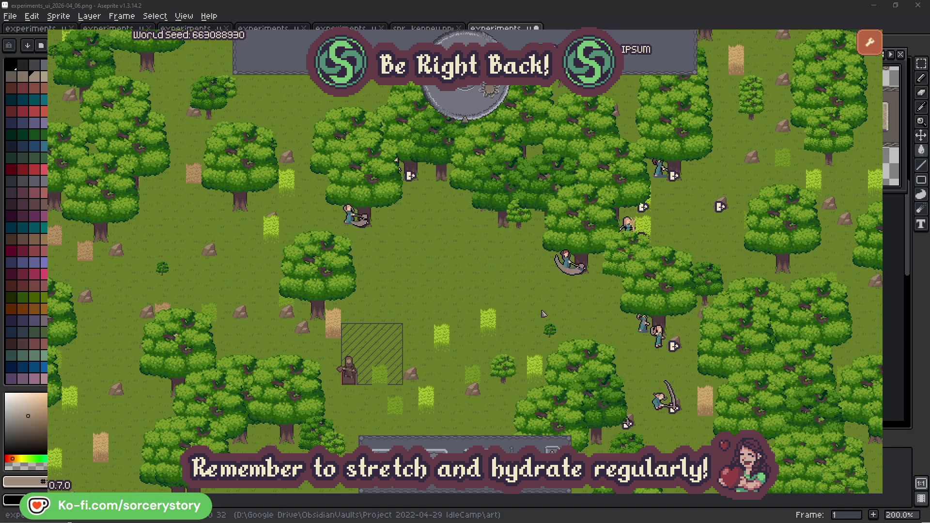
Review Character2 and the oak tree it is chopping.
left_click(566, 260)
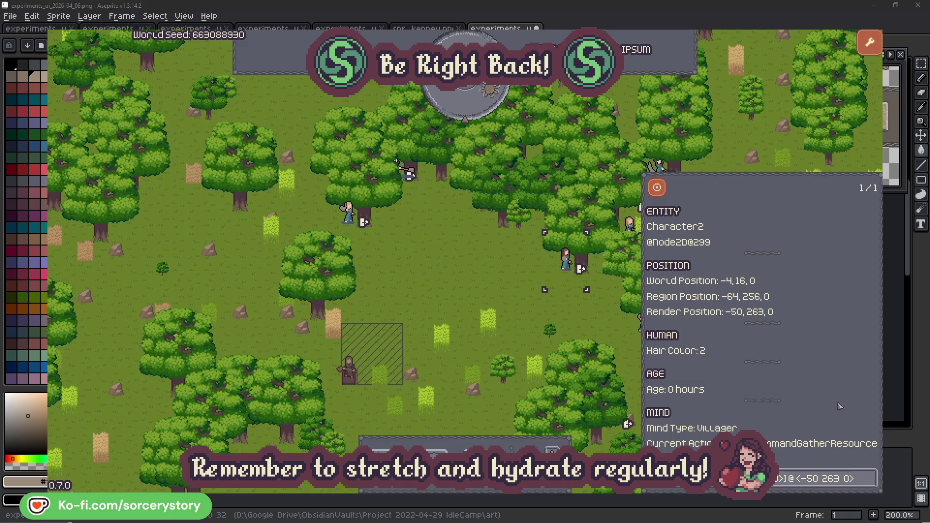
left_click(872, 484)
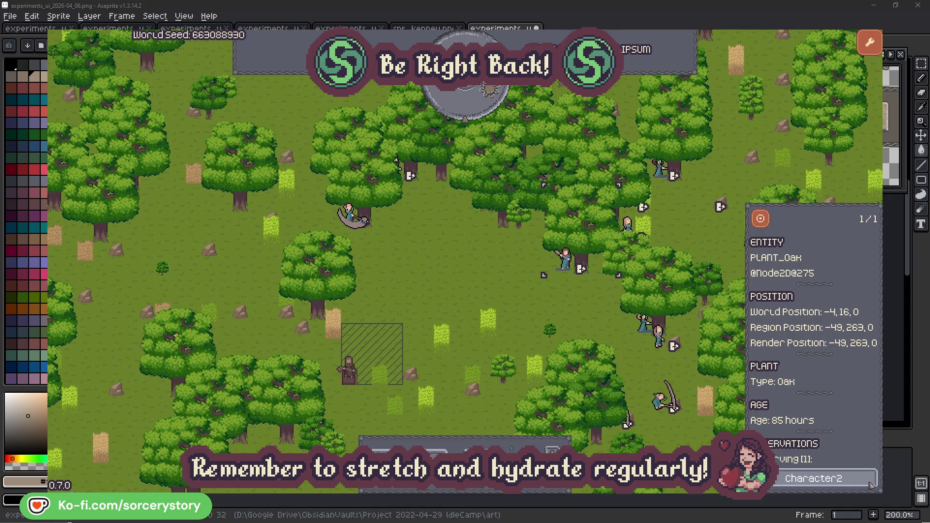
left_click(871, 485)
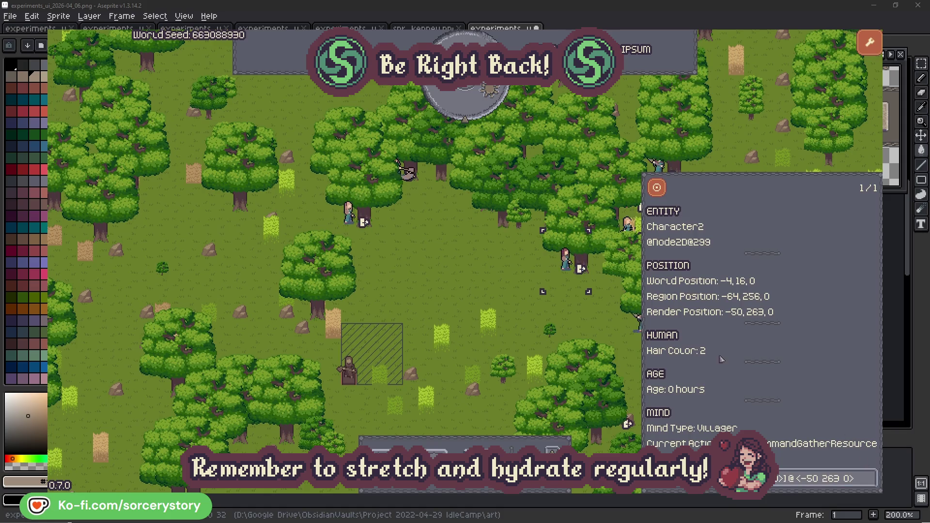
left_click(581, 323)
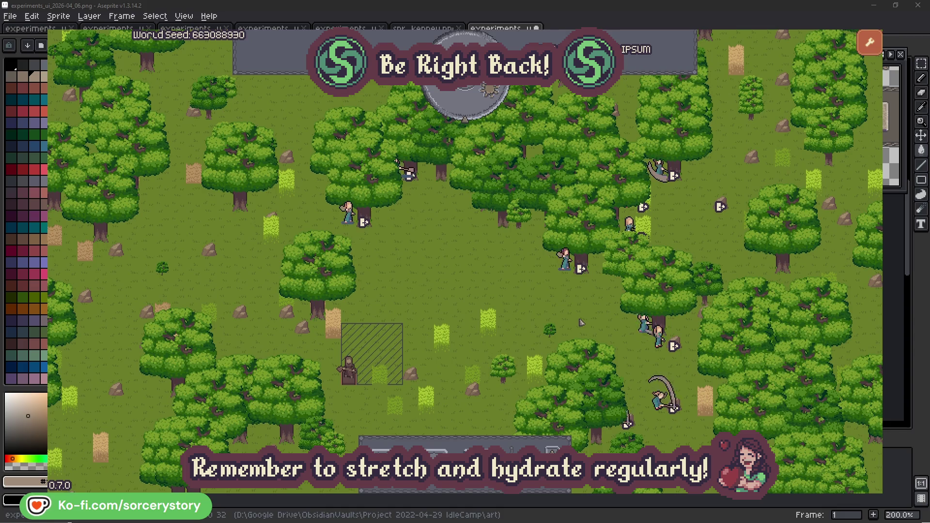
Review Character0 and its oak tree, close the inspector, then pass one hour to 09:00.
left_click(348, 214)
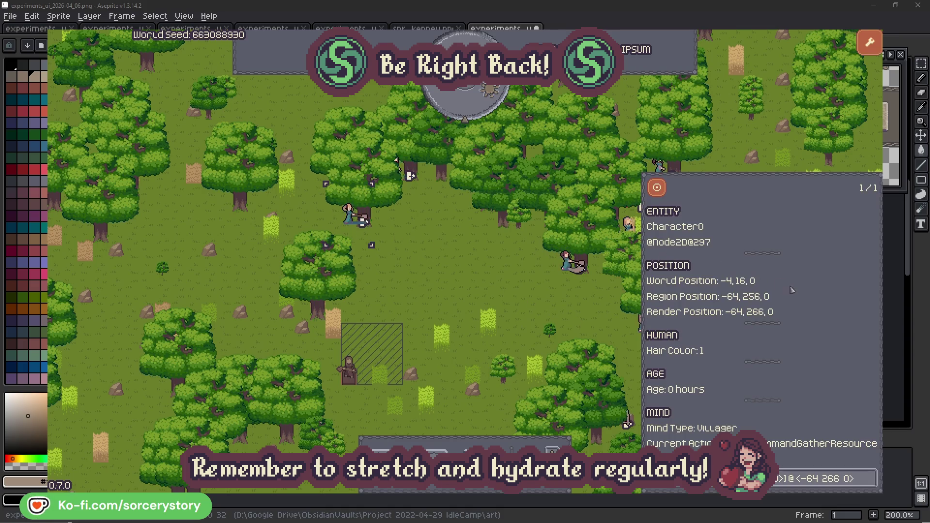
left_click(871, 478)
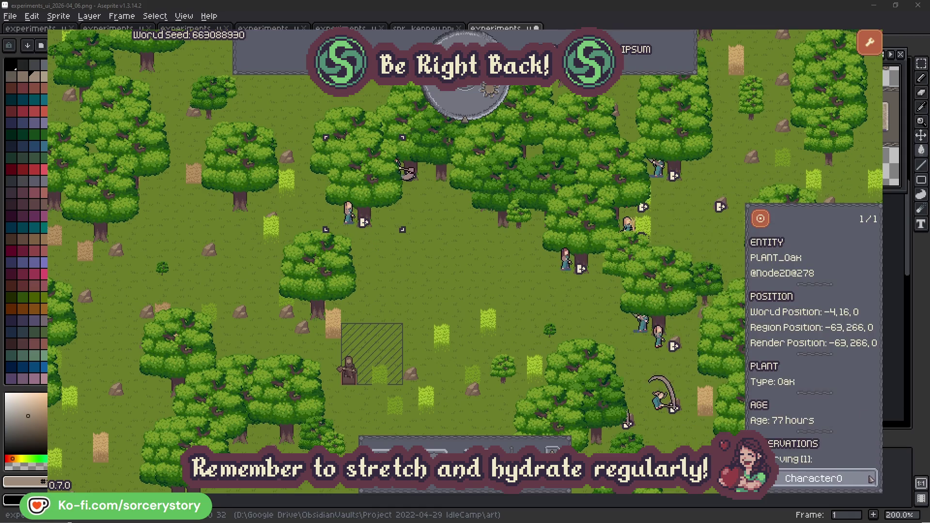
left_click(871, 477)
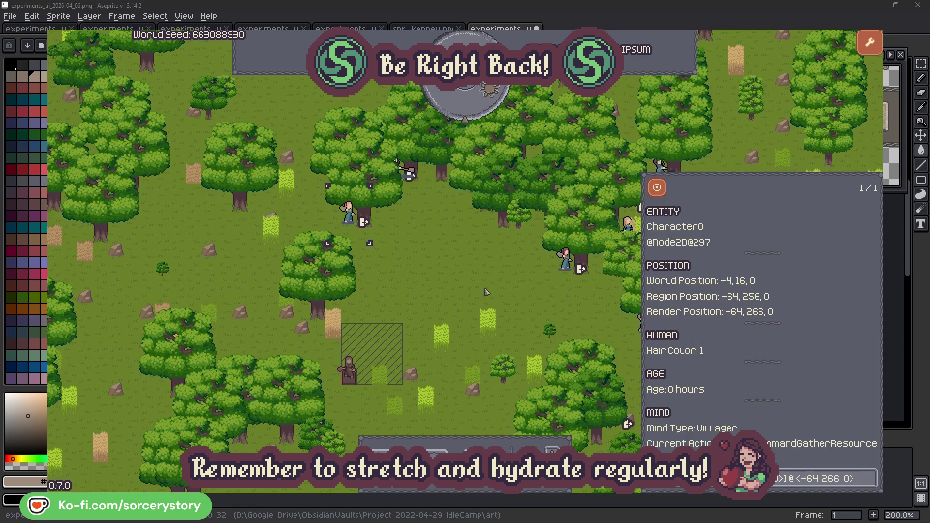
left_click(486, 292)
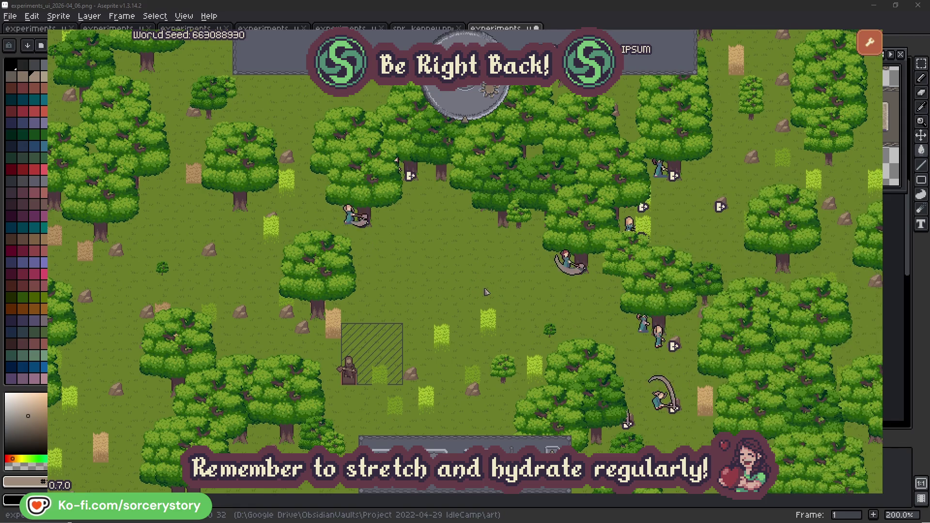
left_click(473, 109)
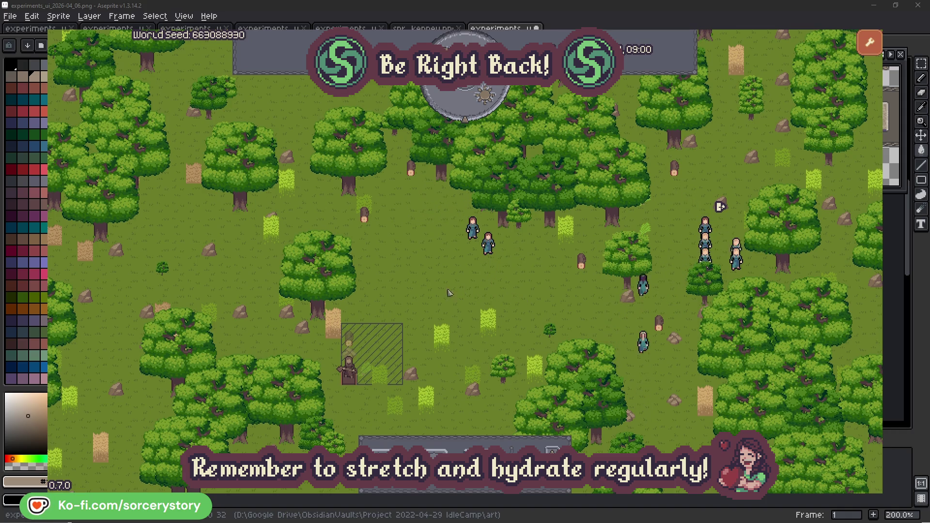
From the wood pile's Character9 reservation, bring up the herb pile holding 2 of 100 and centre on it.
left_click(349, 338)
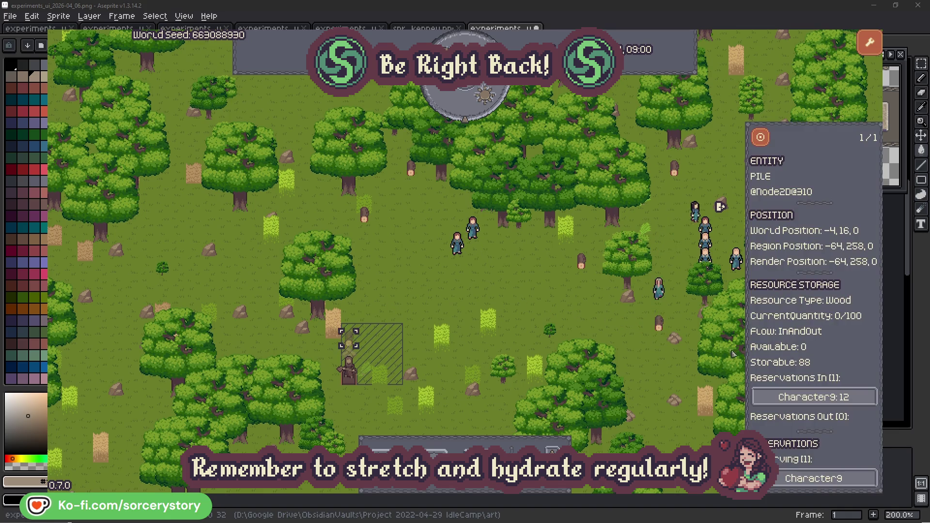
left_click(844, 396)
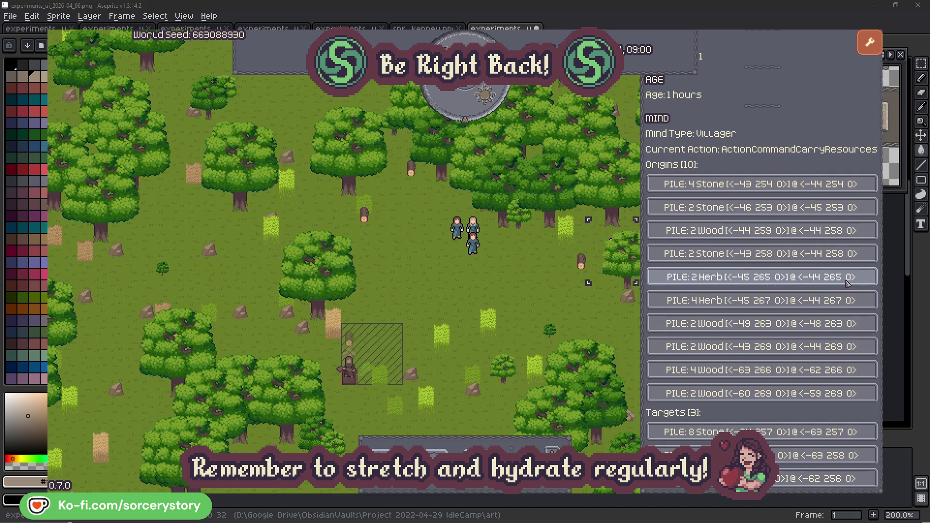
left_click(847, 277)
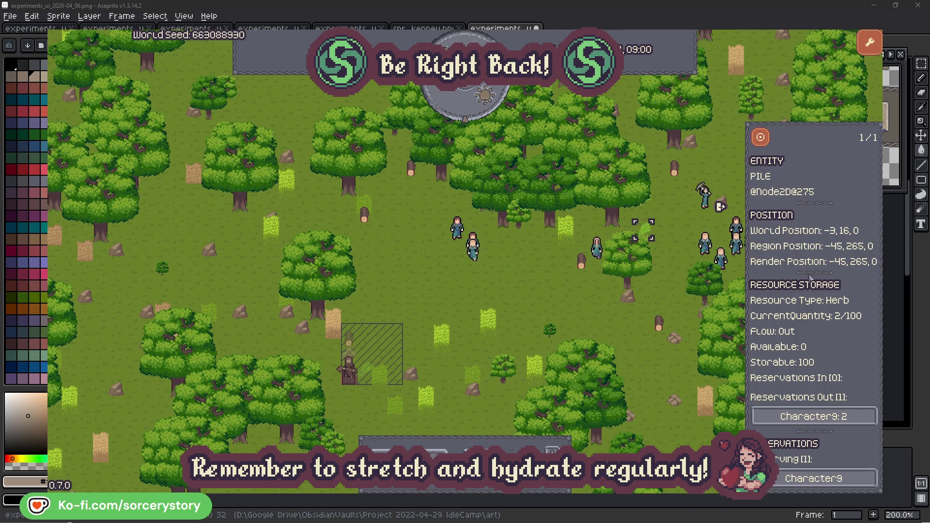
left_click(760, 138)
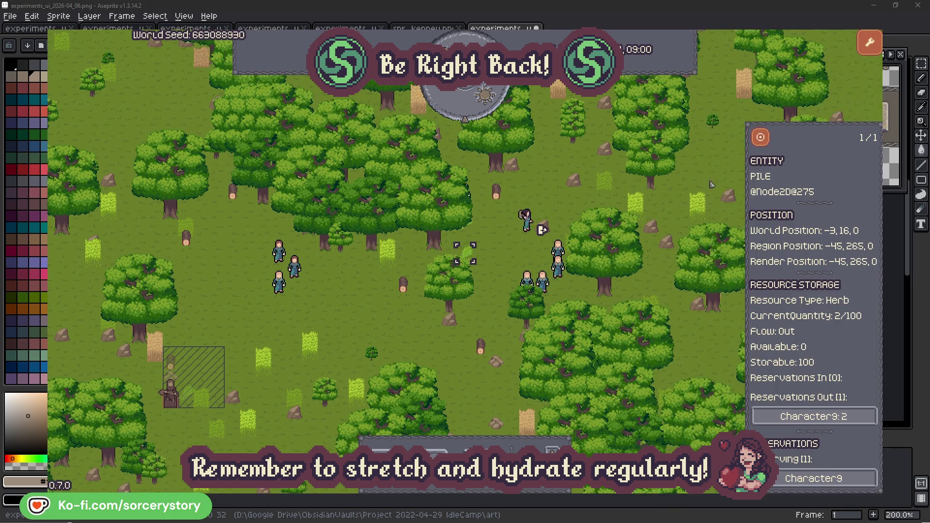
Follow the reserving villager to the wood pile it delivers to and centre the map on it.
left_click(845, 416)
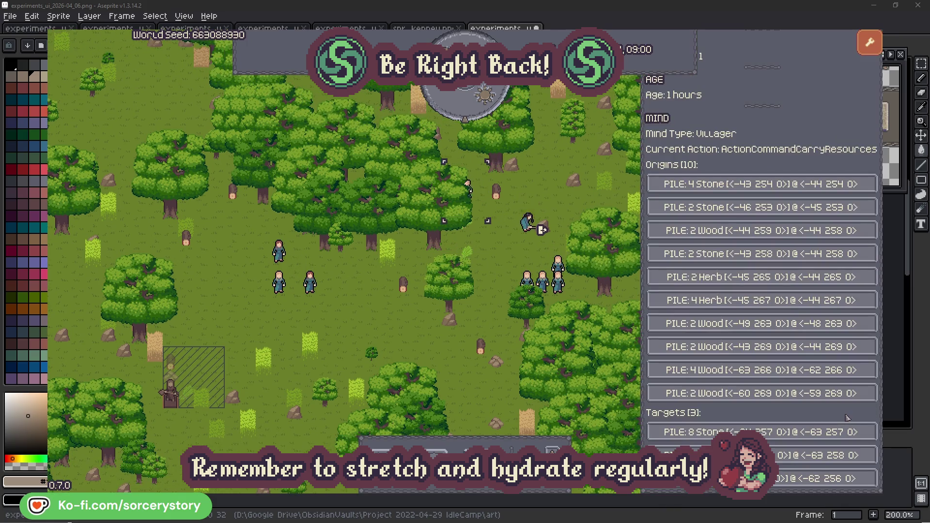
left_click(799, 455)
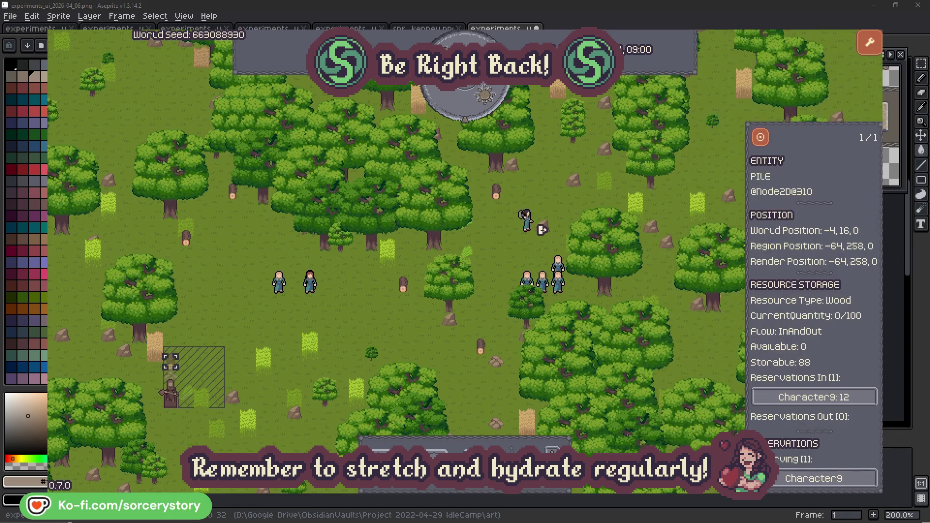
left_click(760, 138)
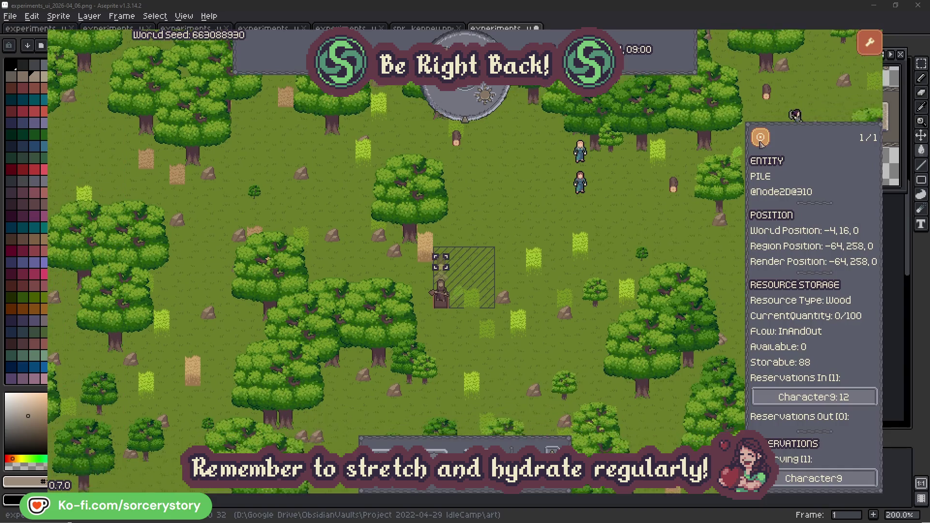
Close the pile details, inspect the character near the trees, then close its details.
left_click(673, 215)
left_click(606, 175)
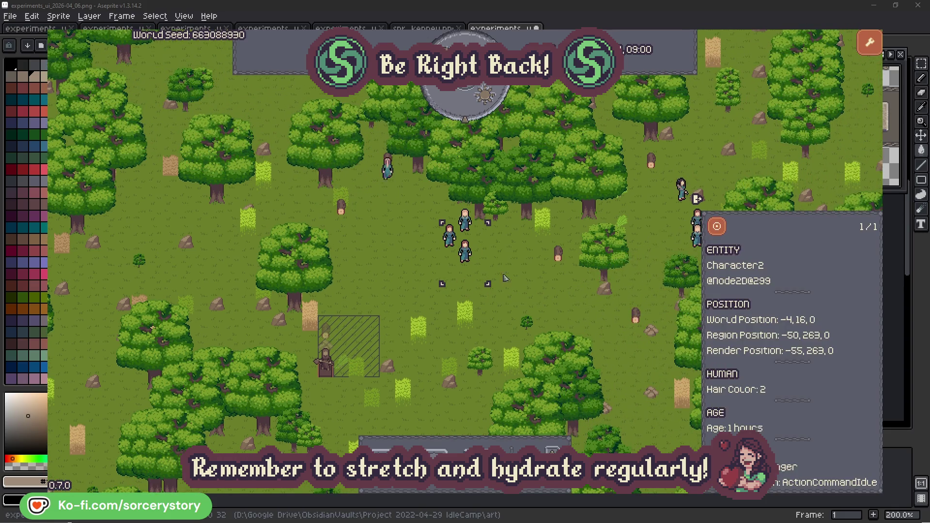
left_click(531, 281)
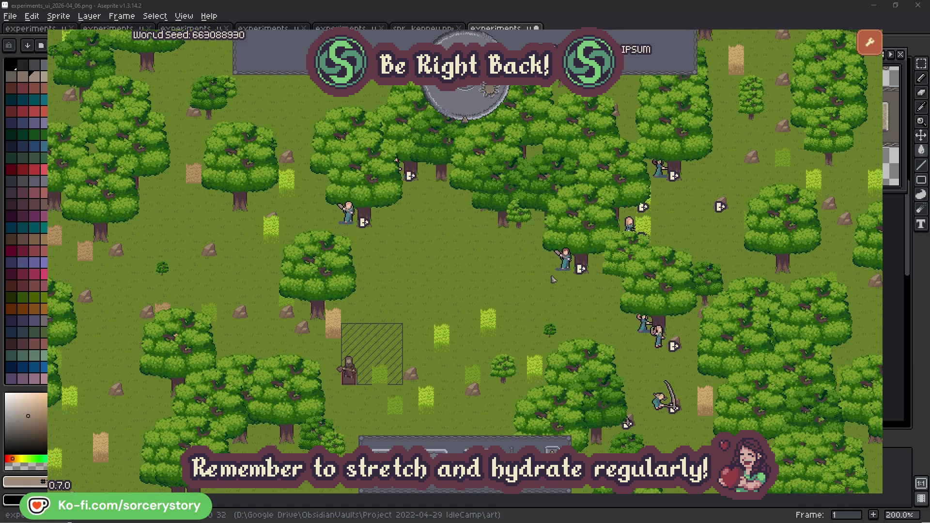
Review villager Character2 and the oak tree it is gathering from, then dismiss its details.
left_click(566, 260)
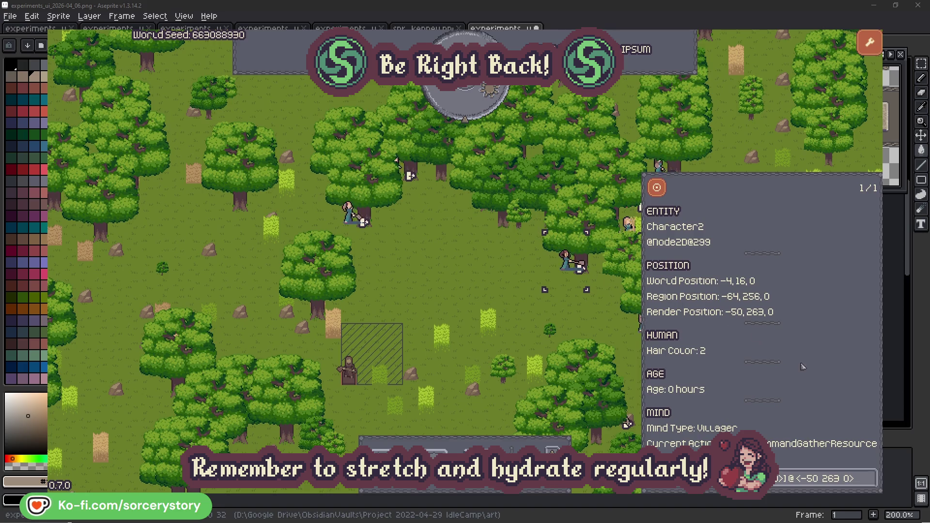
left_click(871, 485)
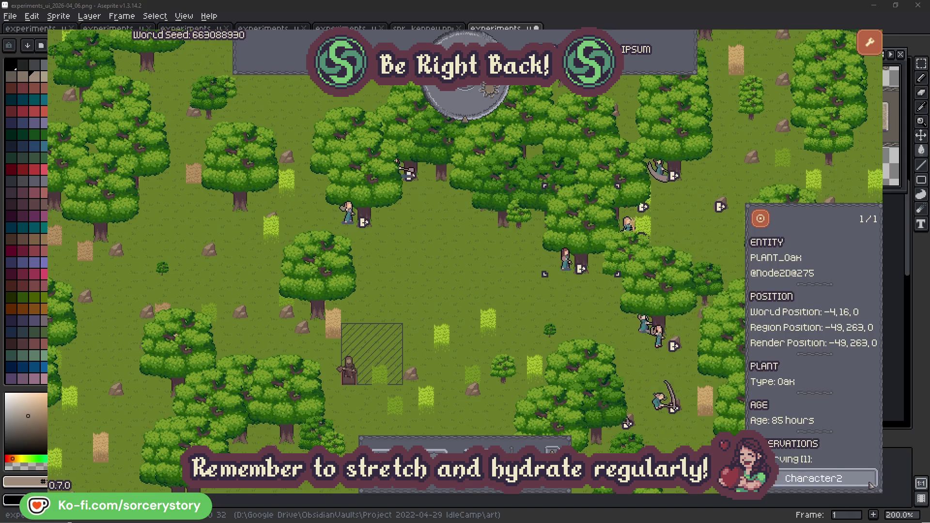
left_click(872, 484)
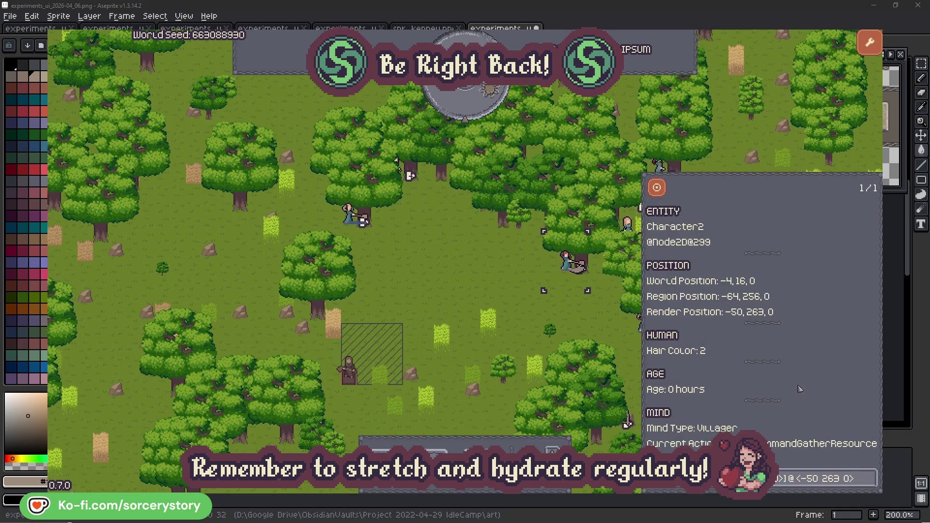
left_click(581, 322)
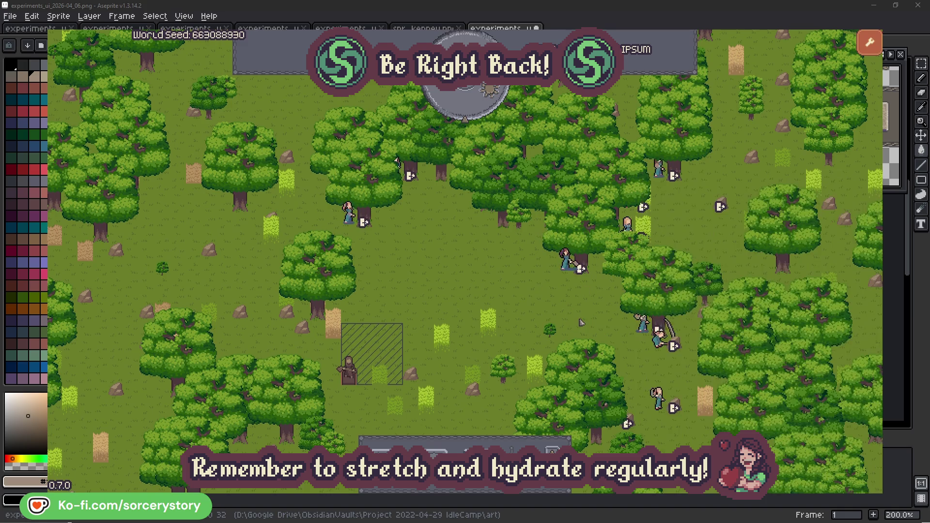
Review Character0 and its target oak, close the inspector, and pass one hour on the clock.
left_click(349, 214)
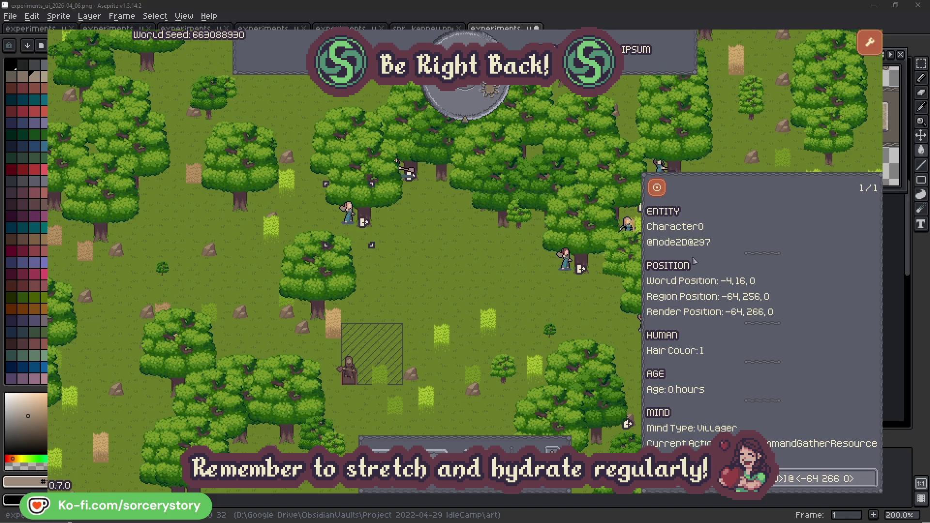
left_click(871, 477)
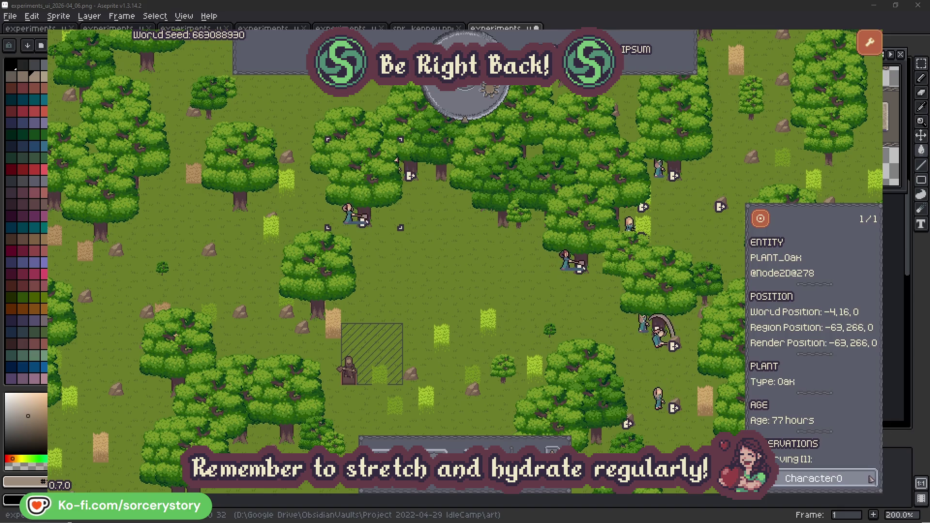
left_click(870, 478)
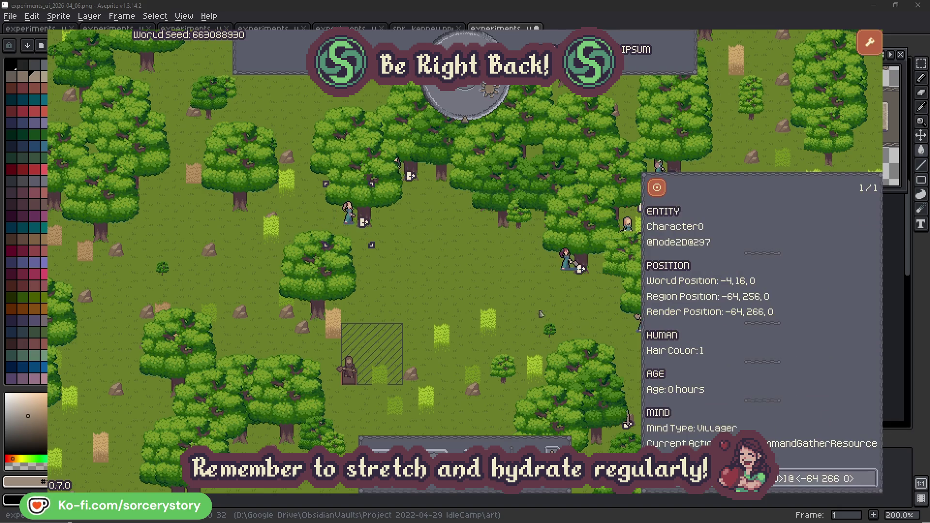
key("Escape")
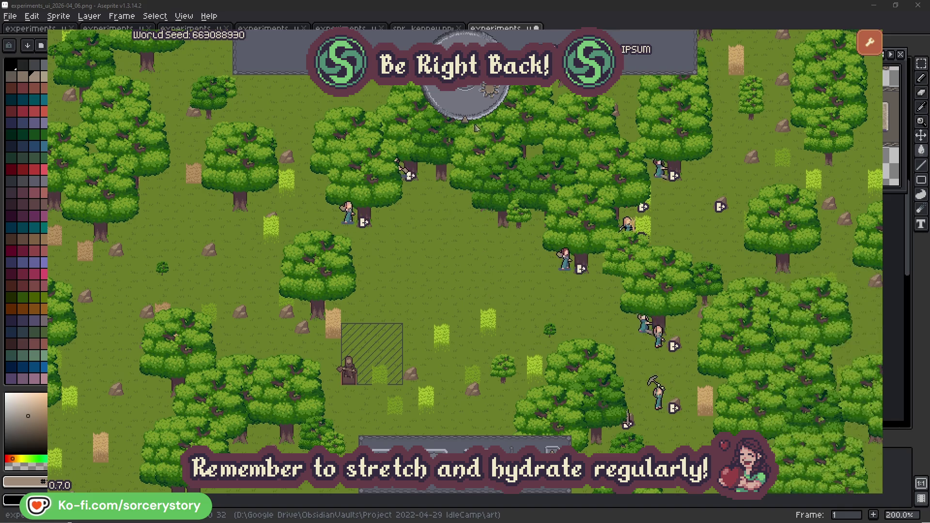
left_click(472, 109)
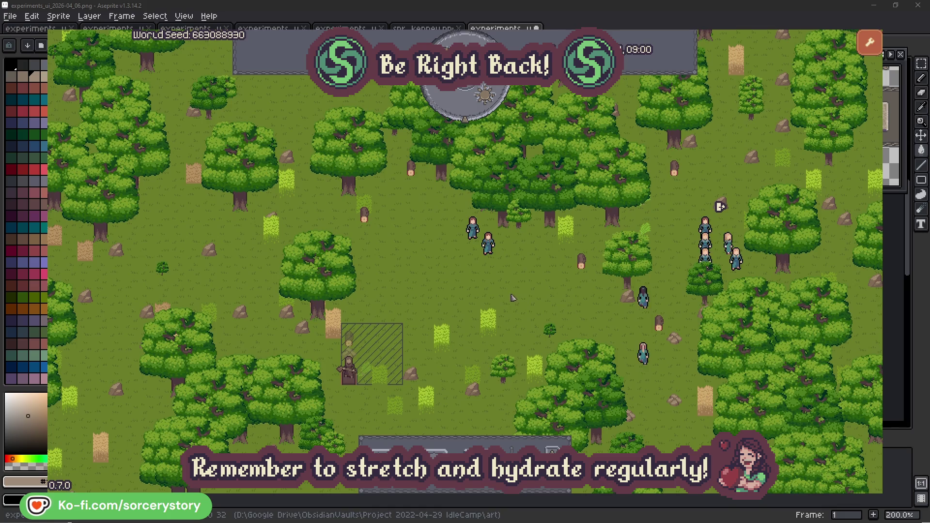
Follow the wood pile's Character9 reservation to the herb pile it draws from and locate it on the map.
left_click(357, 337)
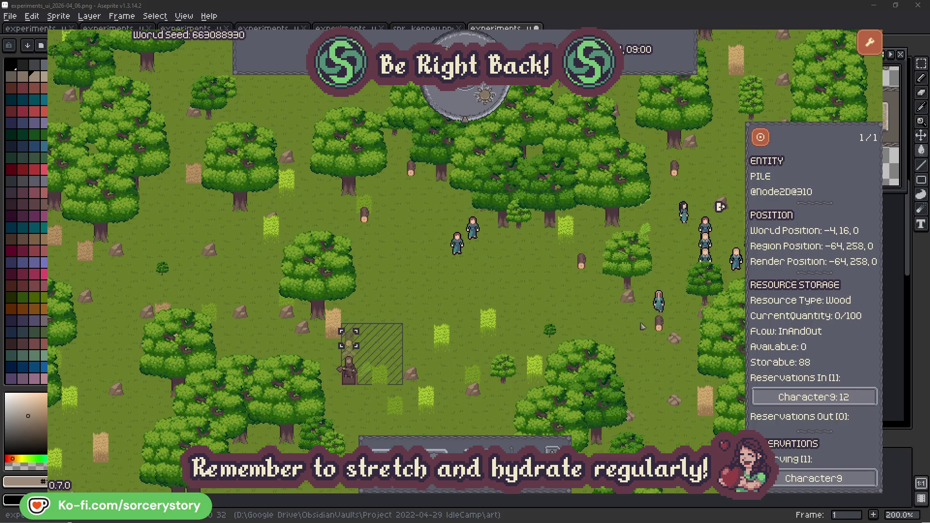
left_click(850, 398)
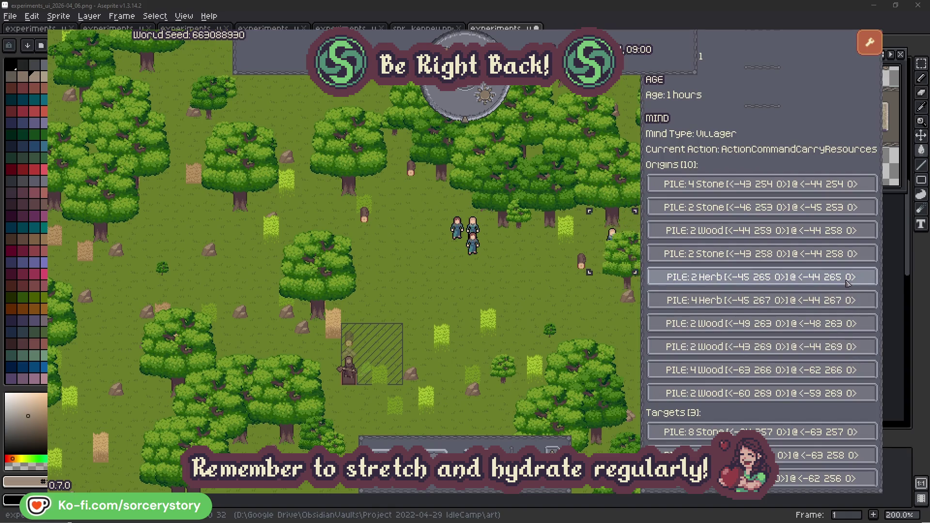
left_click(848, 282)
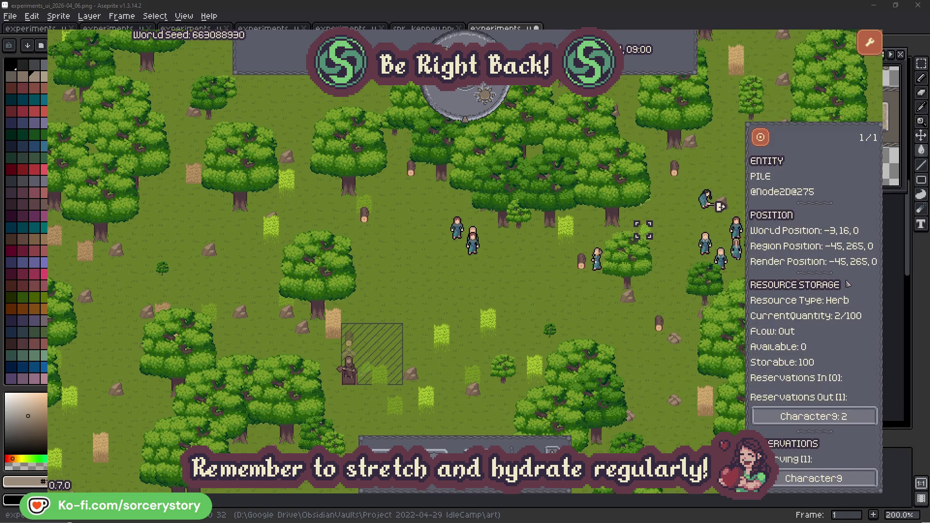
left_click(760, 137)
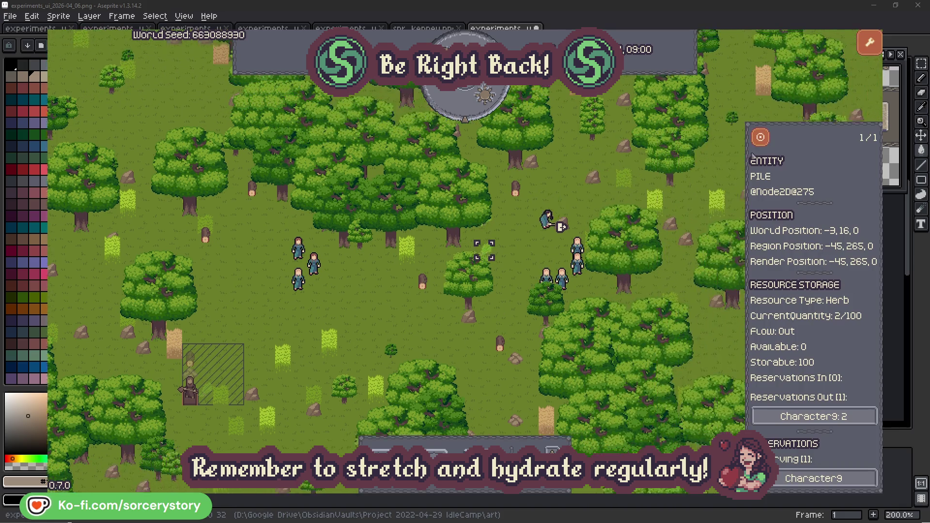
left_click(821, 416)
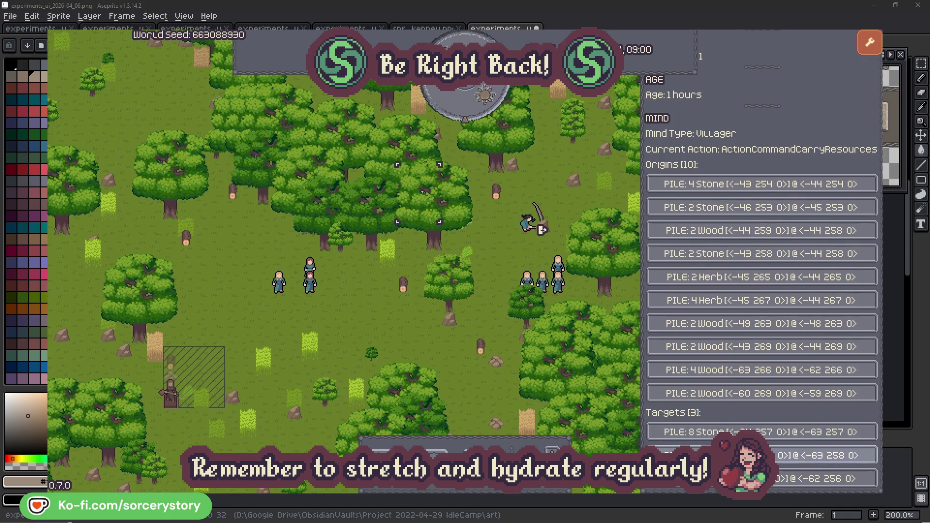
Locate the wood pile the hauler fills on the map, then dismiss the pile details.
left_click(821, 455)
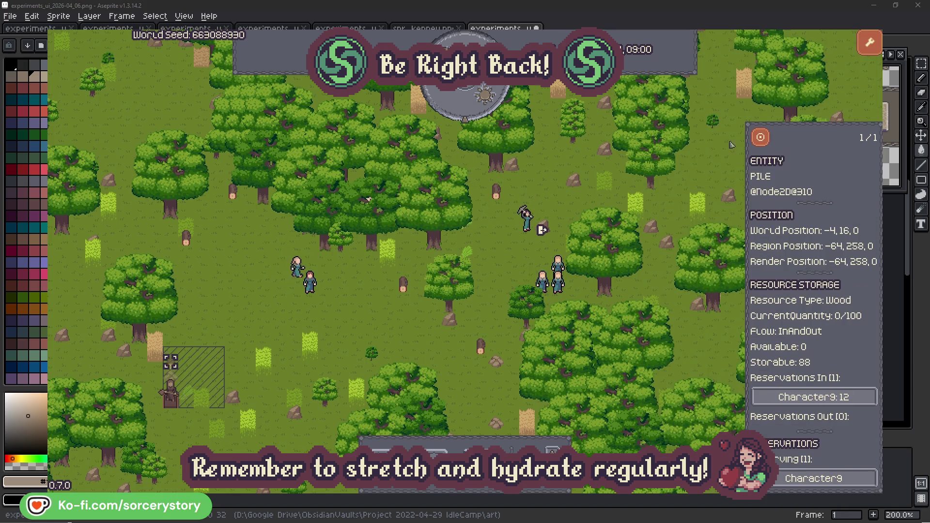
left_click(760, 137)
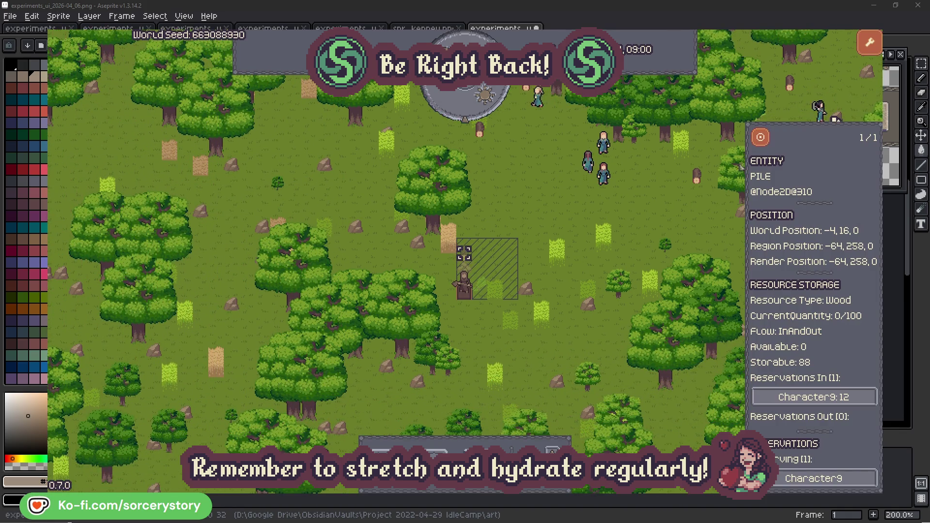
left_click(673, 216)
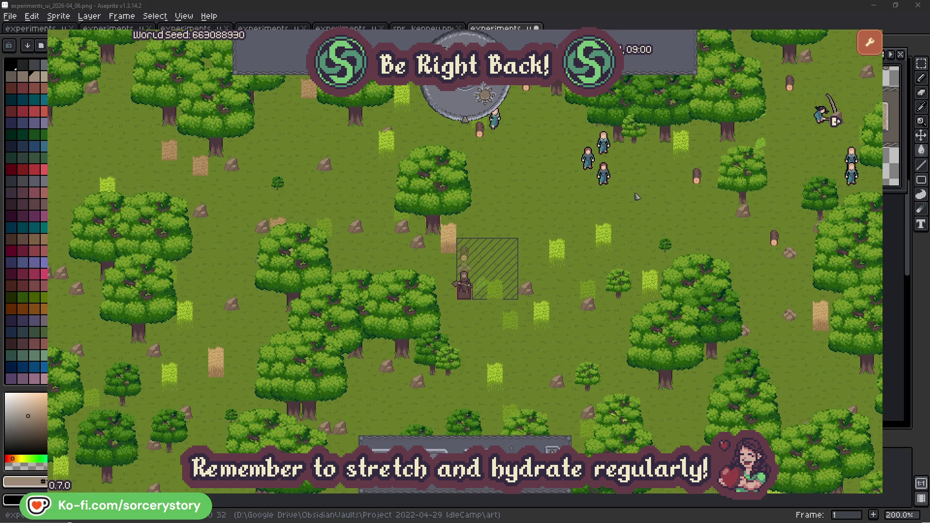
Look up Character2 near the trees, centre the map on it, and close the inspector.
left_click(603, 173)
left_click(717, 226)
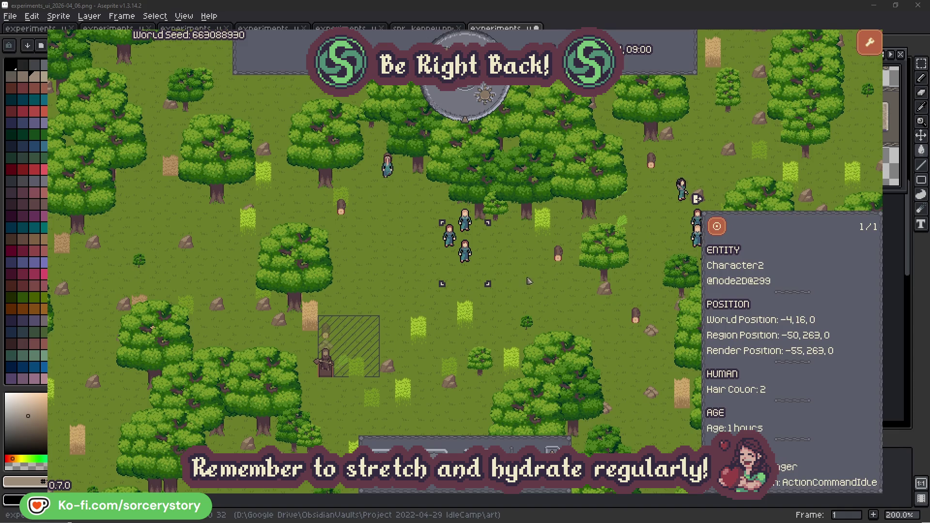
left_click(530, 281)
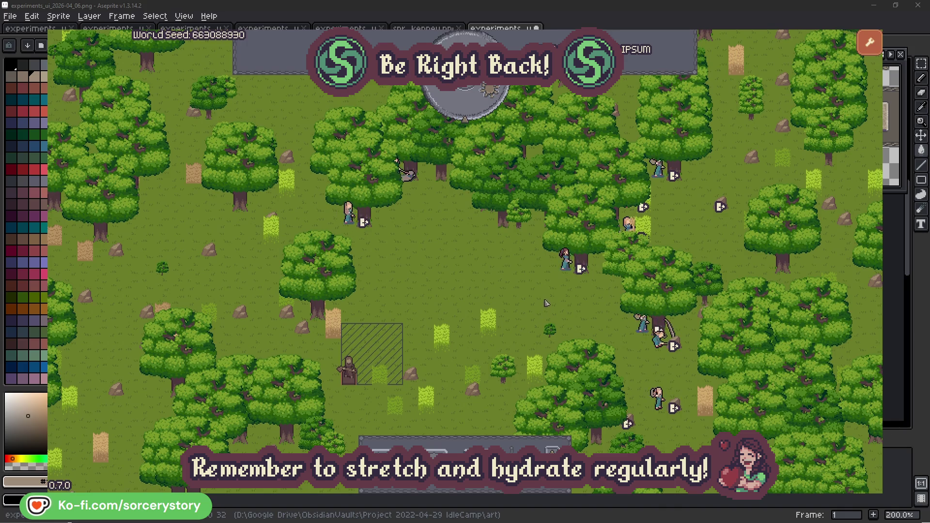
left_click(566, 260)
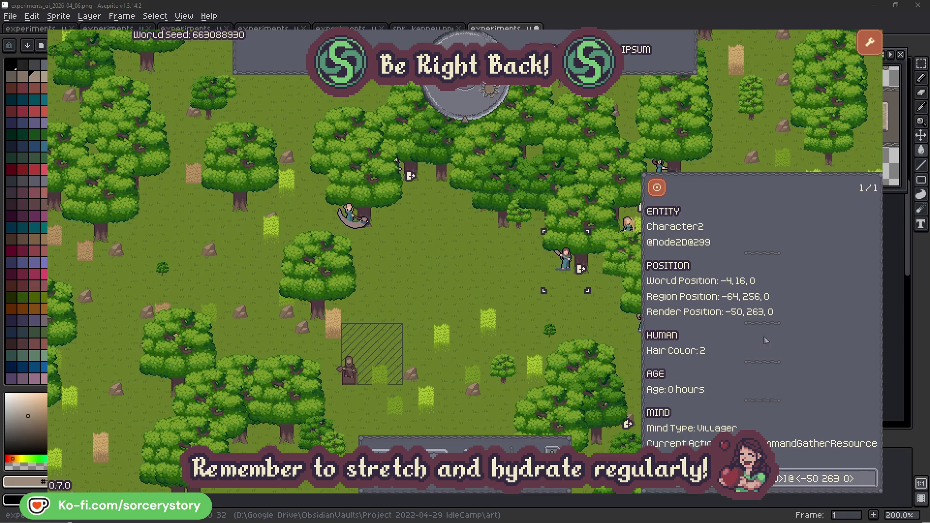
left_click(871, 483)
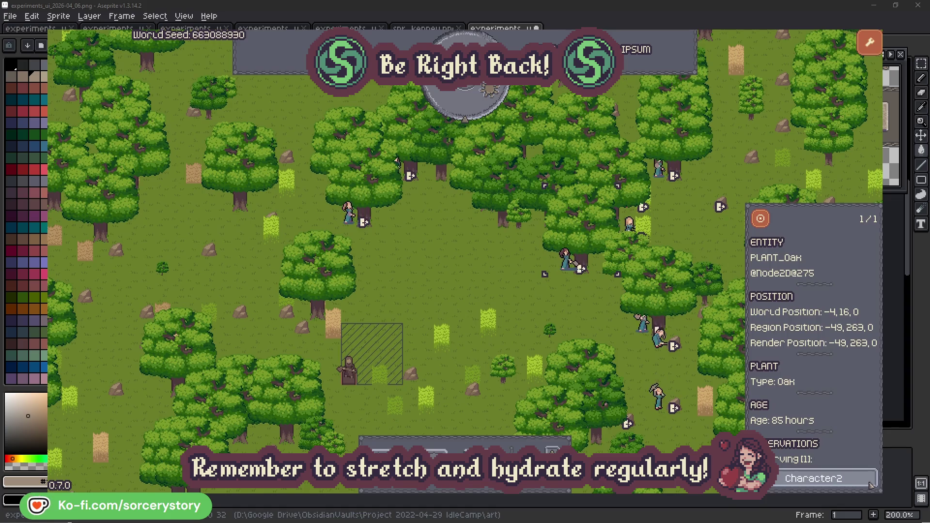
left_click(870, 483)
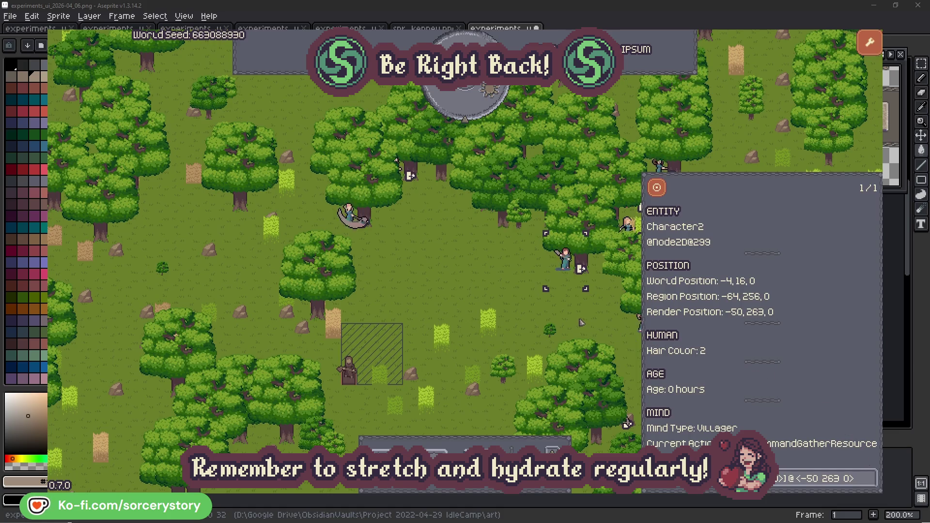
key("Escape")
left_click(358, 234)
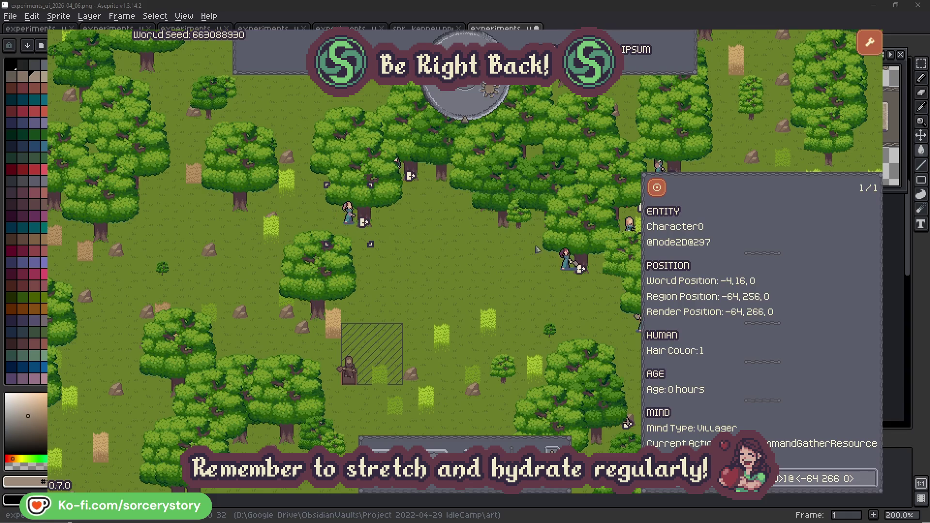
left_click(870, 478)
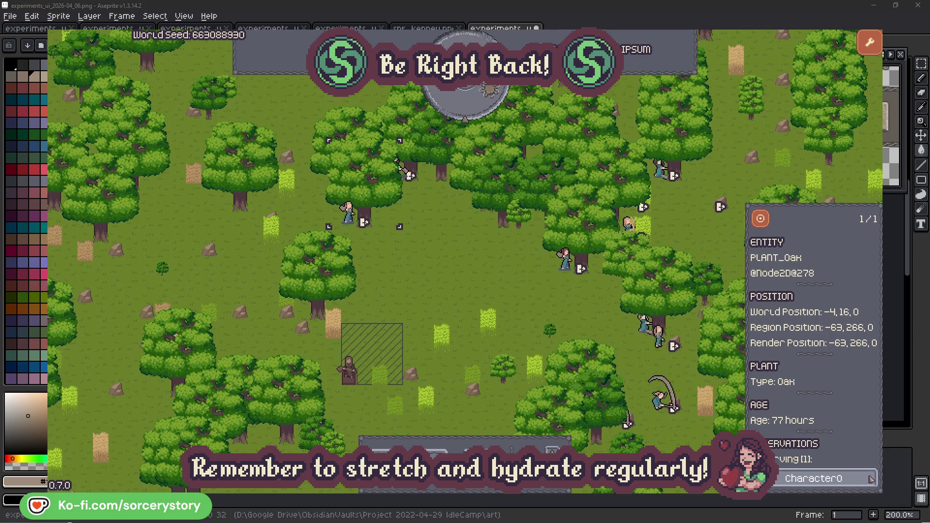
left_click(871, 477)
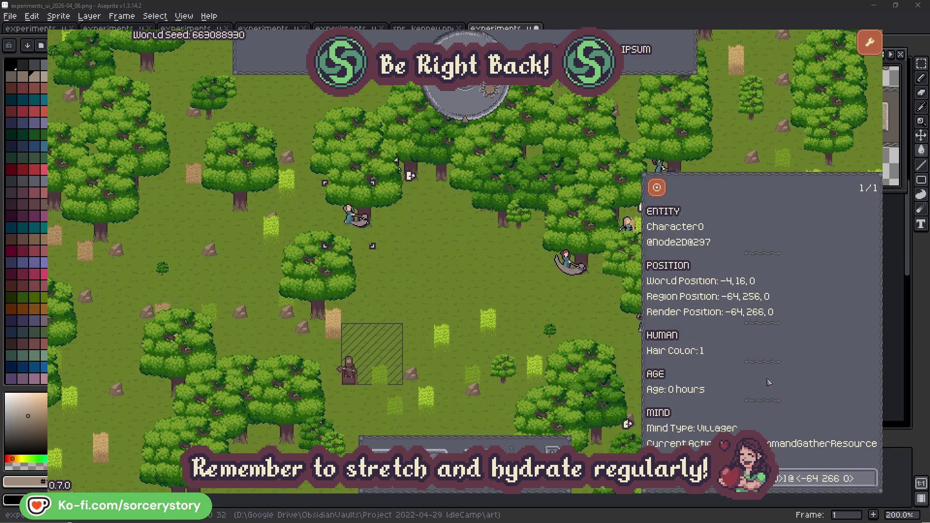
left_click(486, 290)
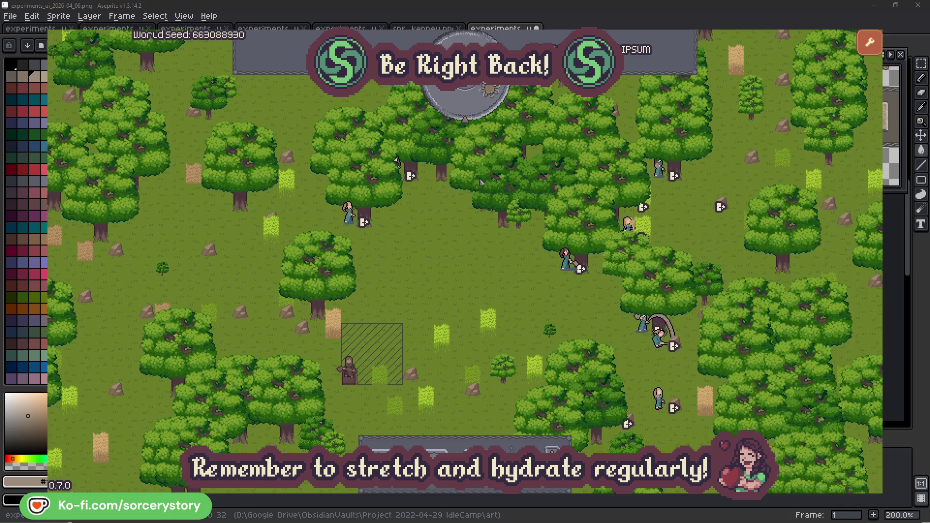
left_click(472, 108)
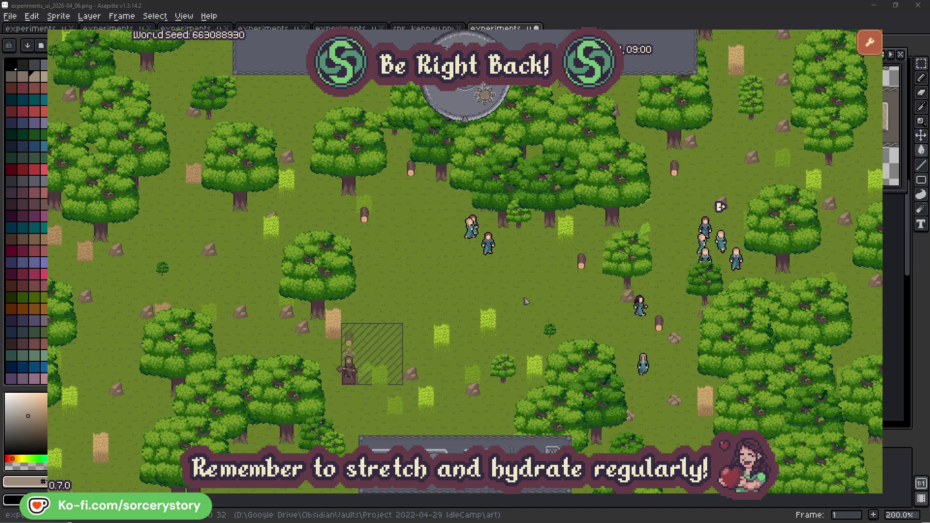
left_click(349, 340)
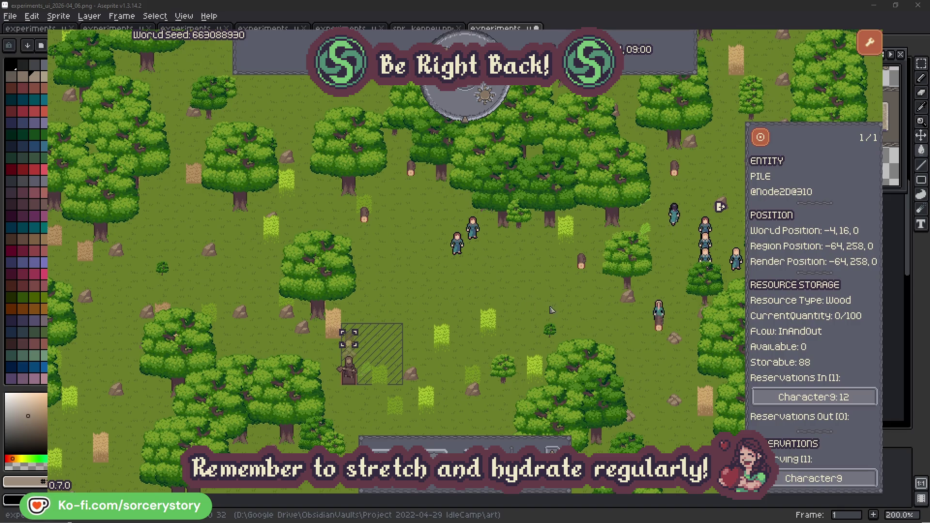
left_click(856, 398)
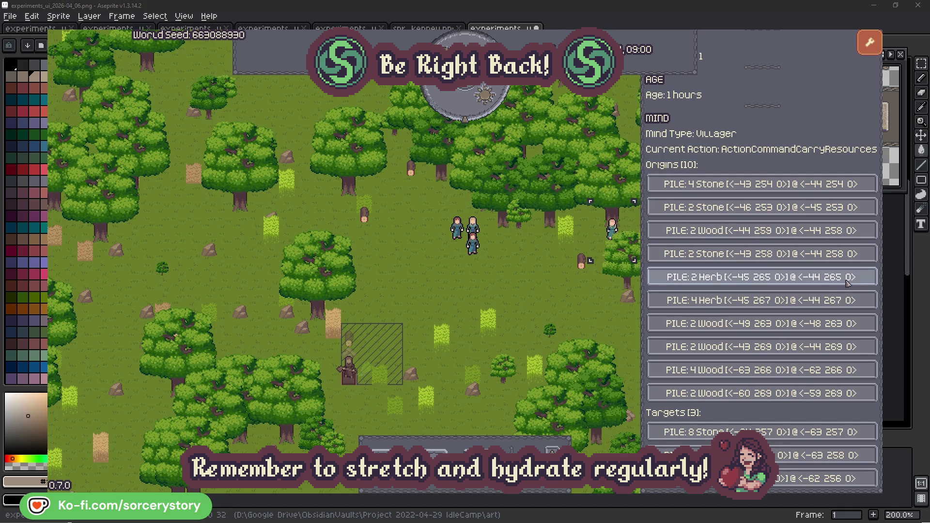
left_click(847, 280)
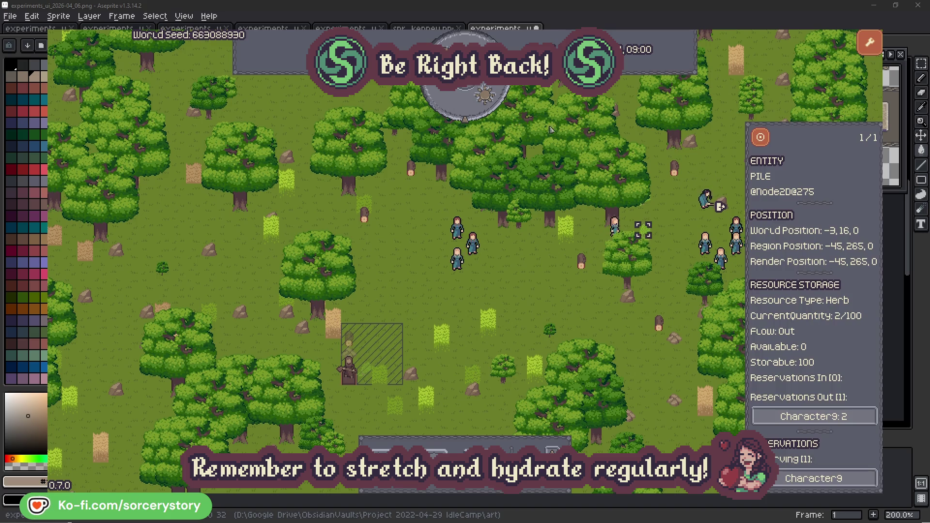
left_click(761, 138)
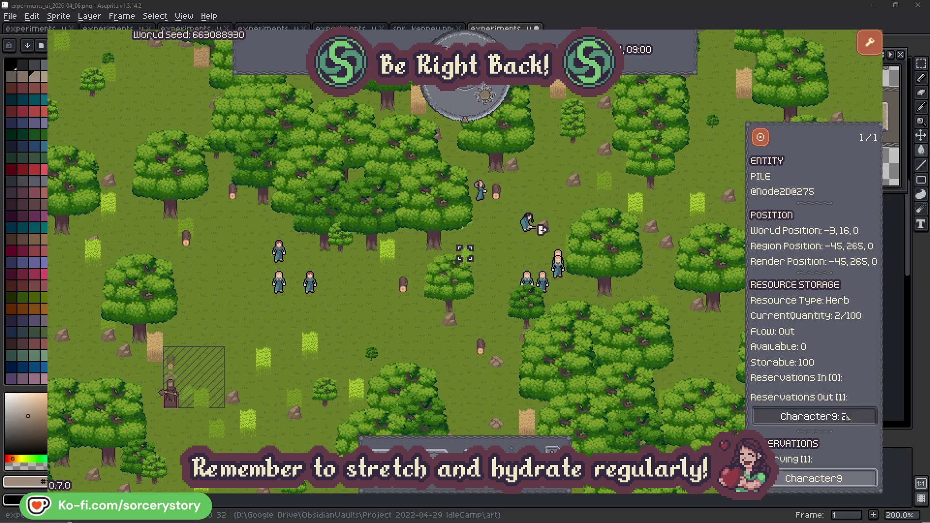
left_click(799, 416)
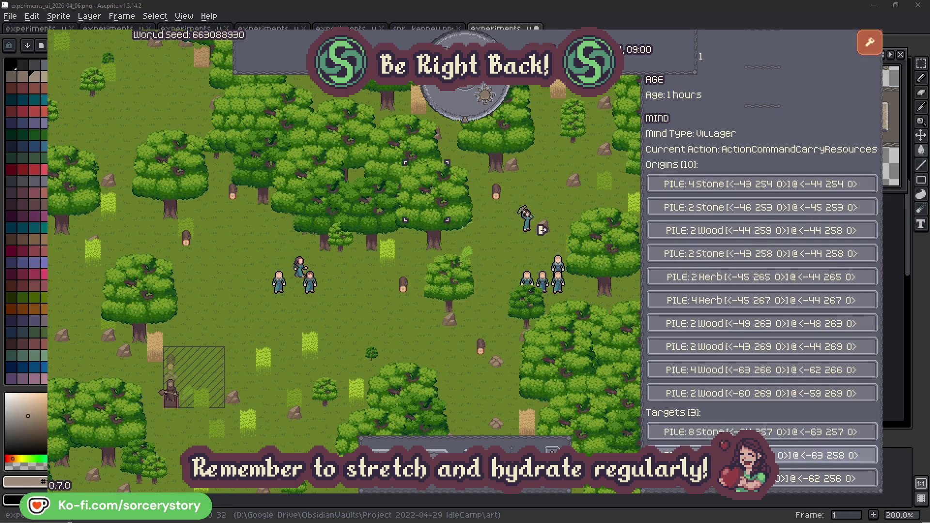
left_click(799, 454)
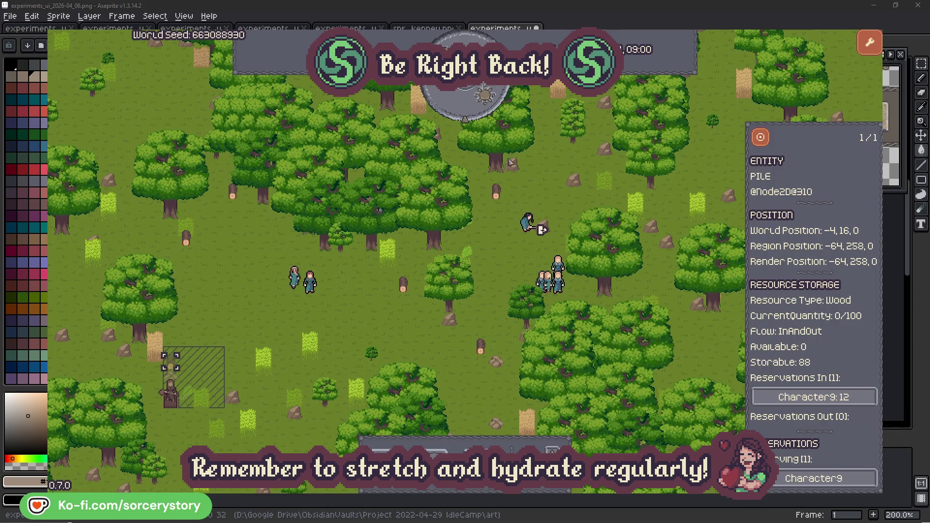
left_click(760, 137)
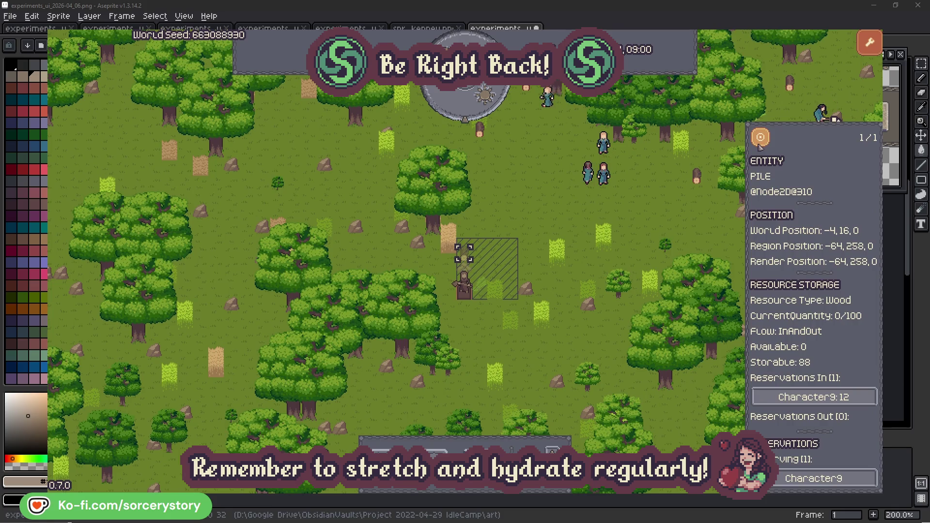
left_click(684, 213)
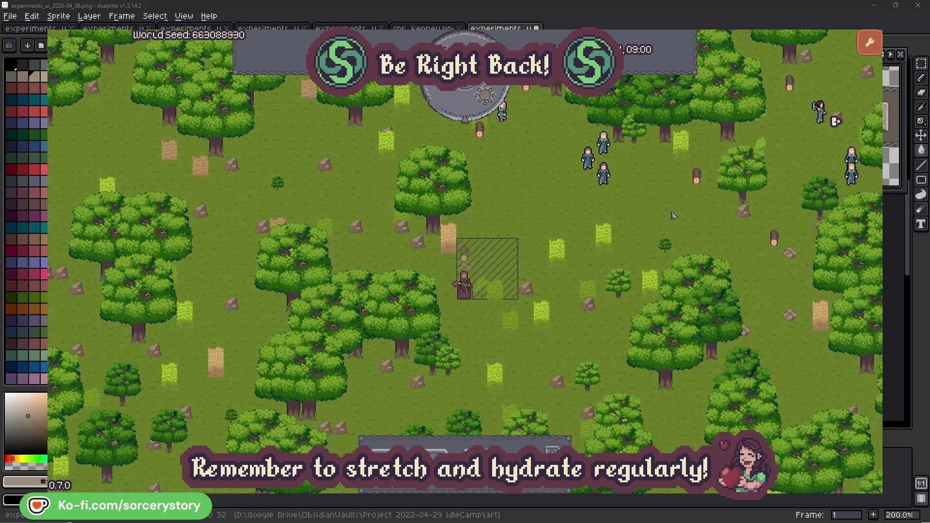
left_click(617, 186)
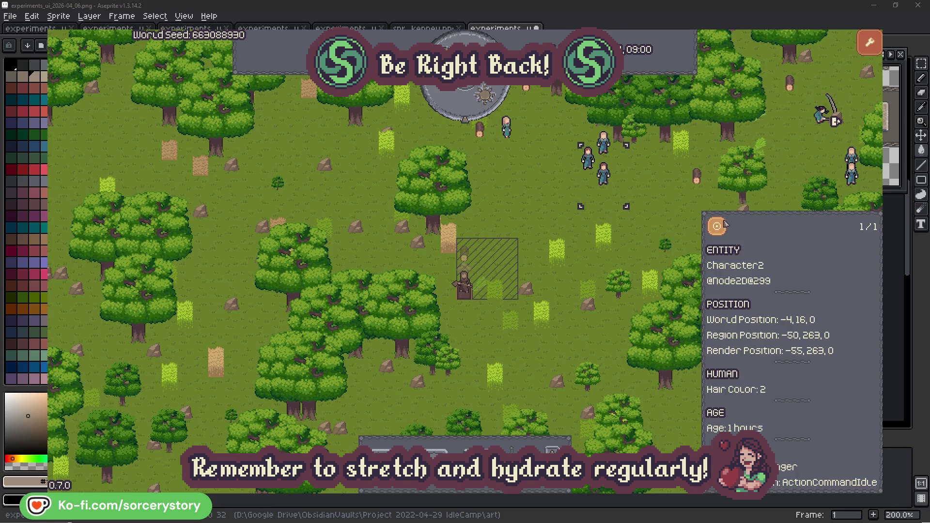
left_click(717, 226)
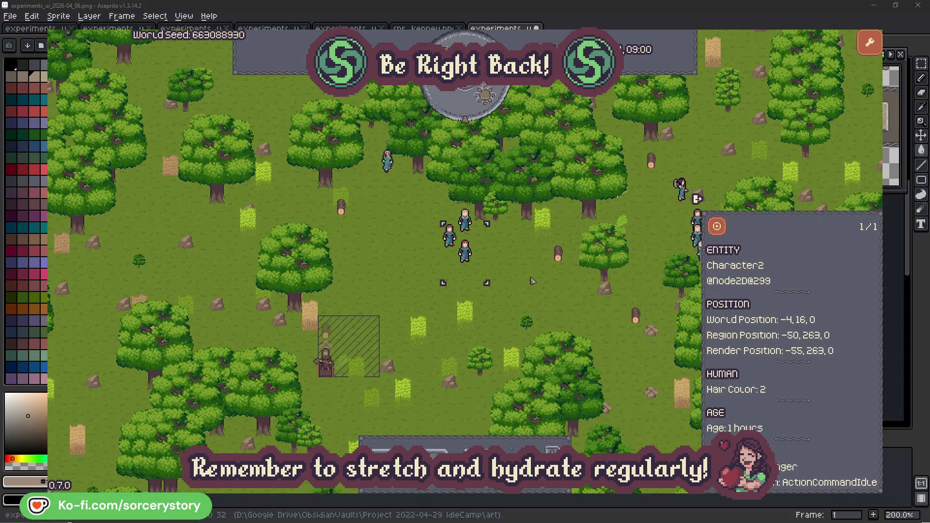
left_click(531, 281)
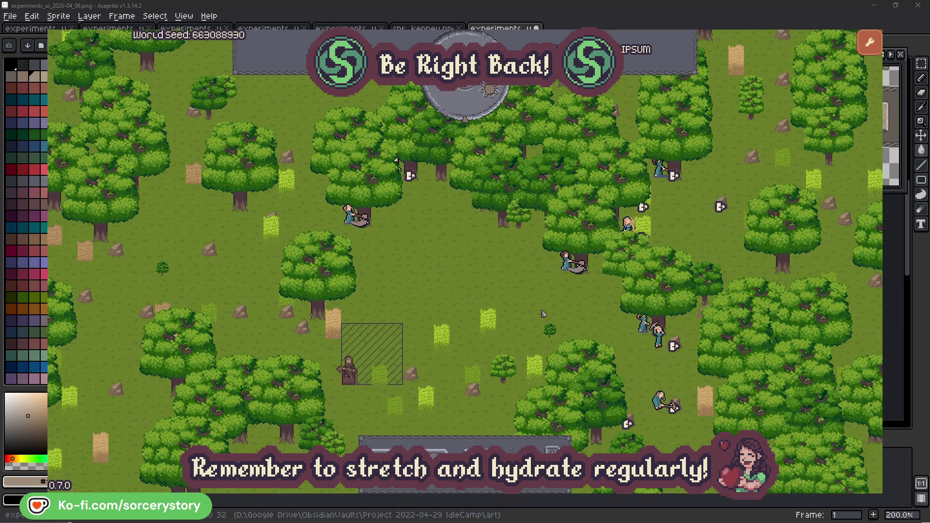
left_click(548, 291)
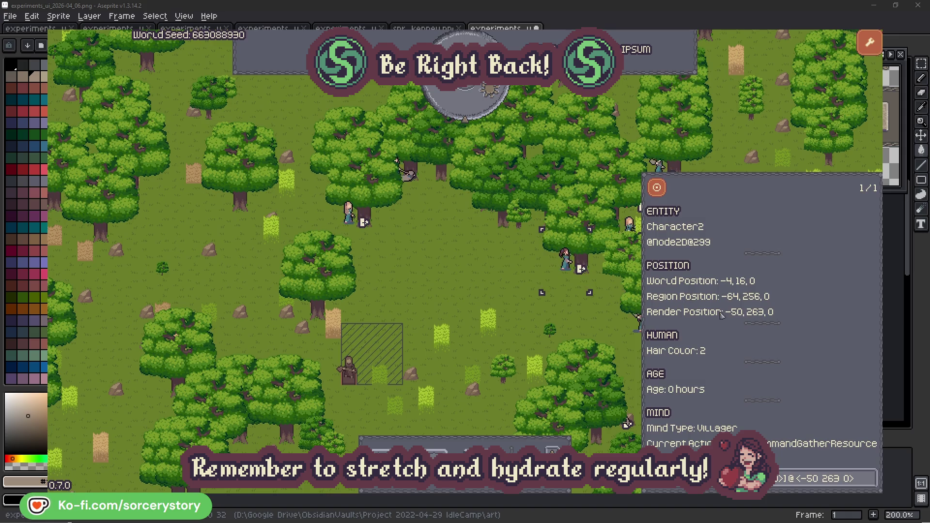
left_click(869, 479)
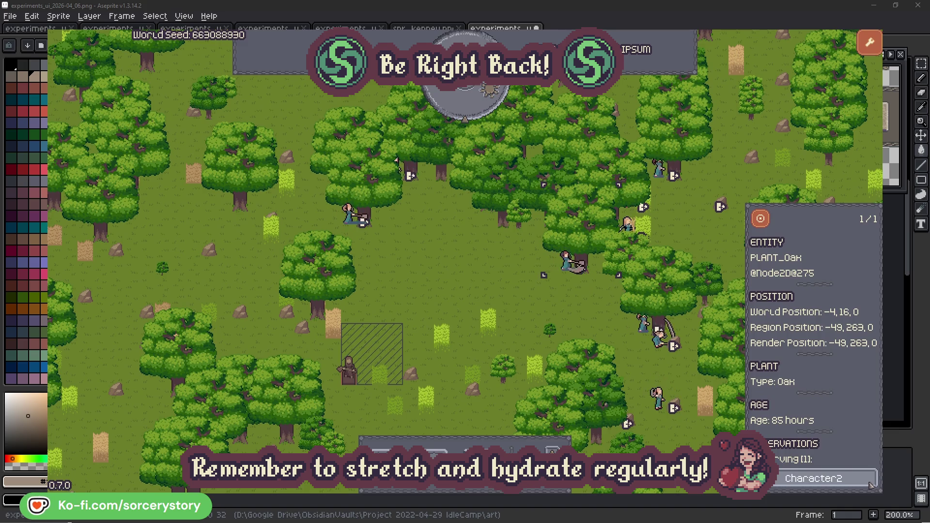
left_click(870, 479)
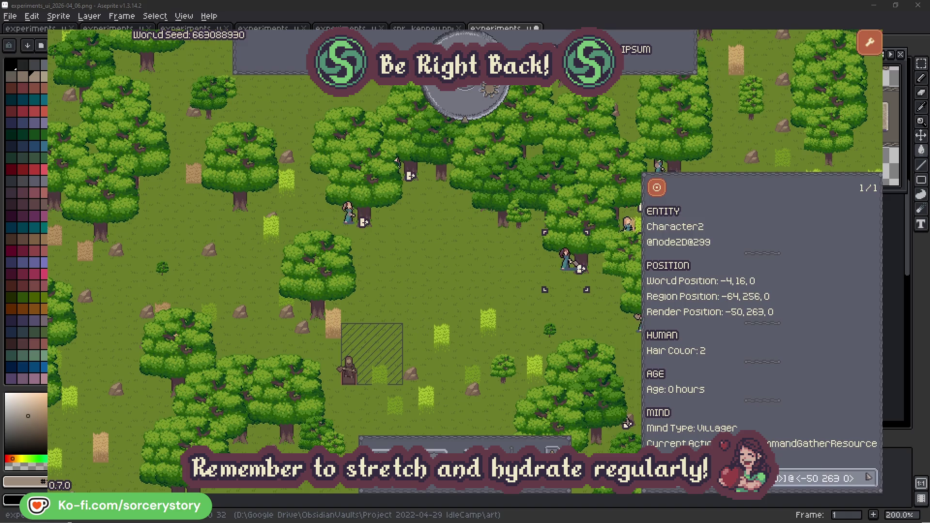
left_click(579, 319)
left_click(349, 214)
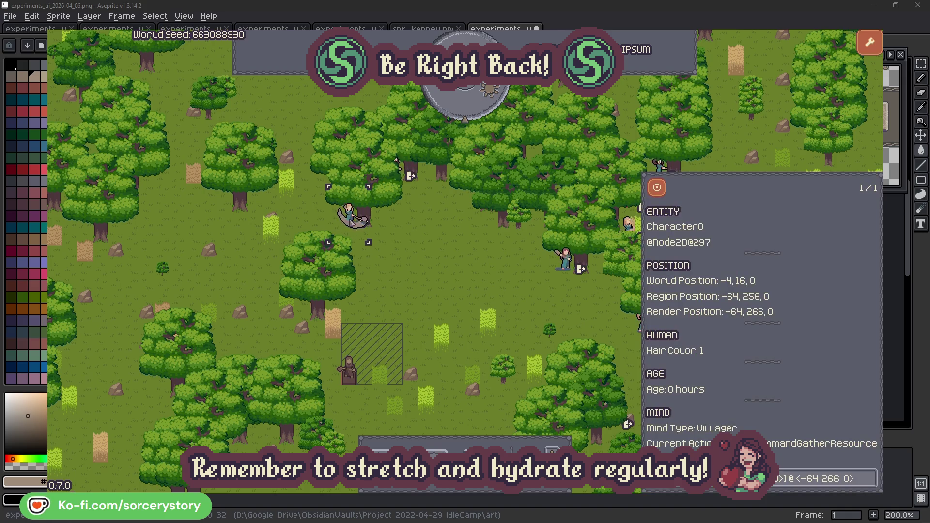
left_click(871, 475)
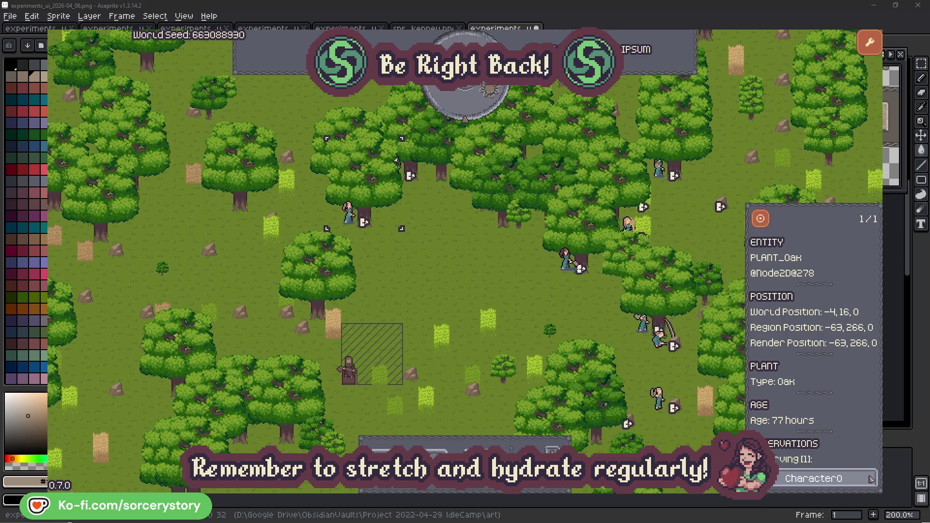
left_click(871, 479)
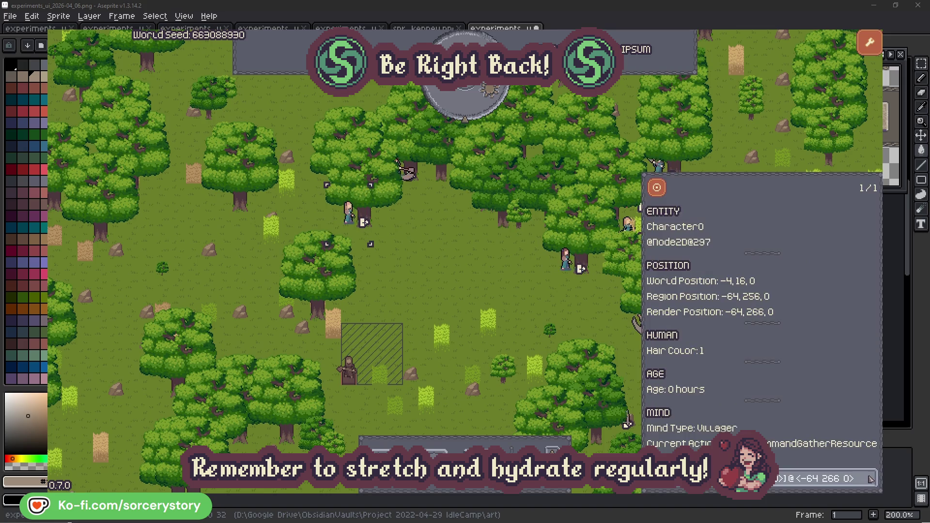
left_click(487, 292)
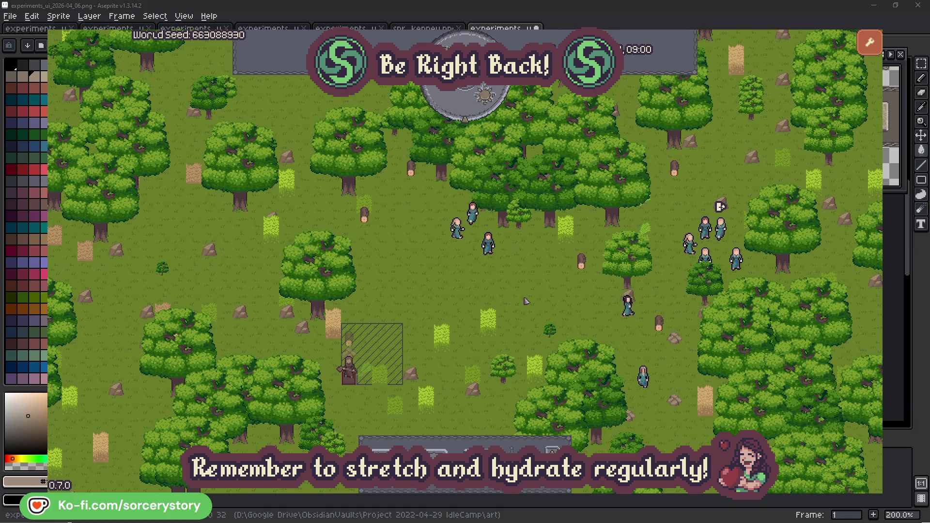
left_click(349, 338)
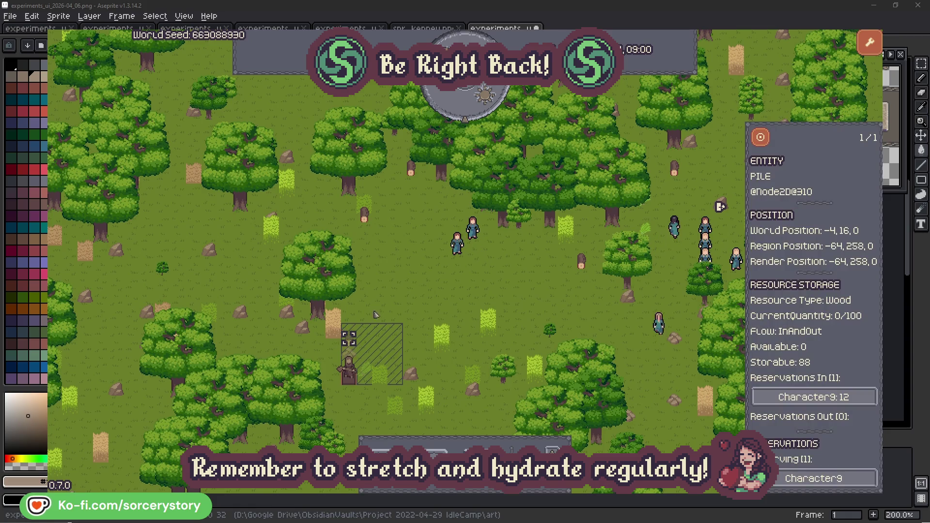
left_click(855, 398)
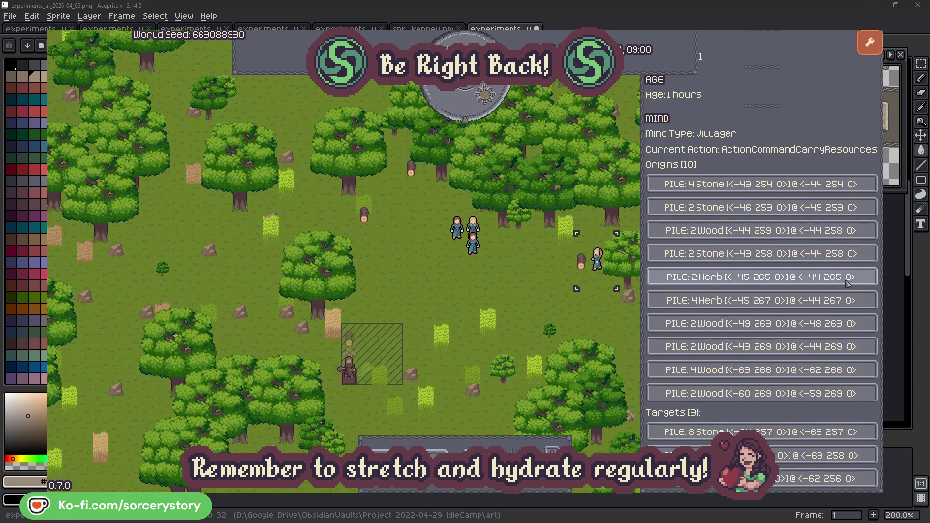
left_click(847, 283)
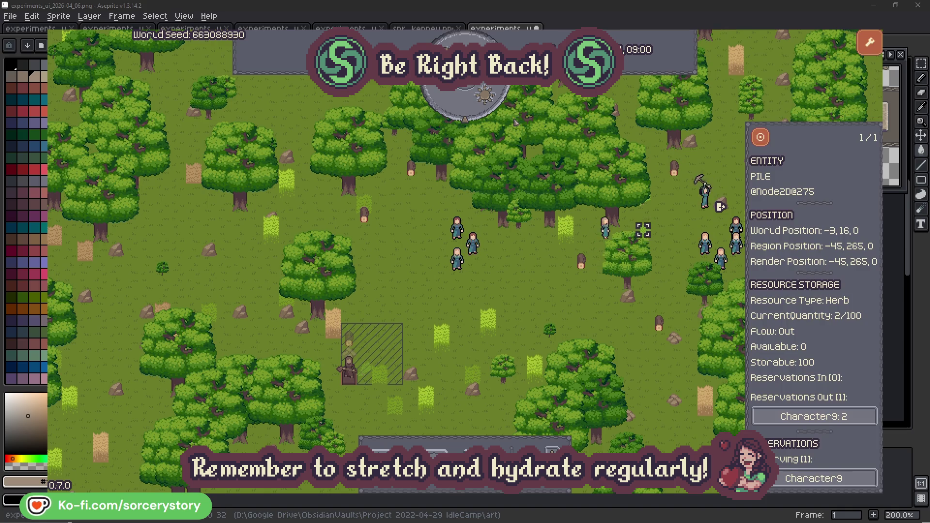
key("d")
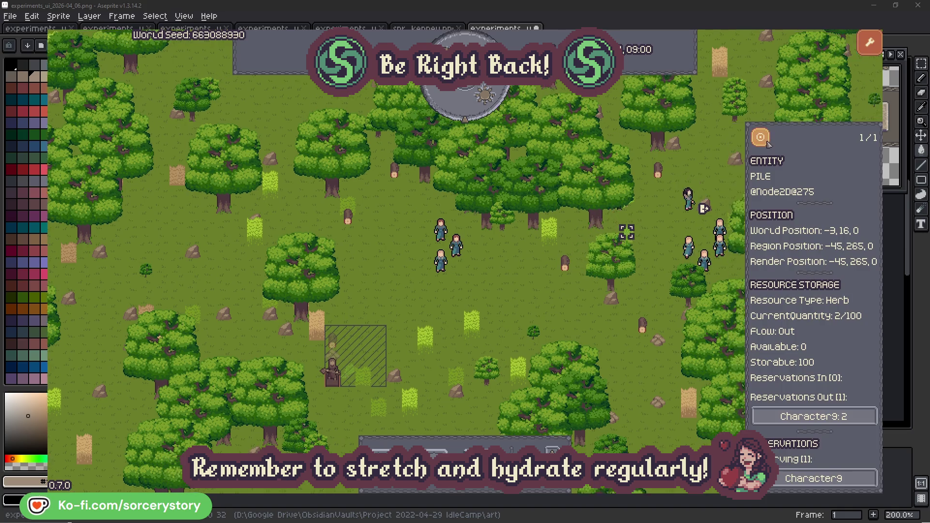
key("d")
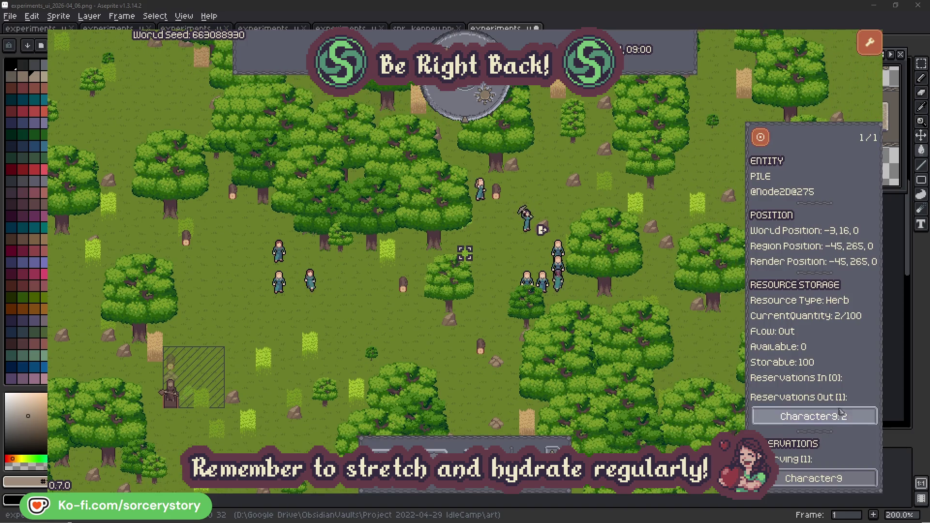
left_click(840, 411)
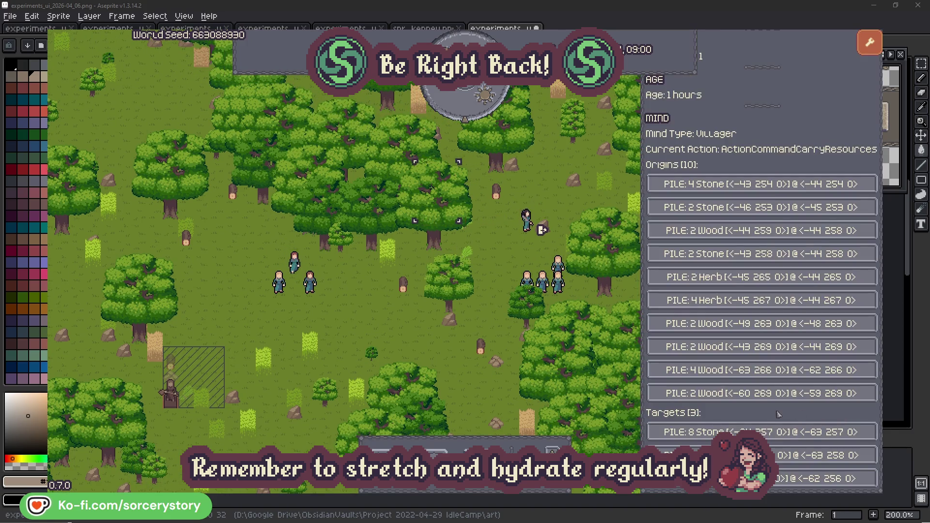
left_click(822, 456)
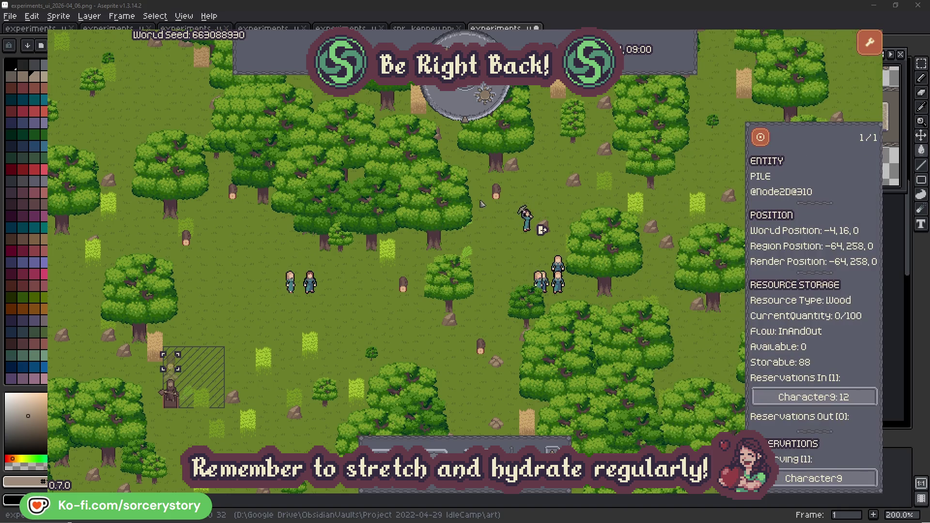
left_click(760, 138)
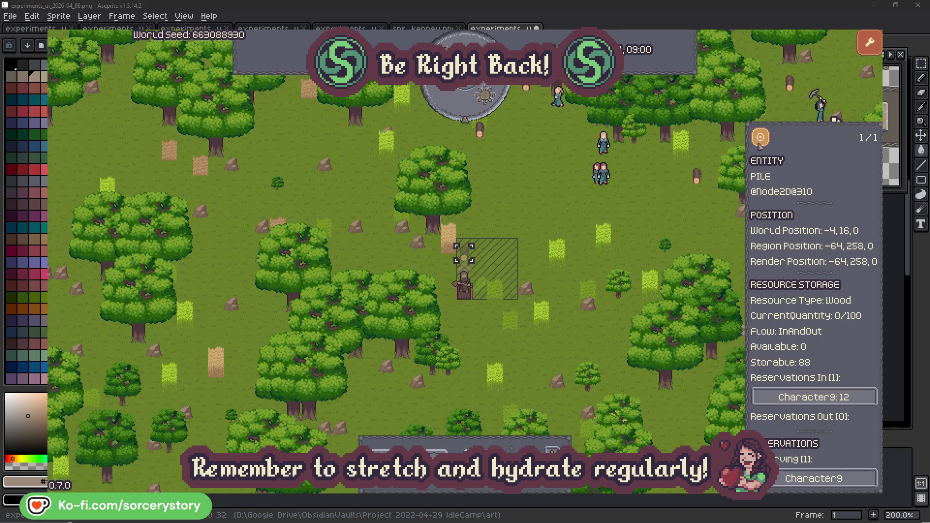
left_click(672, 215)
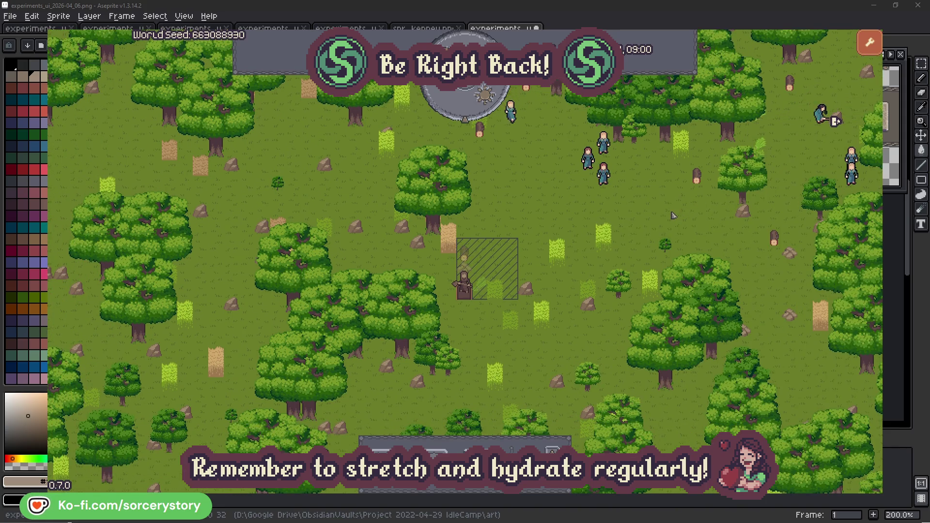
left_click(604, 176)
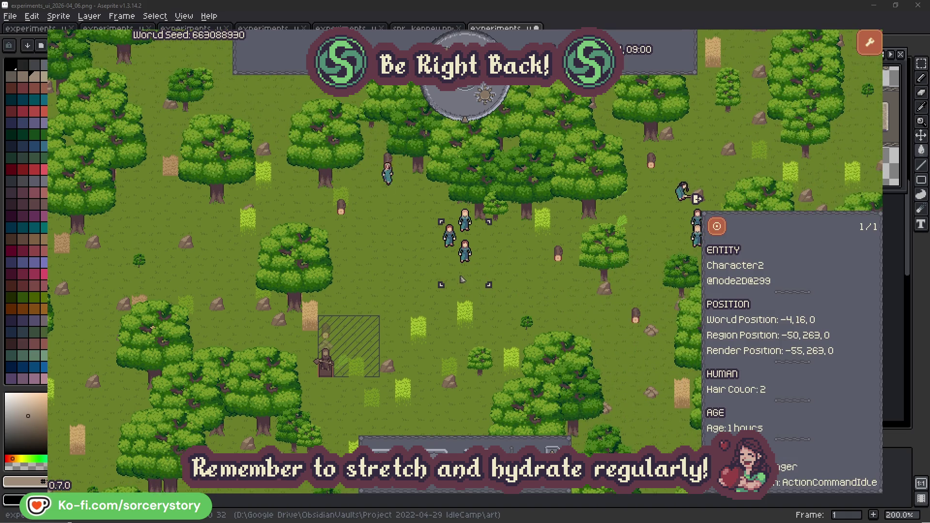
left_click(531, 280)
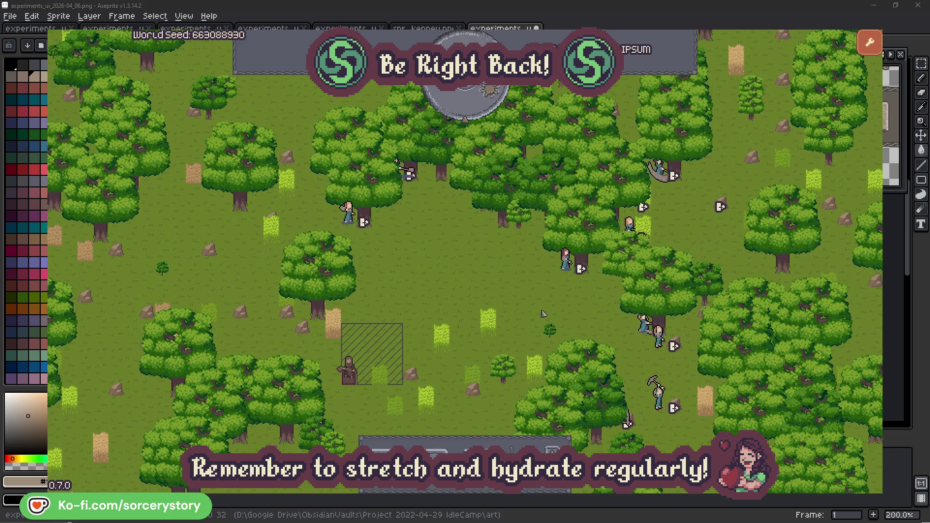
Review Character2 and the oak it gathers from, then dismiss its details.
left_click(566, 261)
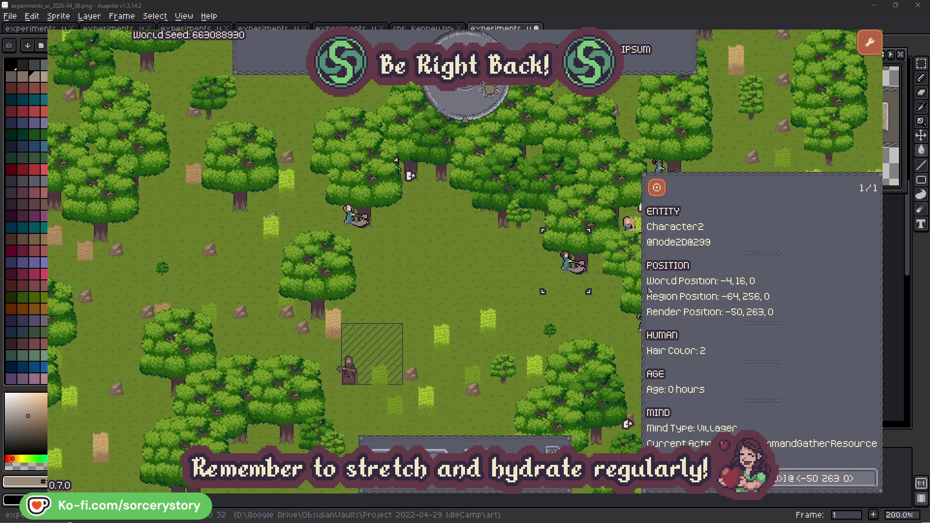
left_click(870, 482)
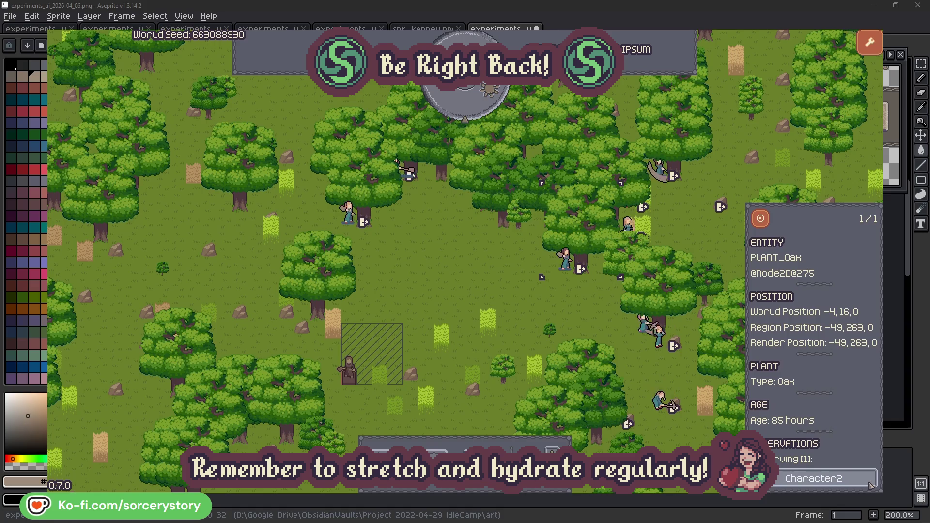
left_click(872, 484)
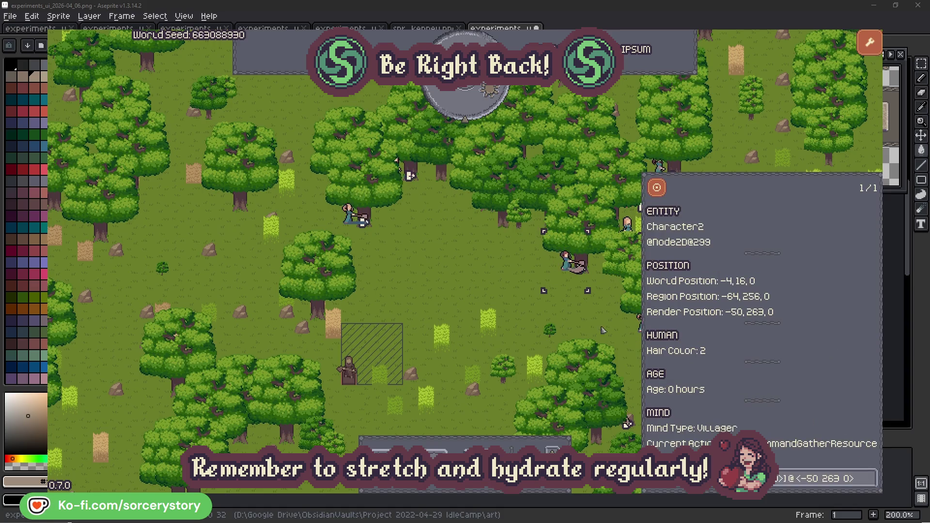
left_click(582, 323)
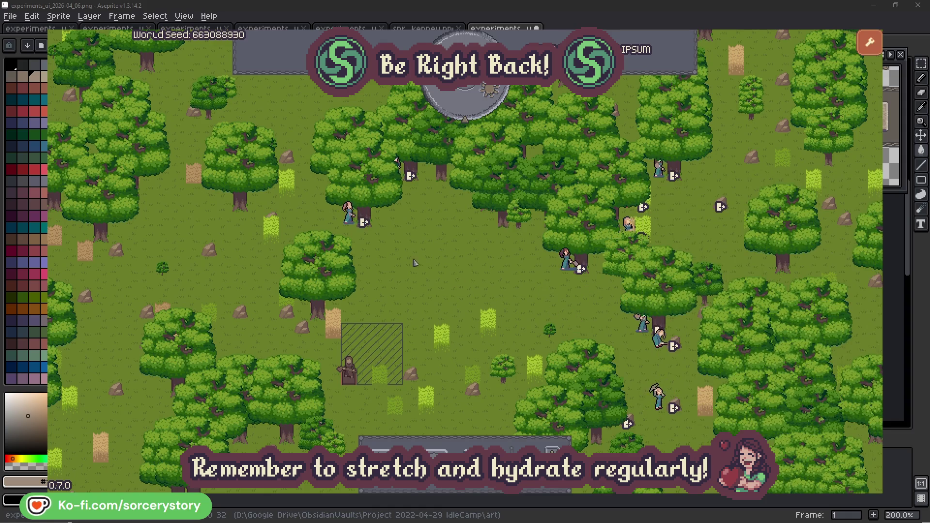
Review Character0 and its target oak, close the inspector, and skip ahead one hour to 09:00.
left_click(350, 215)
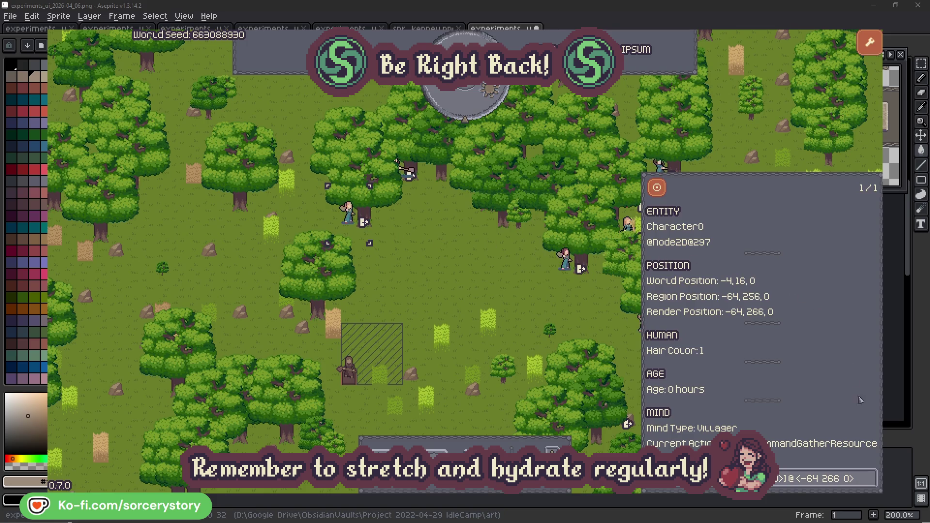
left_click(870, 478)
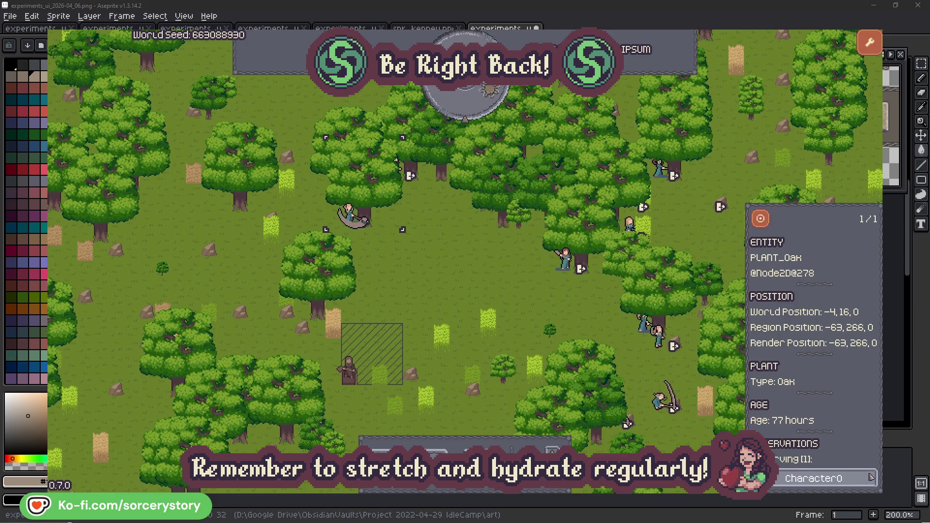
left_click(871, 478)
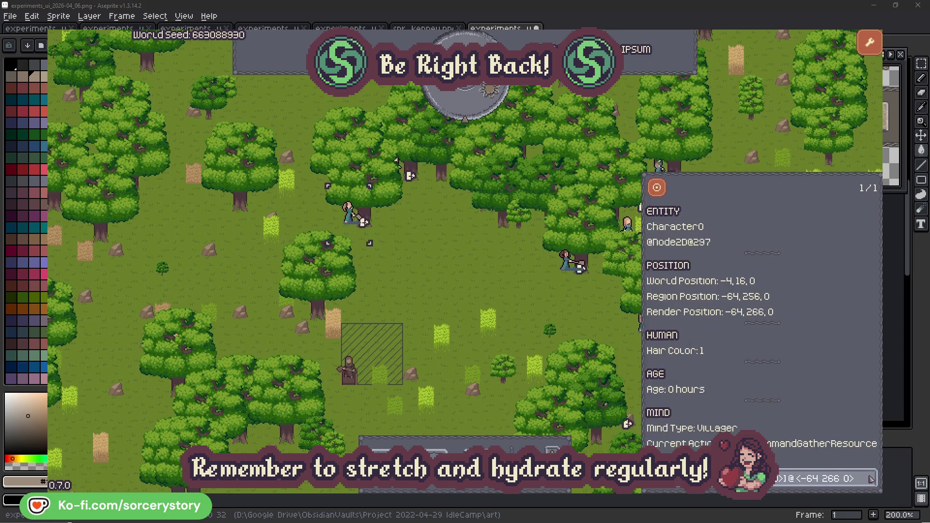
left_click(485, 293)
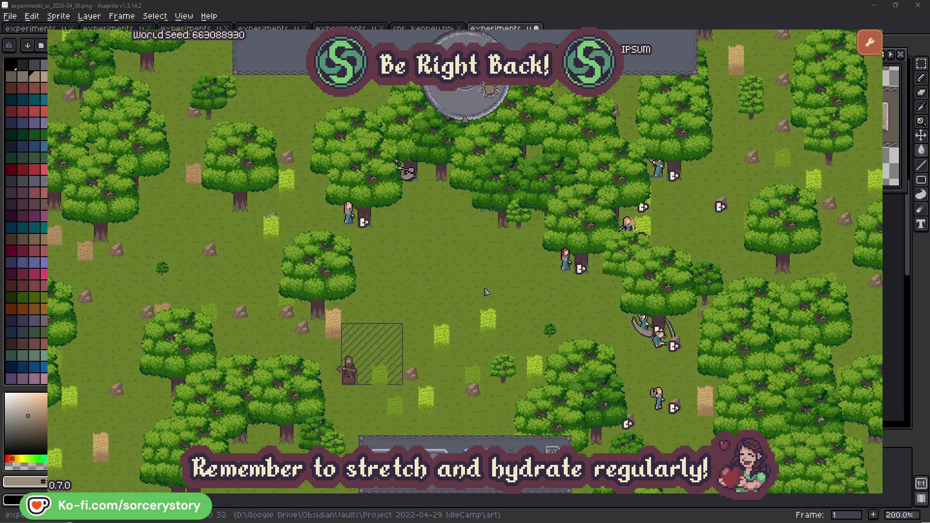
left_click(473, 109)
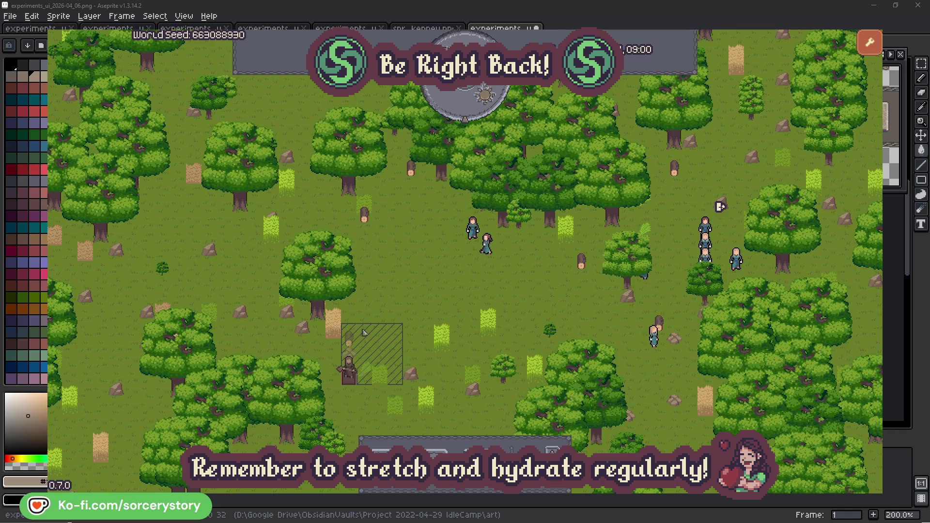
left_click(349, 339)
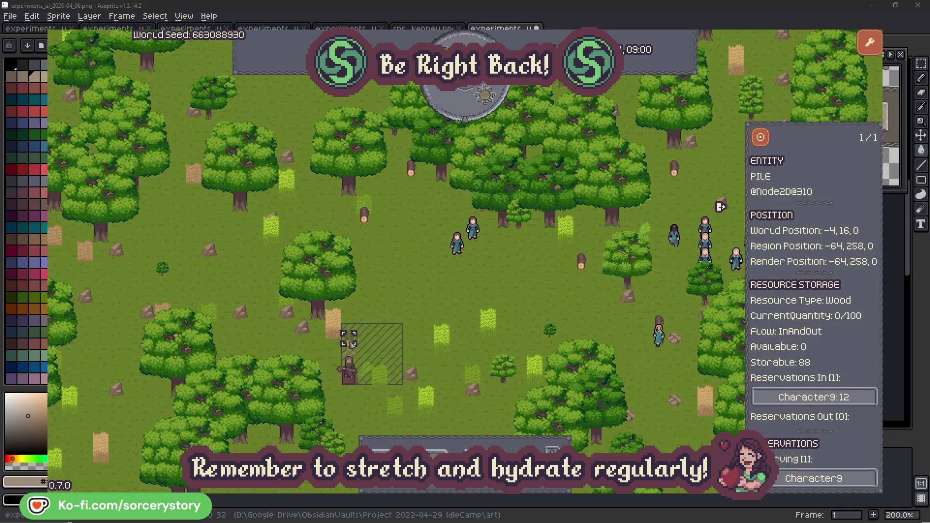
left_click(856, 398)
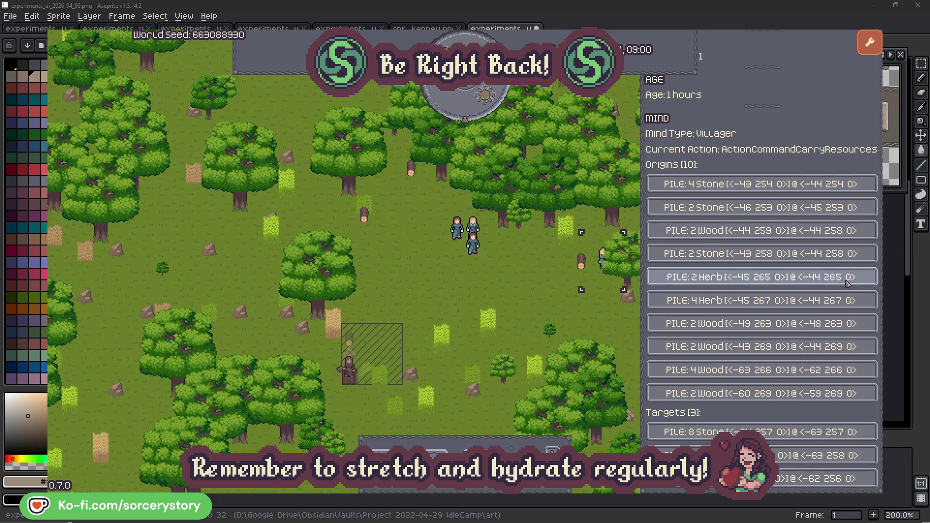
left_click(848, 282)
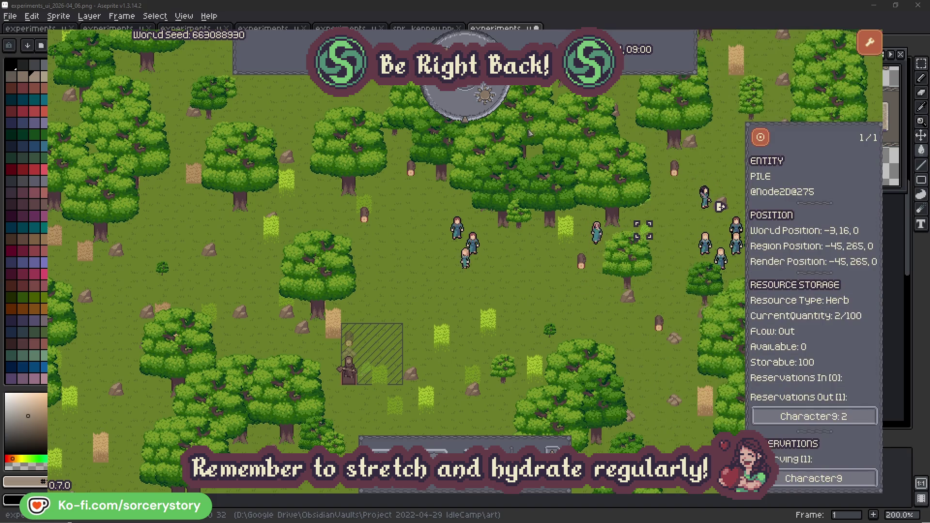
left_click(760, 137)
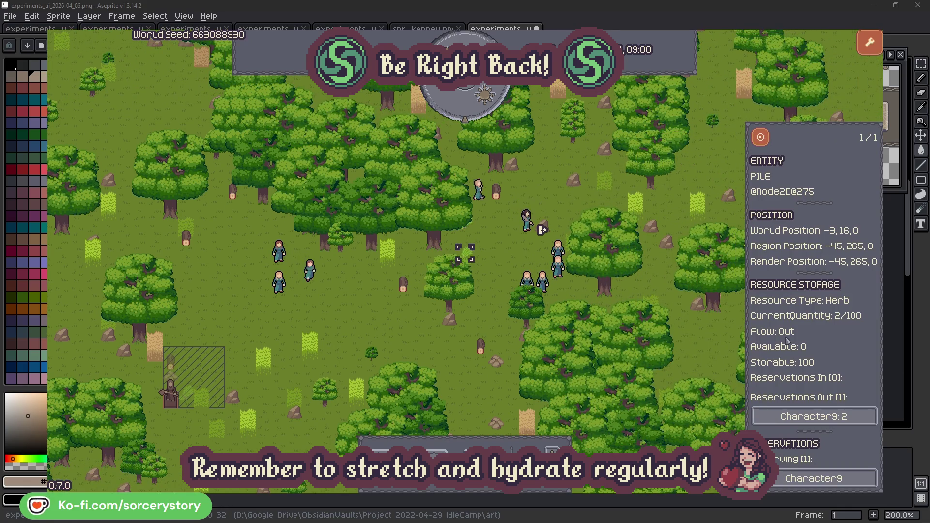
left_click(845, 417)
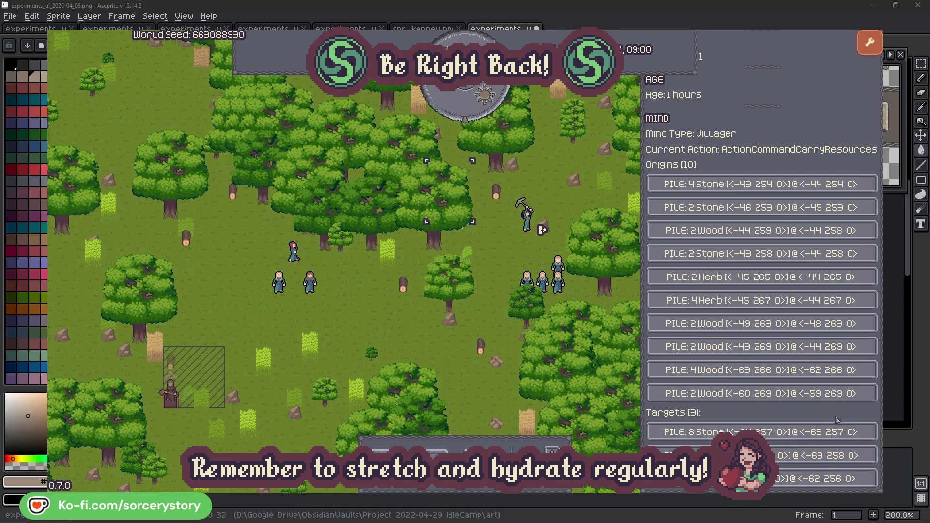
left_click(770, 455)
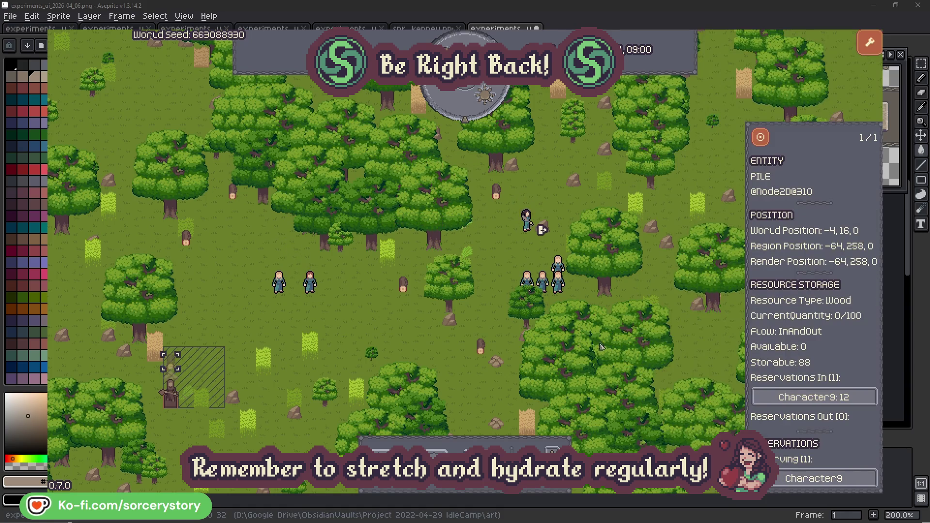
left_click(760, 137)
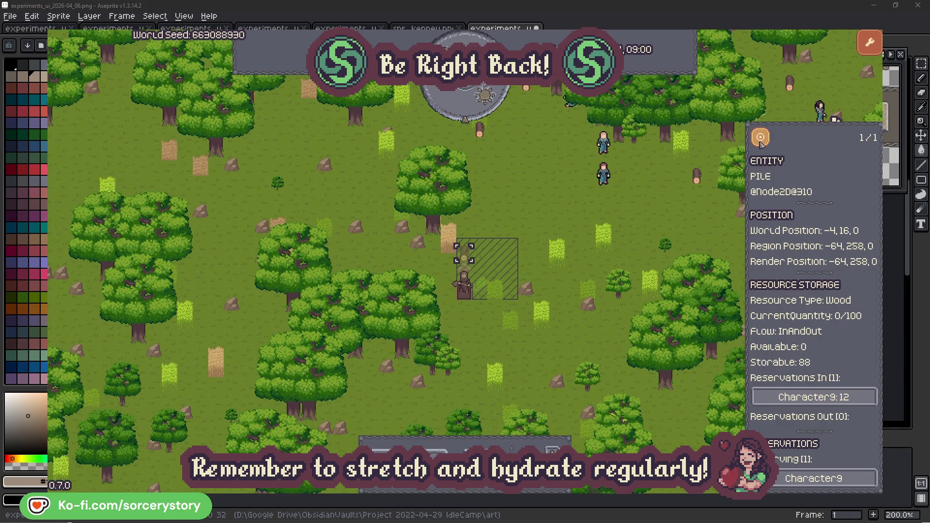
left_click(673, 215)
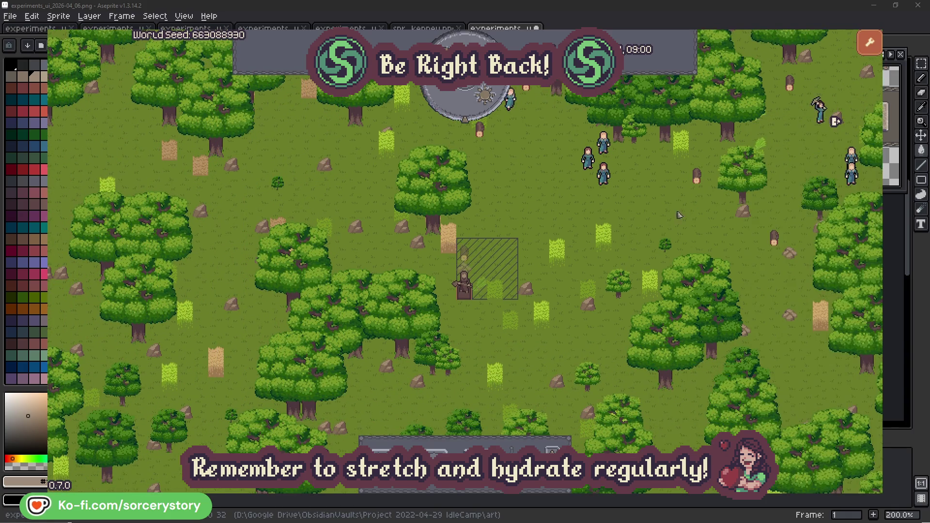
left_click(604, 174)
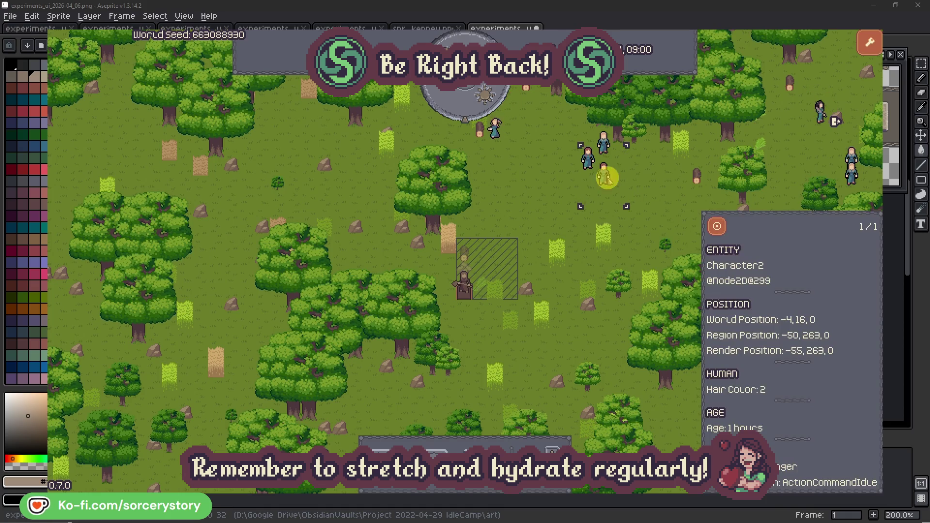
left_click(717, 226)
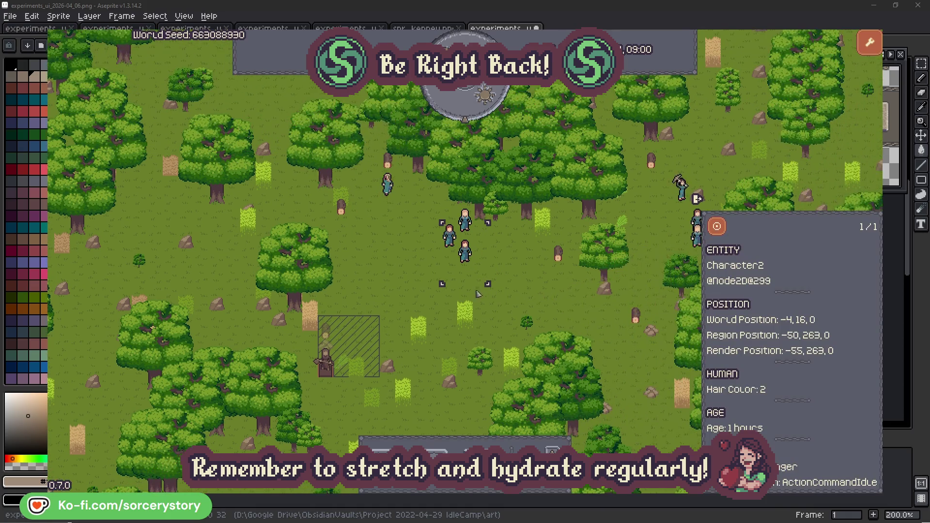
left_click(512, 279)
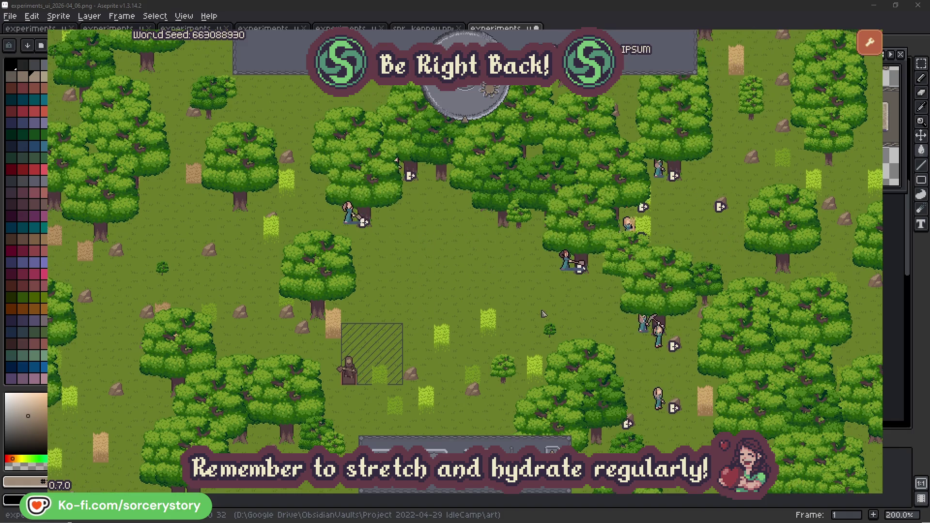
Review Character2 and the oak it gathers from, then close its details with Escape.
left_click(555, 275)
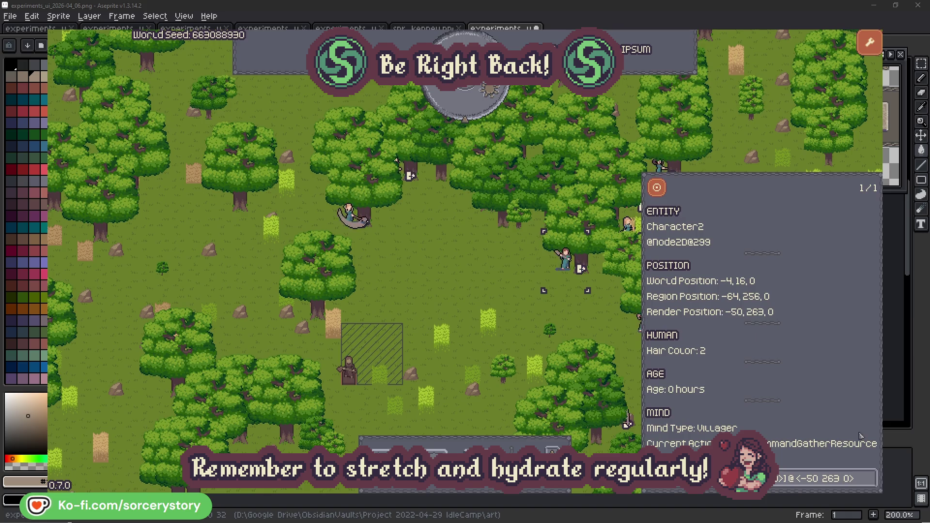
left_click(871, 484)
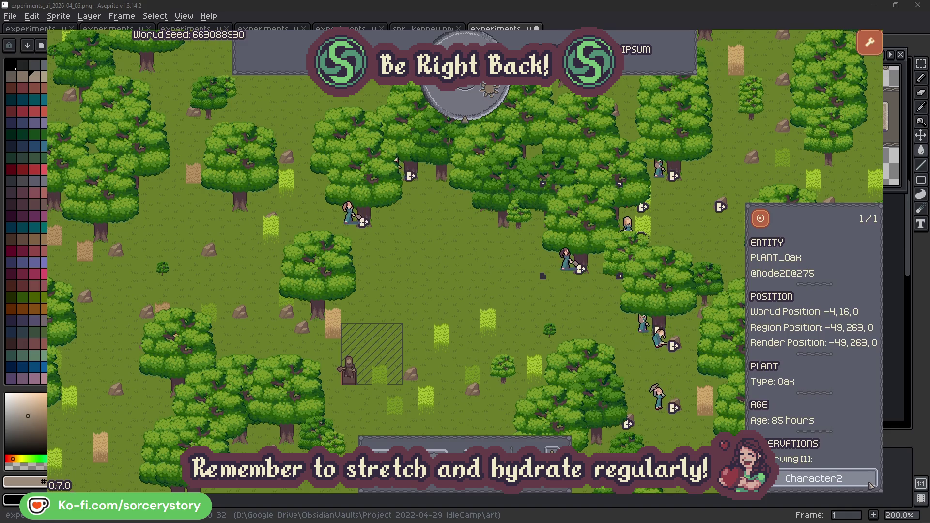
left_click(871, 485)
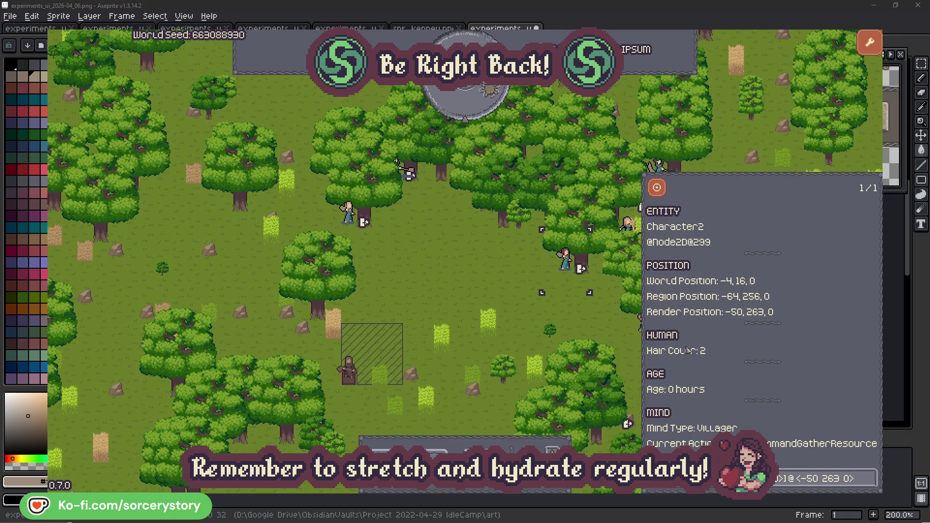
key("Escape")
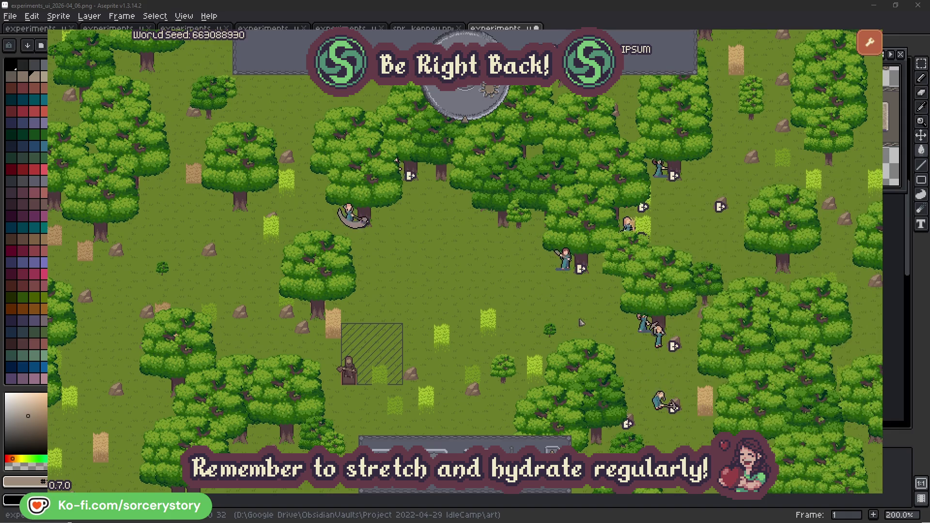
Inspect Character0 and the 77-hour-old oak it is targeting.
left_click(350, 214)
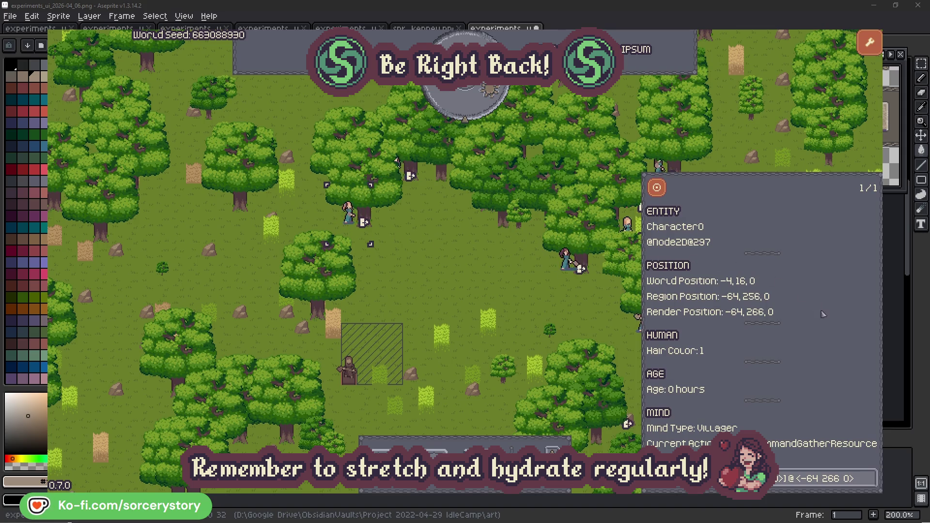
left_click(870, 478)
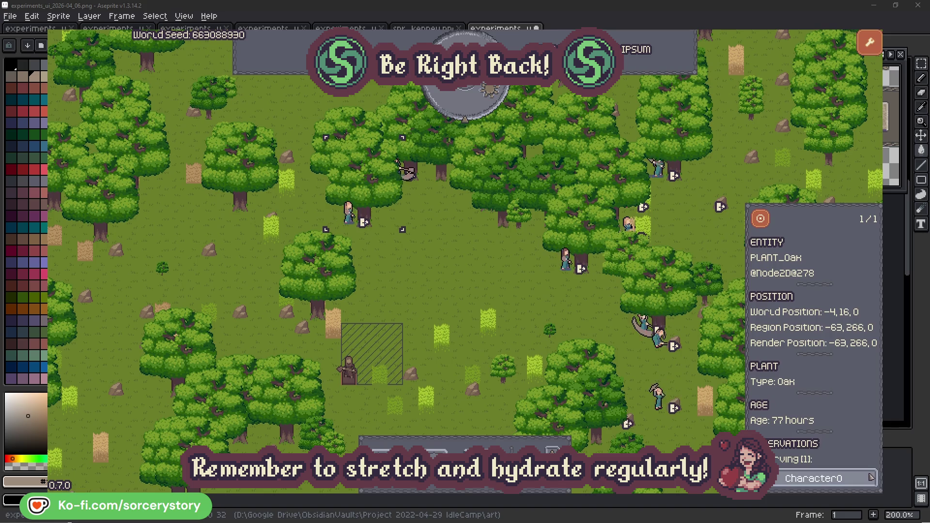
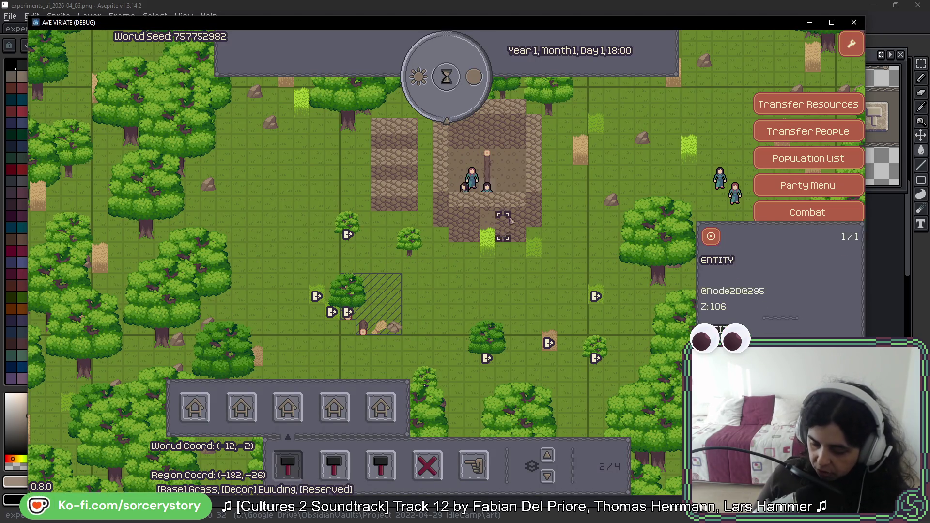
Inspect two villagers' entity panels, then close the debug game with F8 to return to the sheet.
left_click(487, 180)
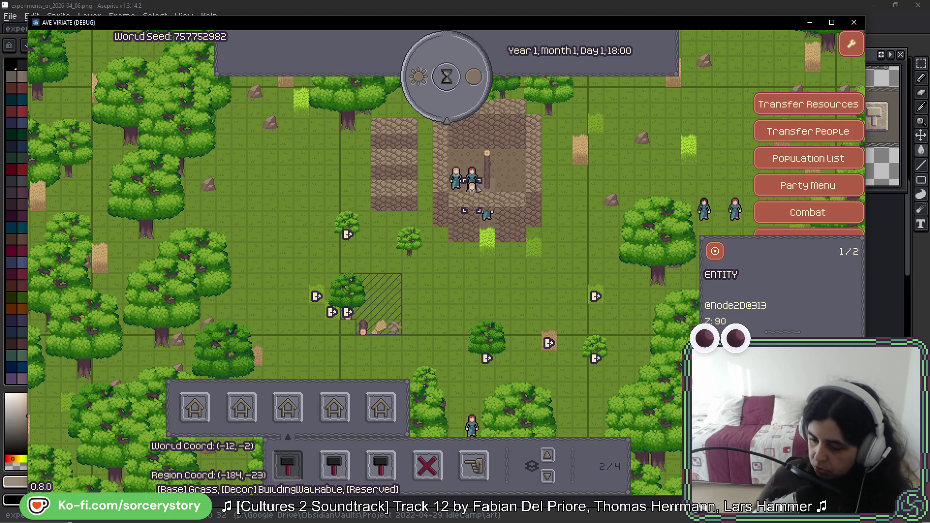
left_click(487, 212)
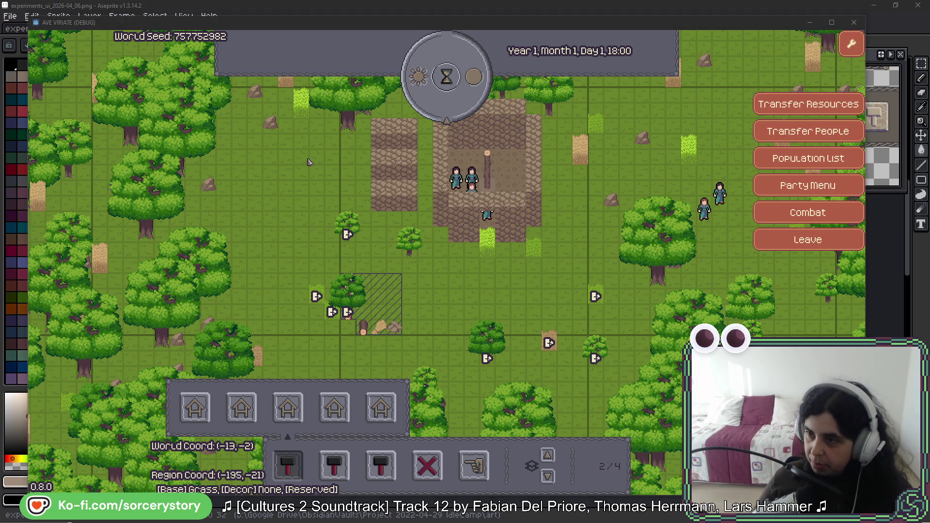
key("F8")
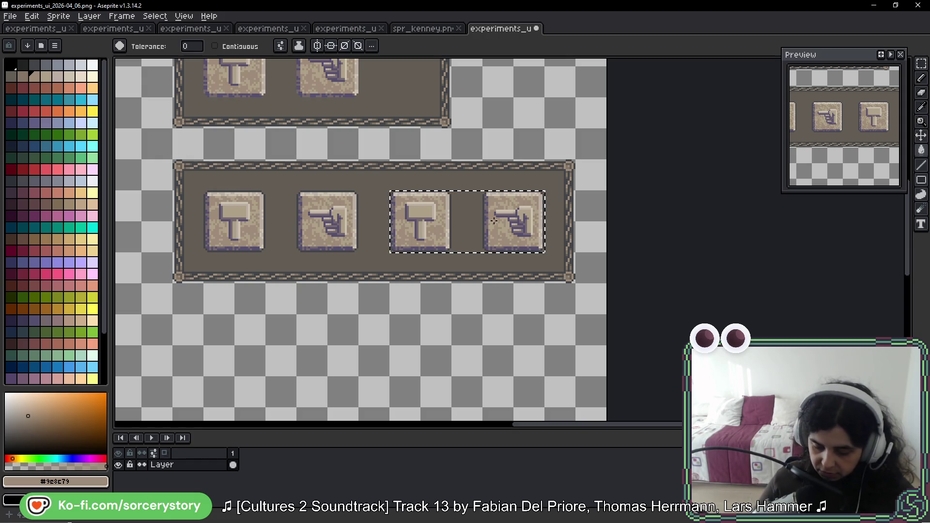
scroll(494, 221, "up", 1)
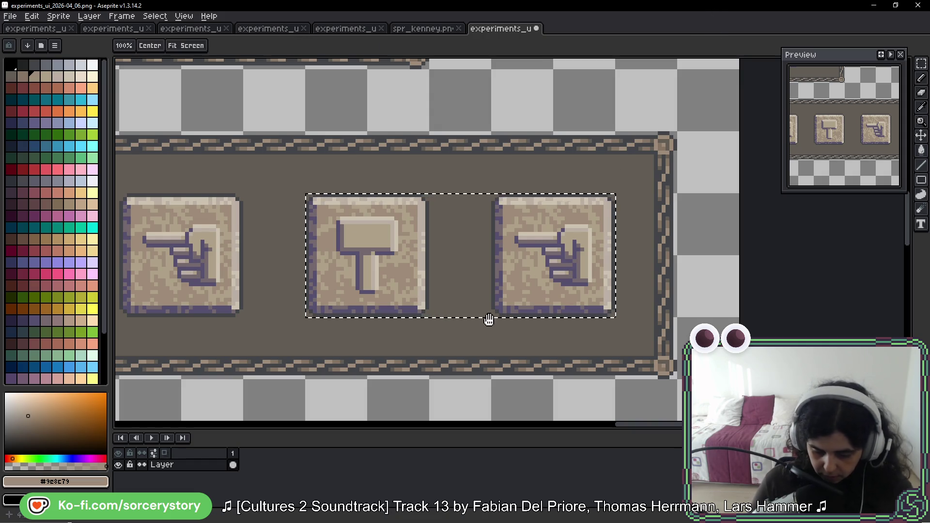
left_click_drag(488, 322, 508, 295)
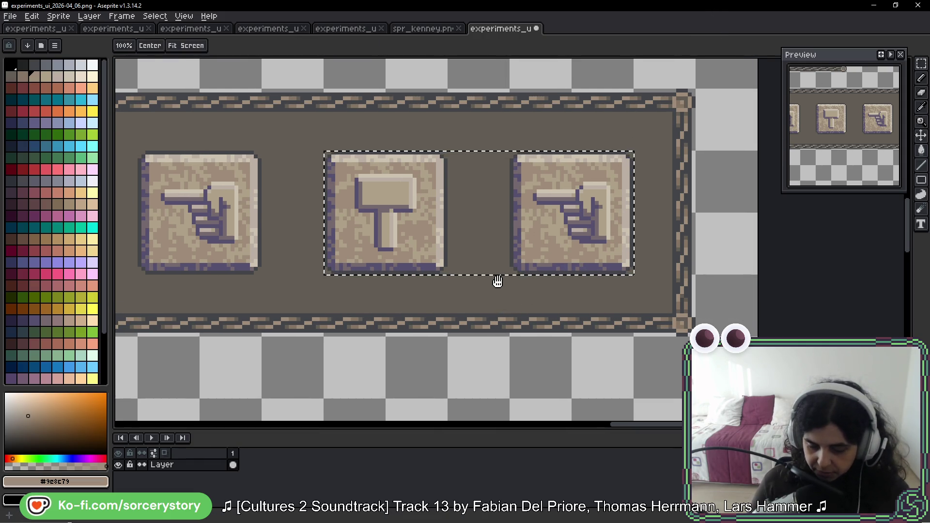
mouse_move(509, 260)
left_mouse_down()
mouse_move(497, 293)
mouse_move(504, 293)
left_mouse_up()
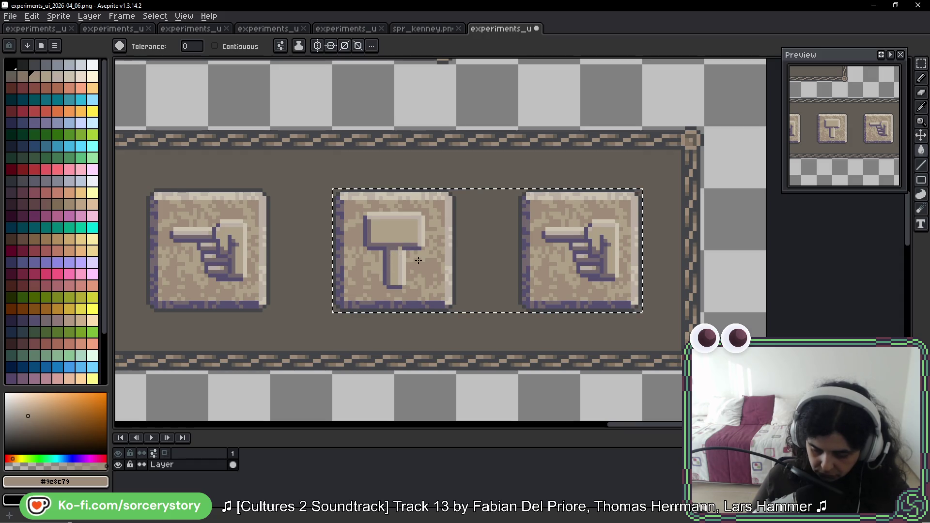
scroll(418, 260, "up", 3)
scroll(407, 254, "up", 3)
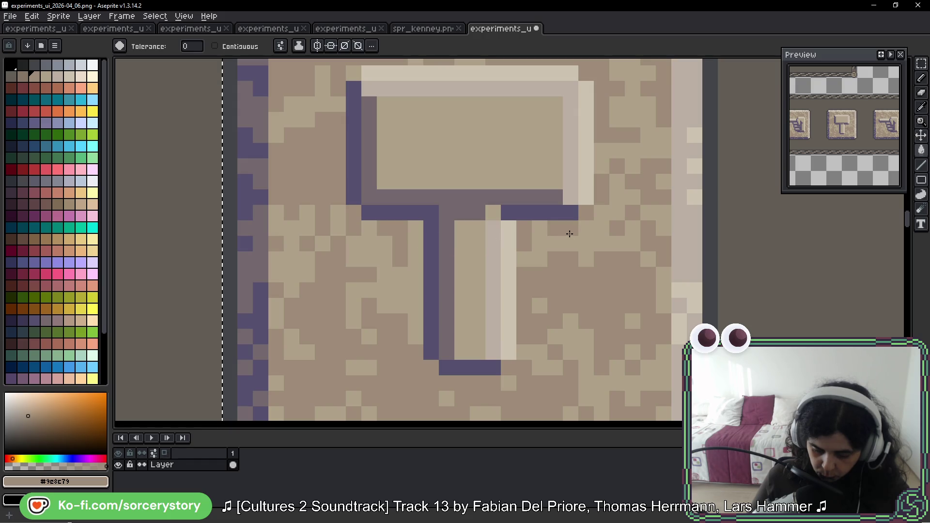
left_click_drag(569, 234, 452, 304)
scroll(452, 303, "down", 4)
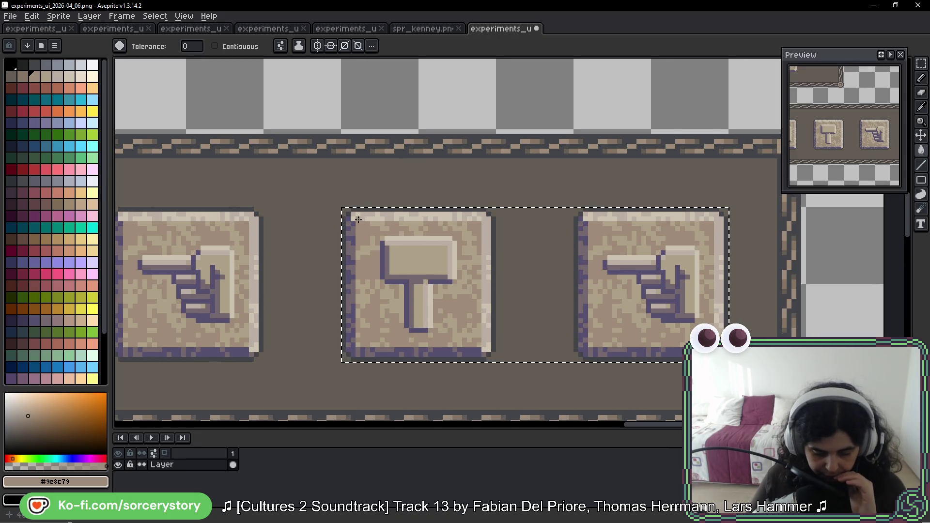
scroll(357, 277, "down", 2)
scroll(476, 268, "down", 1)
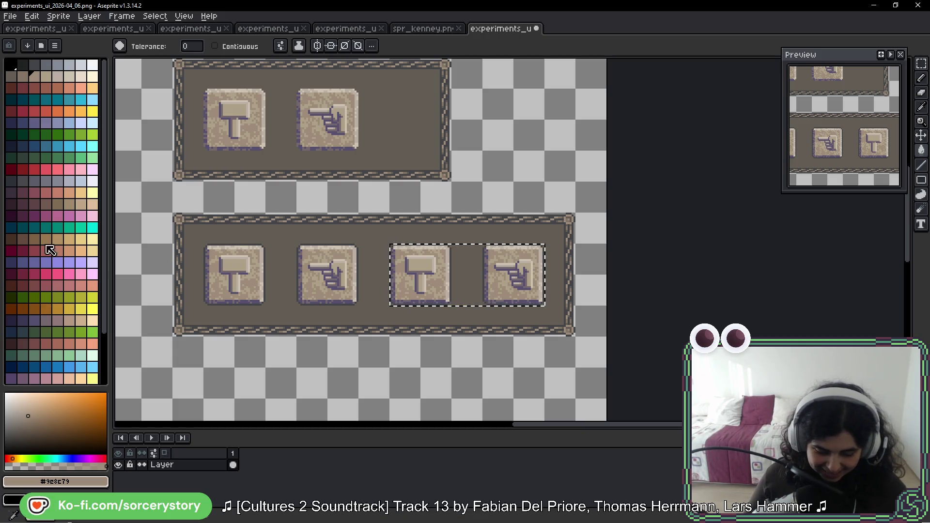
scroll(407, 262, "up", 3)
scroll(305, 253, "up", 1)
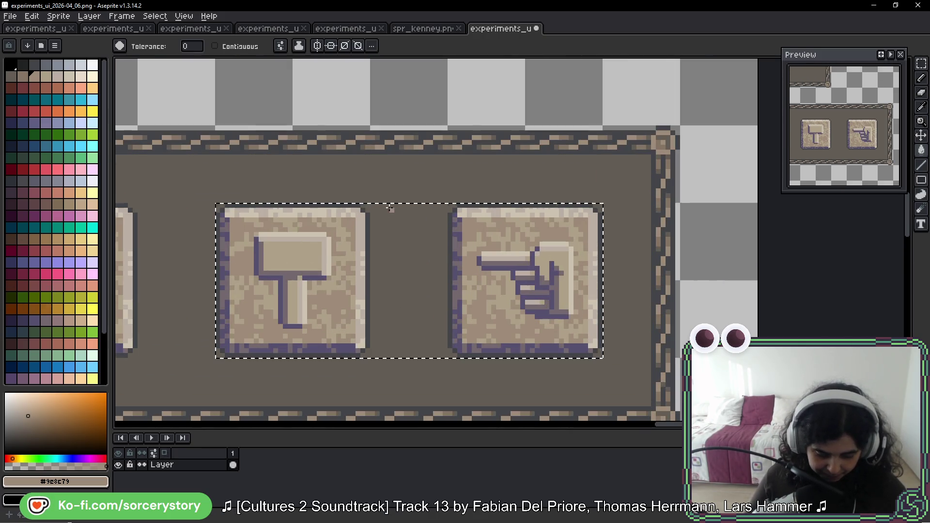
Bucket-fill the copied tiles' purple outlines with a dark maroon, then a darker shade.
left_click(11, 205)
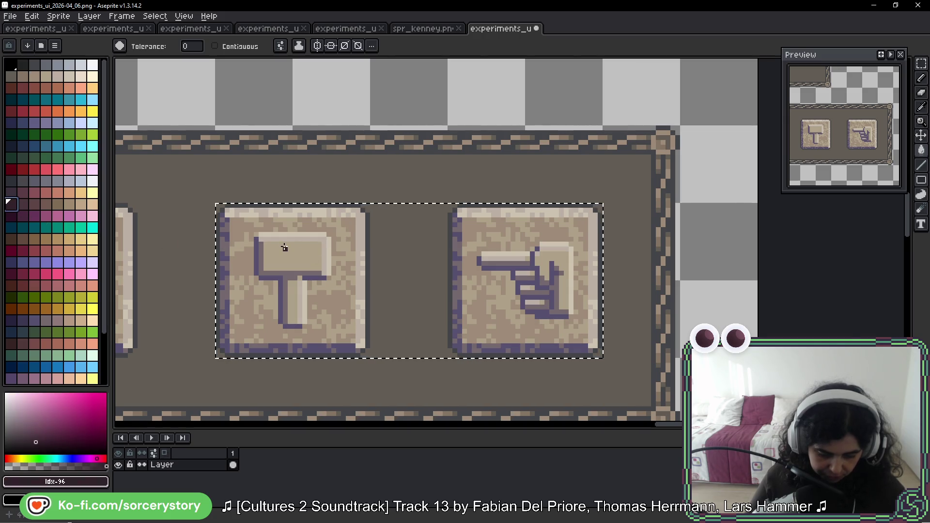
scroll(283, 247, "up", 2)
scroll(191, 230, "left", 3)
left_click(22, 205)
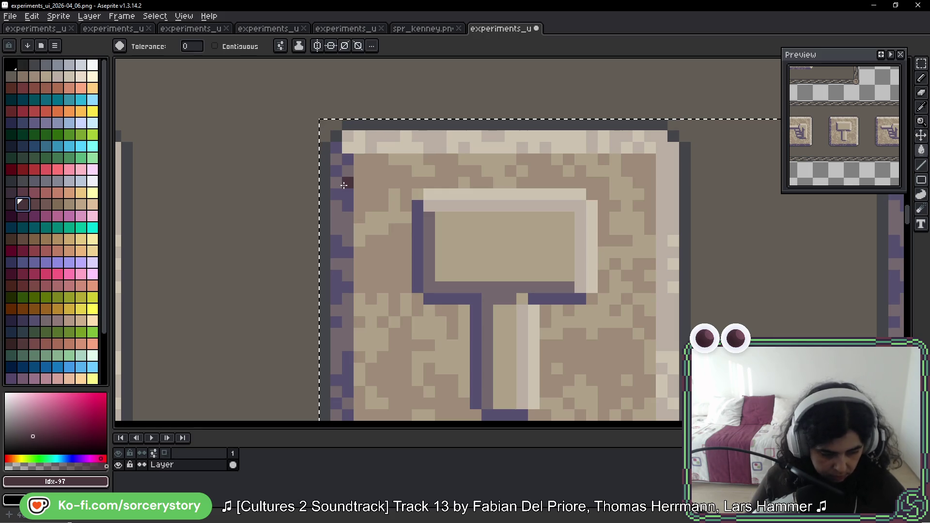
left_click(339, 212)
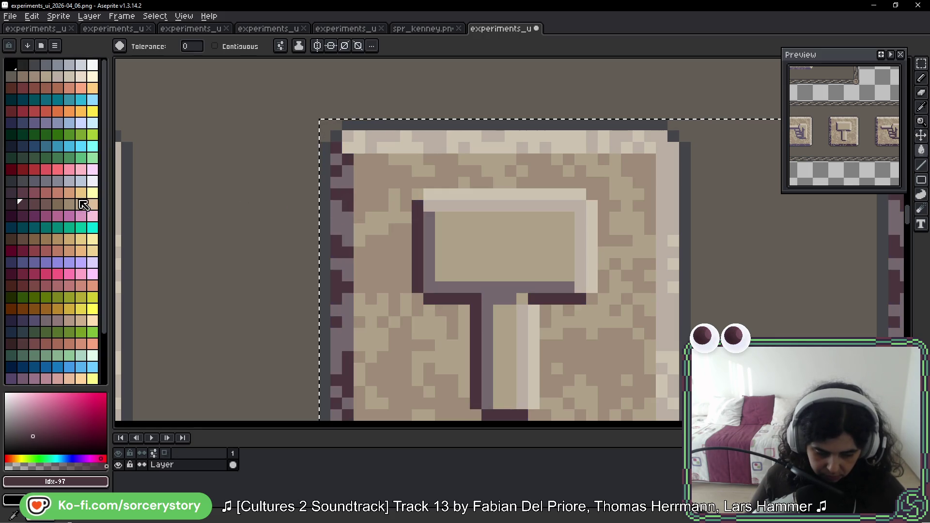
left_click(39, 208)
left_click(429, 240)
scroll(437, 204, "down", 2)
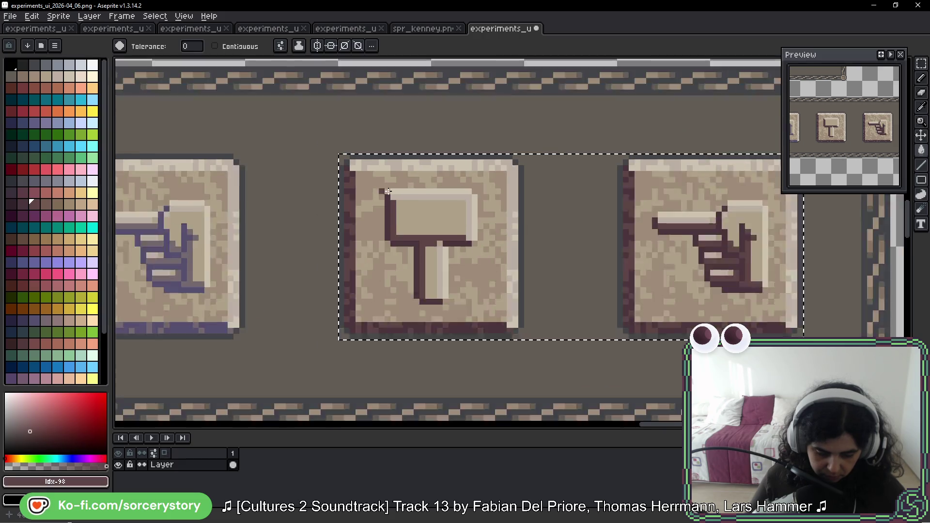
scroll(472, 192, "down", 1)
scroll(472, 191, "down", 1)
scroll(656, 238, "down", 1)
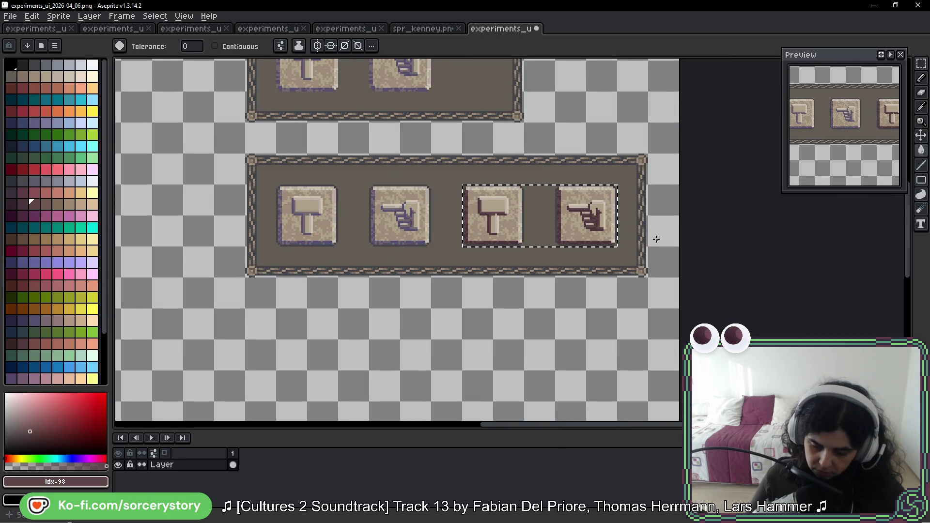
scroll(485, 204, "up", 2)
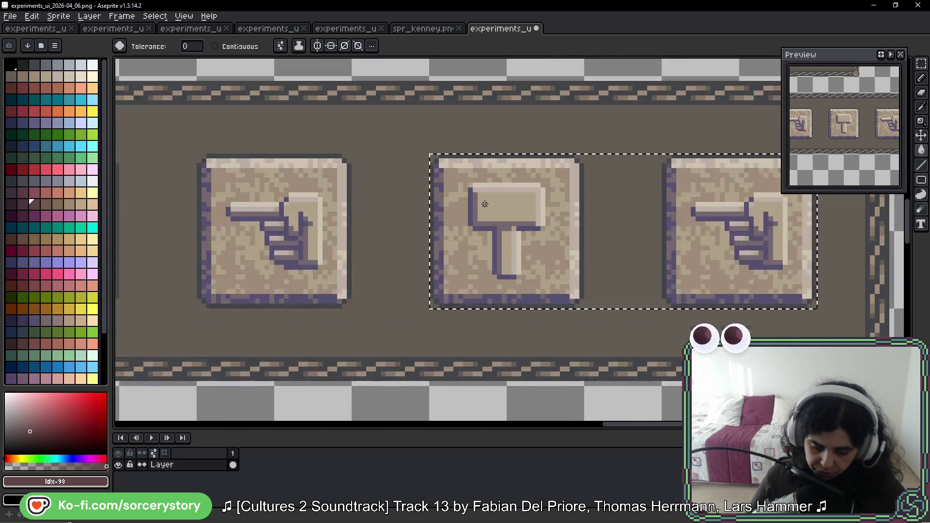
scroll(485, 204, "up", 1)
Try successively darker reddish-brown swatches on the hammer tile outline.
left_click(22, 204)
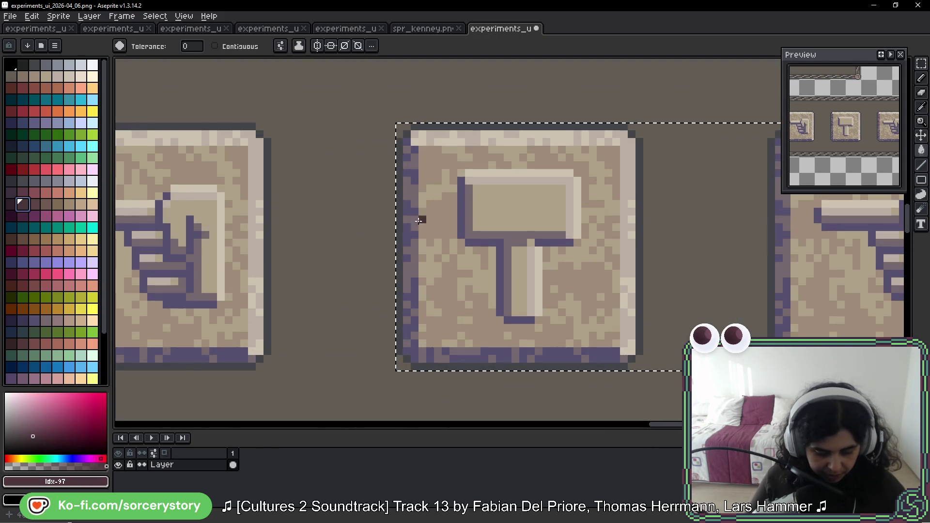
left_click(31, 205)
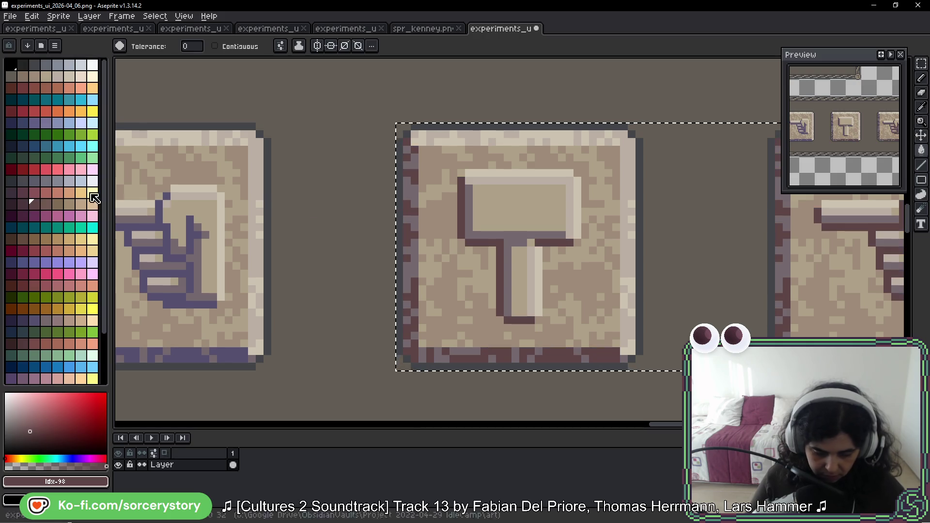
left_click(43, 204)
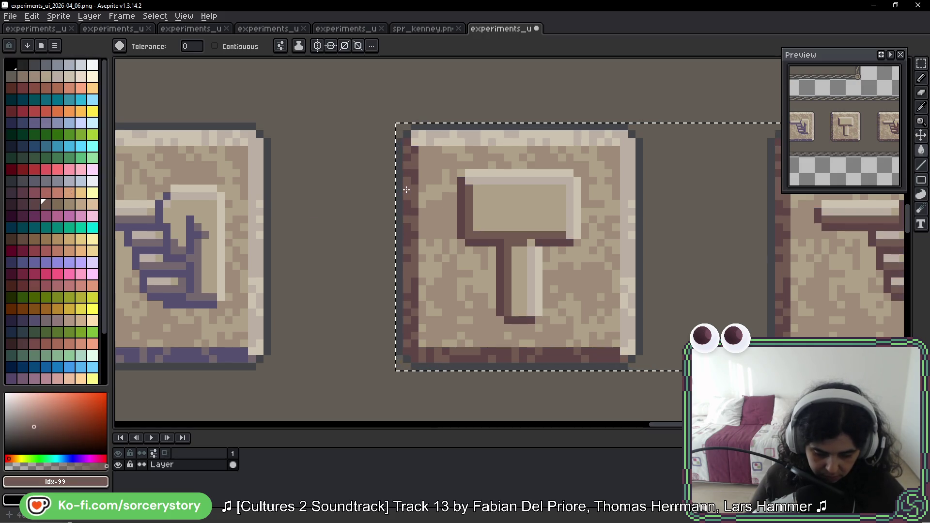
scroll(556, 227, "down", 1)
scroll(556, 227, "down", 3)
scroll(614, 251, "right", 3)
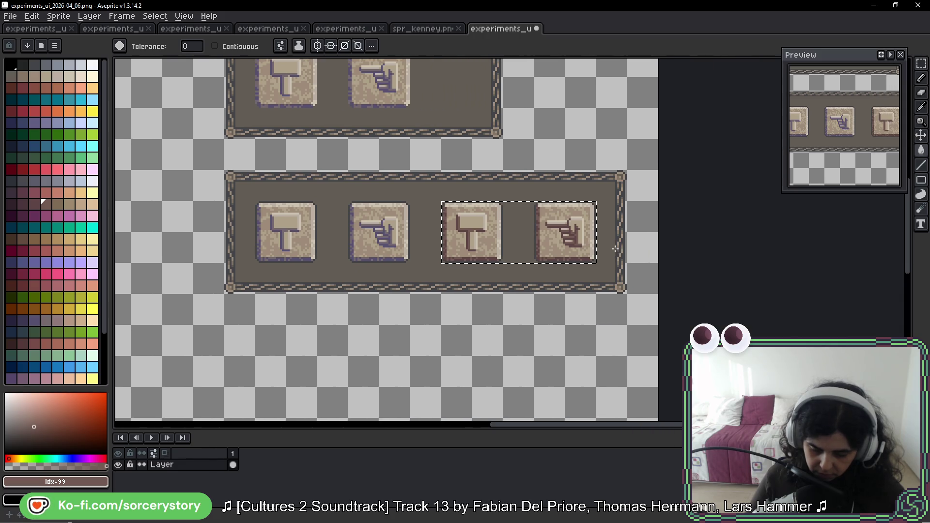
left_click_drag(614, 251, 610, 222)
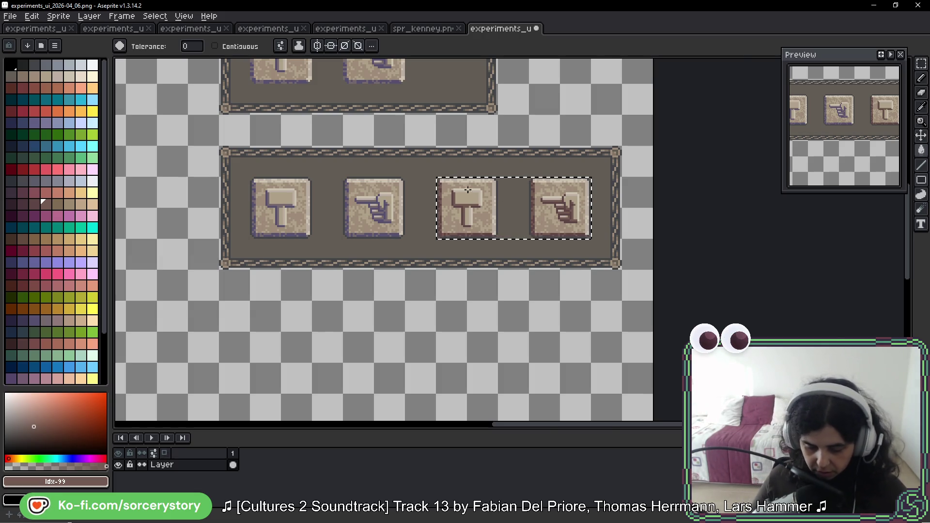
scroll(608, 221, "up", 2)
scroll(553, 221, "up", 1)
scroll(493, 220, "up", 2)
Undo the maroon fill and refill the outlines with palette swatch Idx-100 brown.
key("v")
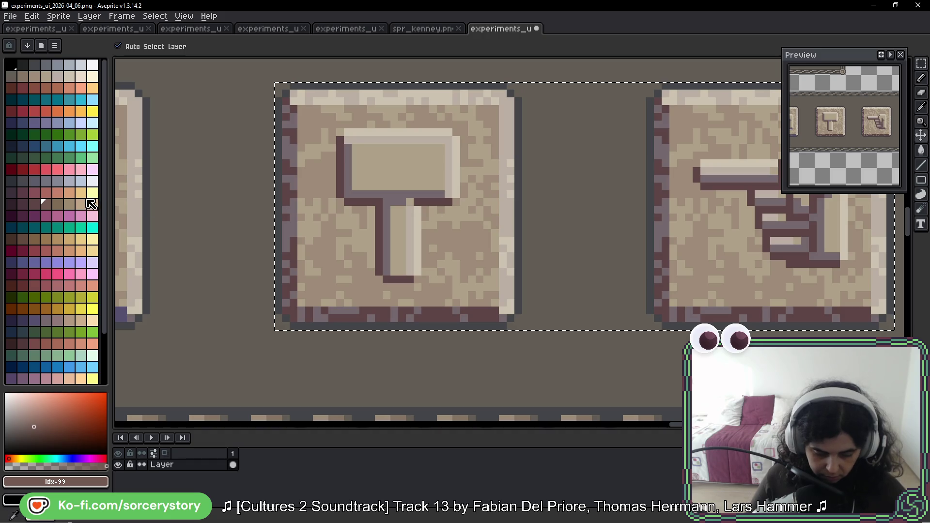
key("ctrl+z")
key("g")
left_click(290, 149)
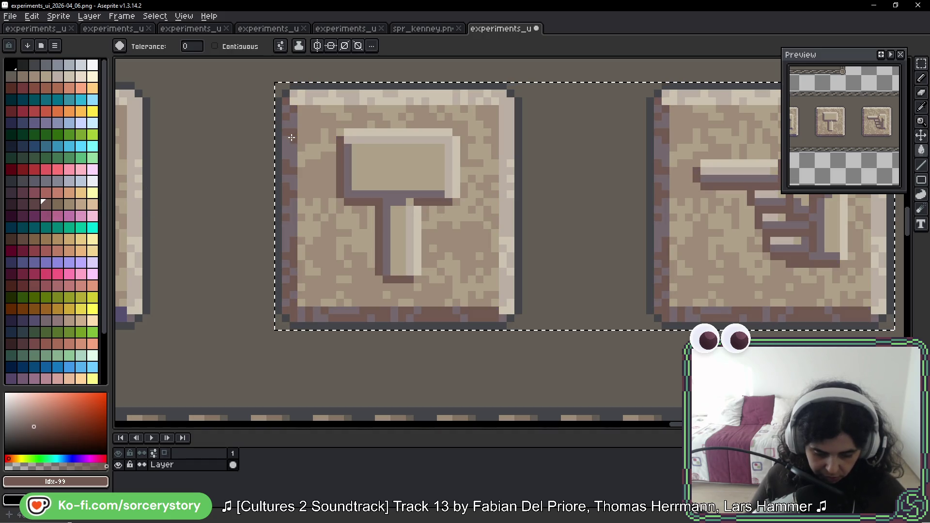
left_click(57, 204)
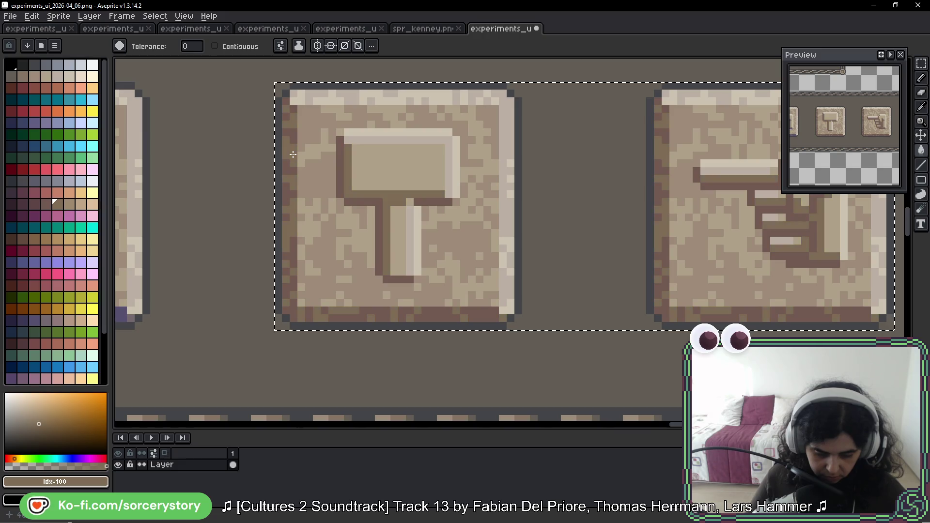
scroll(500, 195, "down", 2)
scroll(500, 194, "down", 1)
scroll(500, 194, "down", 1)
scroll(500, 195, "up", 2)
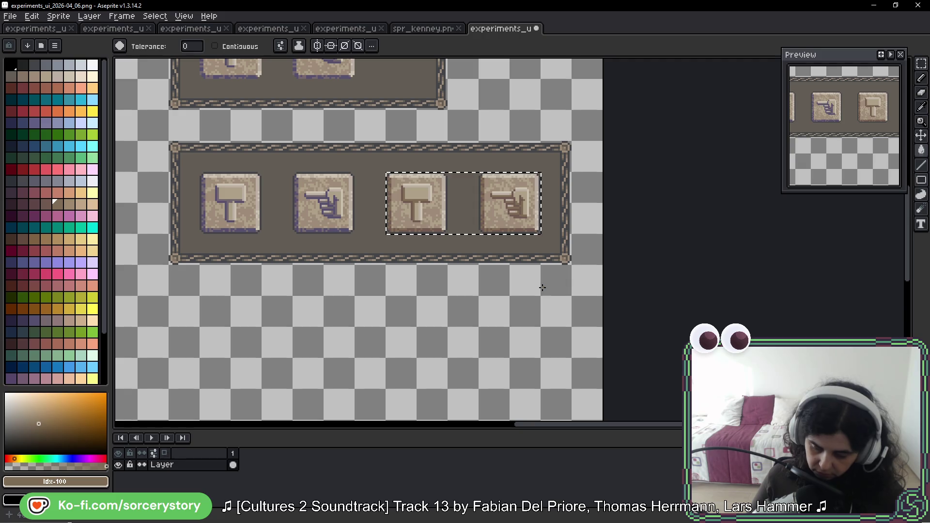
scroll(470, 211, "up", 3)
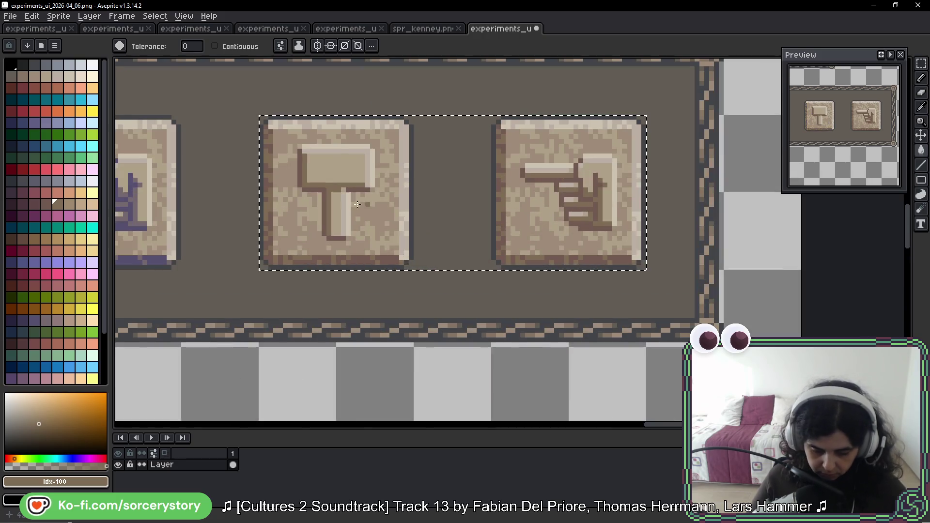
Eyedrop the tile beige and the panel border brown #9c8c79 as the current colour.
left_click(339, 156, "alt")
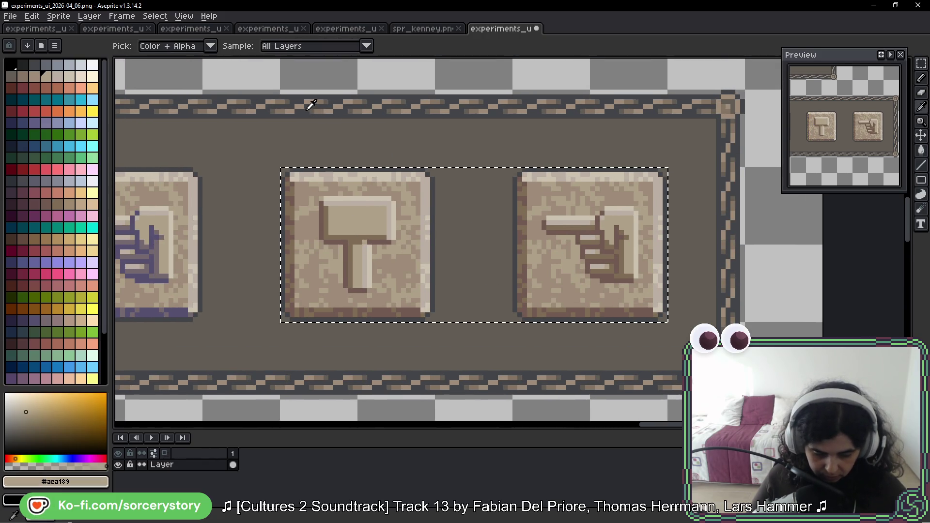
left_click(311, 104)
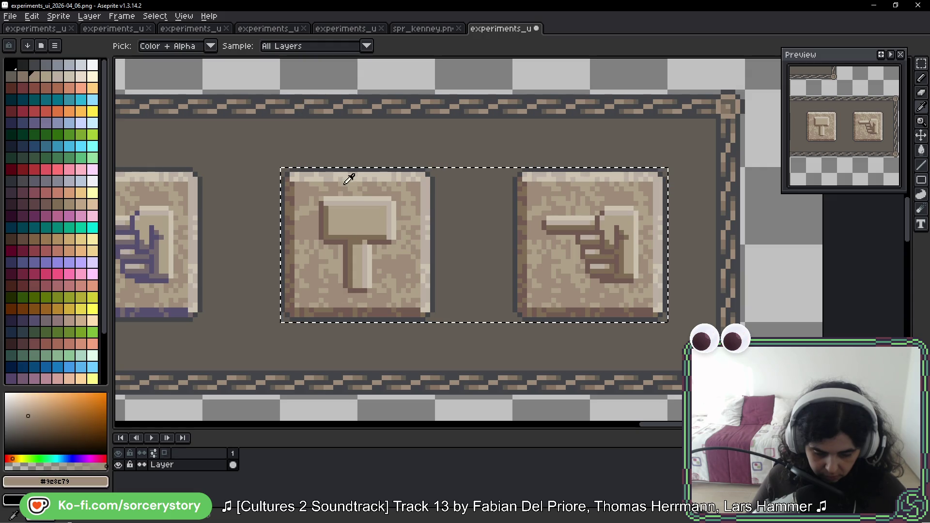
left_click(356, 208)
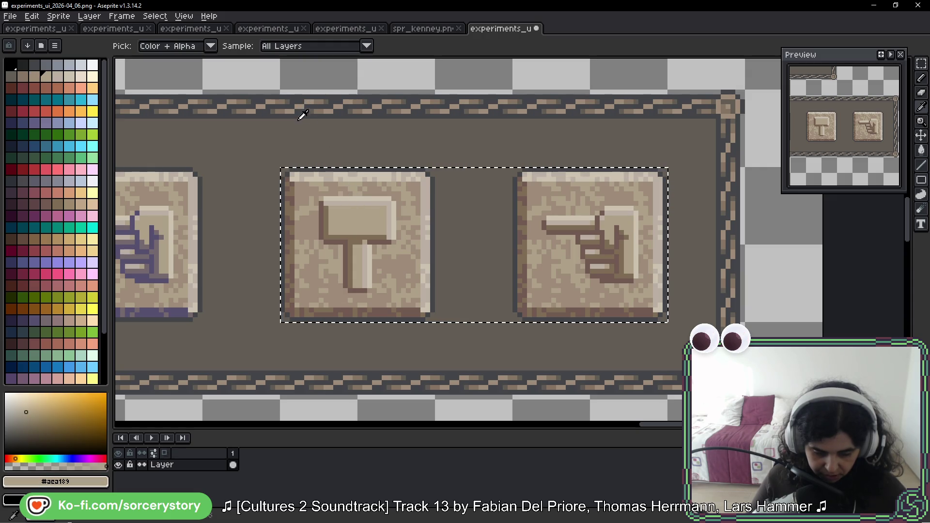
left_click(303, 100, "alt")
scroll(388, 187, "down", 3)
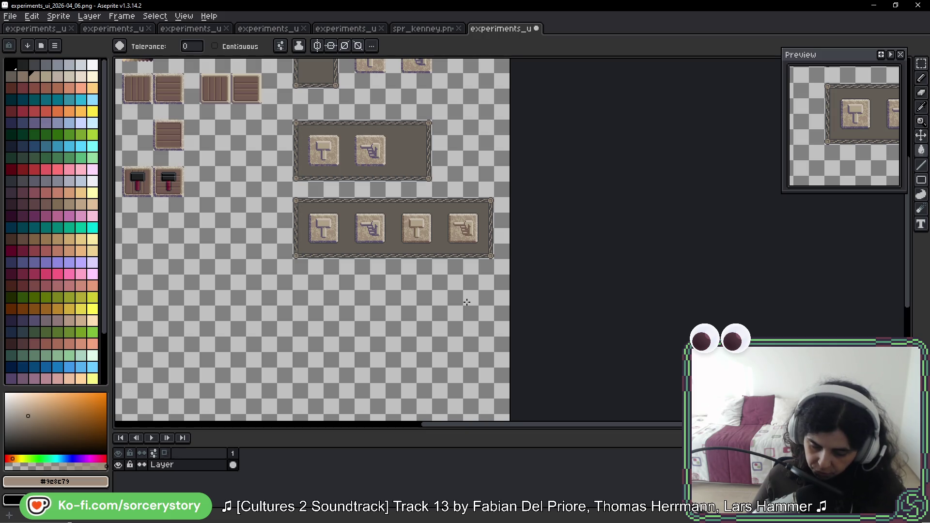
scroll(455, 248, "up", 3)
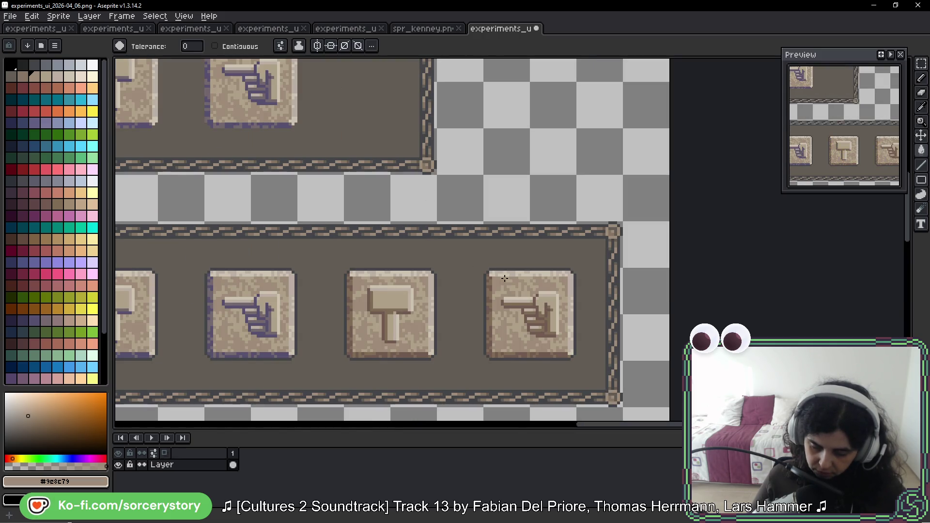
Select the copied hammer and hand buttons and bucket-fill their purple shading pixels warm brown.
key("m")
left_click_drag(560, 281, 512, 196)
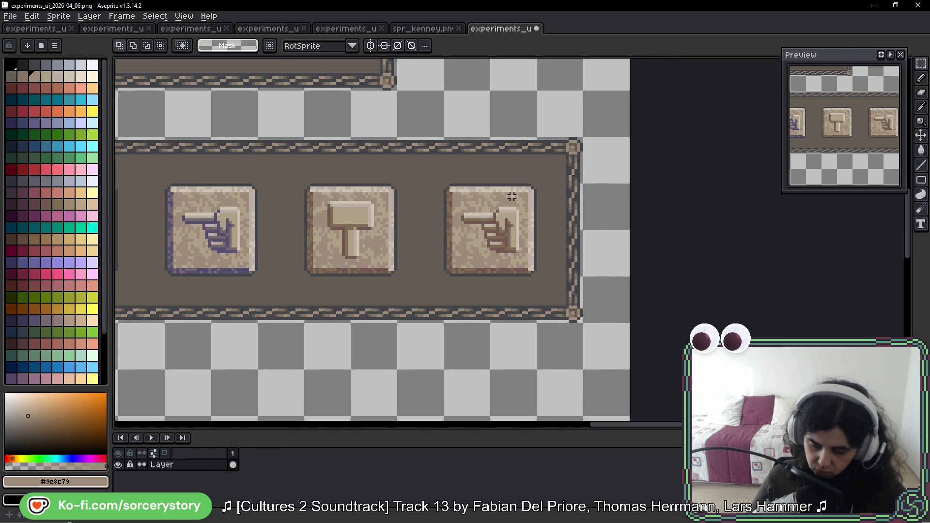
key("ctrl+shift+d")
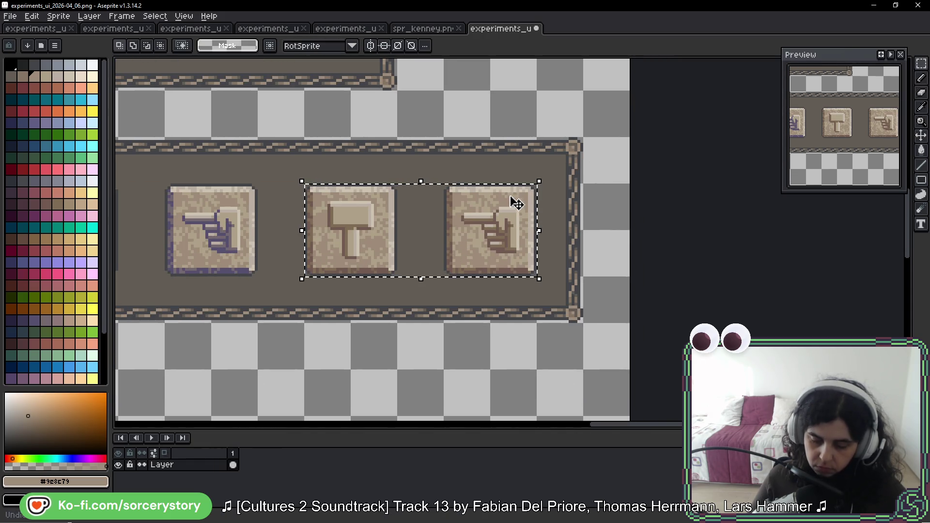
key("i")
scroll(332, 205, "up", 1)
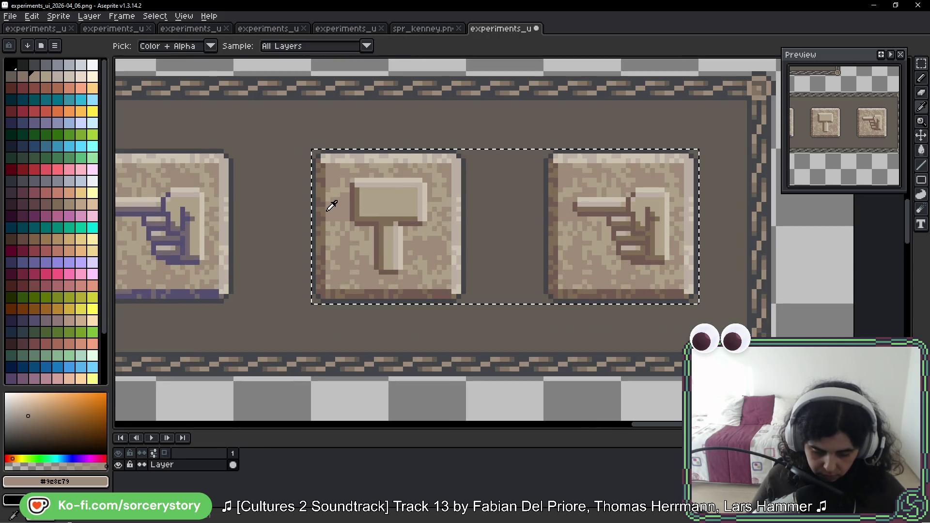
left_click(331, 205)
key("g")
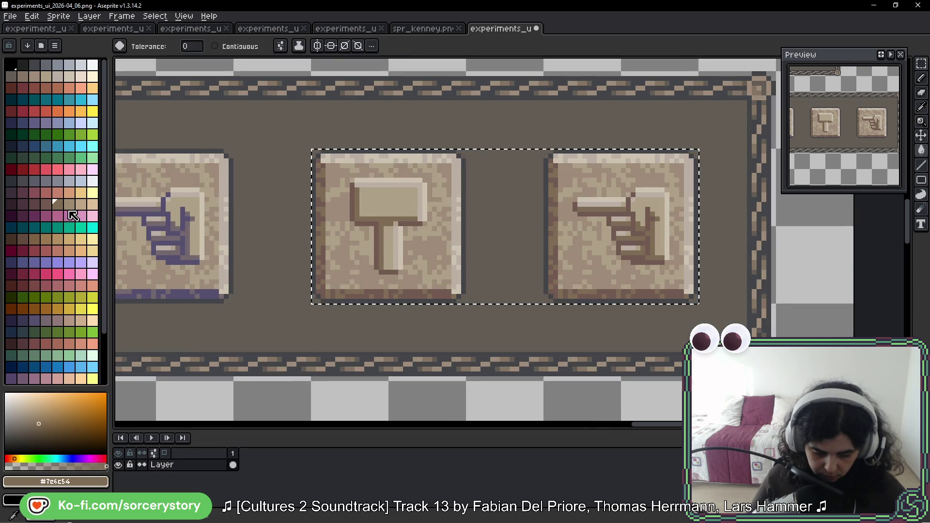
left_click(69, 204)
scroll(312, 204, "up", 1)
scroll(312, 203, "up", 2)
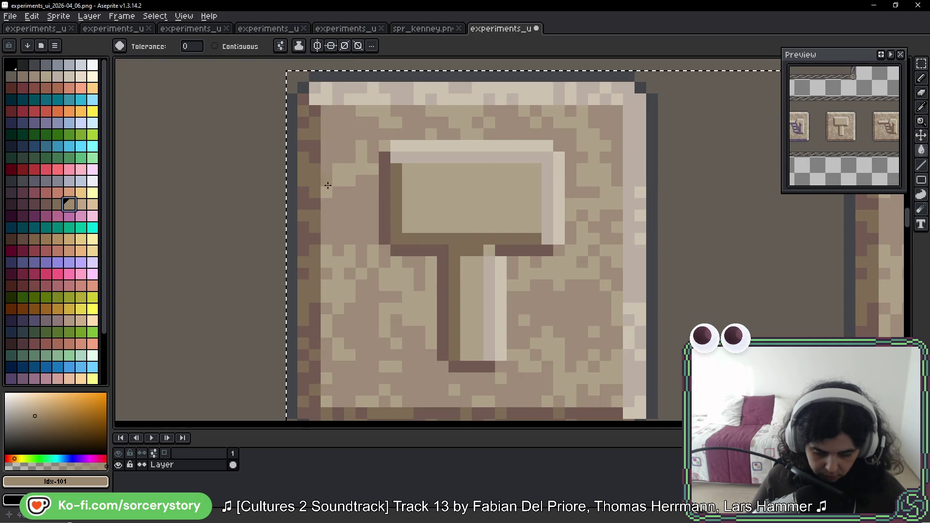
scroll(347, 202, "up", 2)
scroll(339, 202, "down", 2)
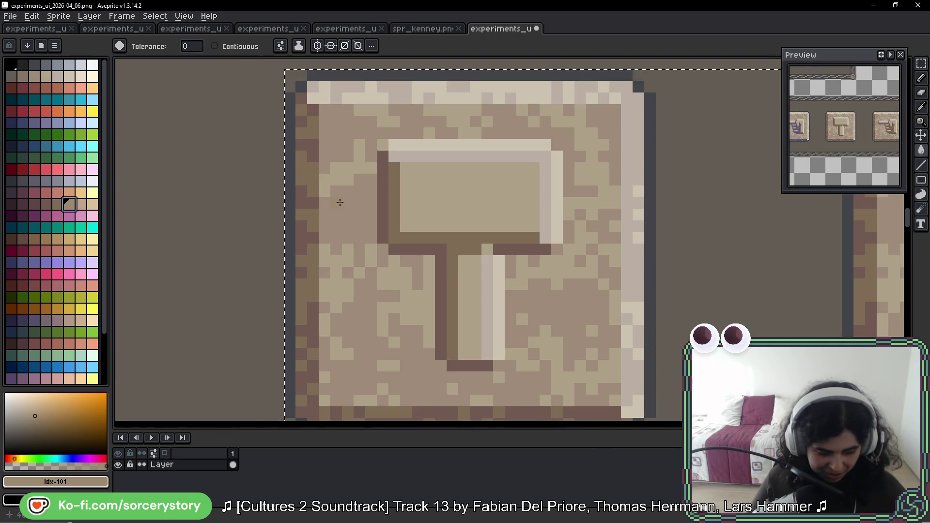
left_click(309, 183)
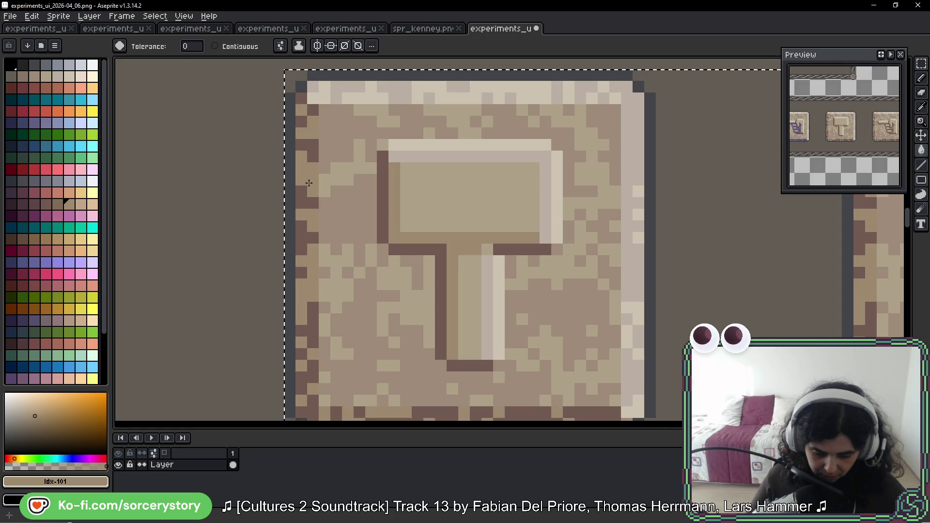
left_click(58, 204)
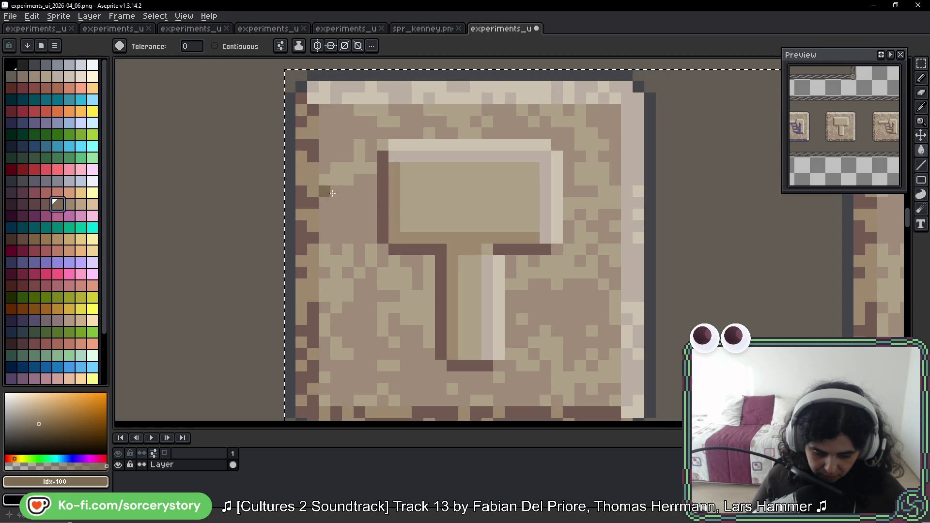
scroll(332, 192, "down", 2)
scroll(549, 217, "down", 1)
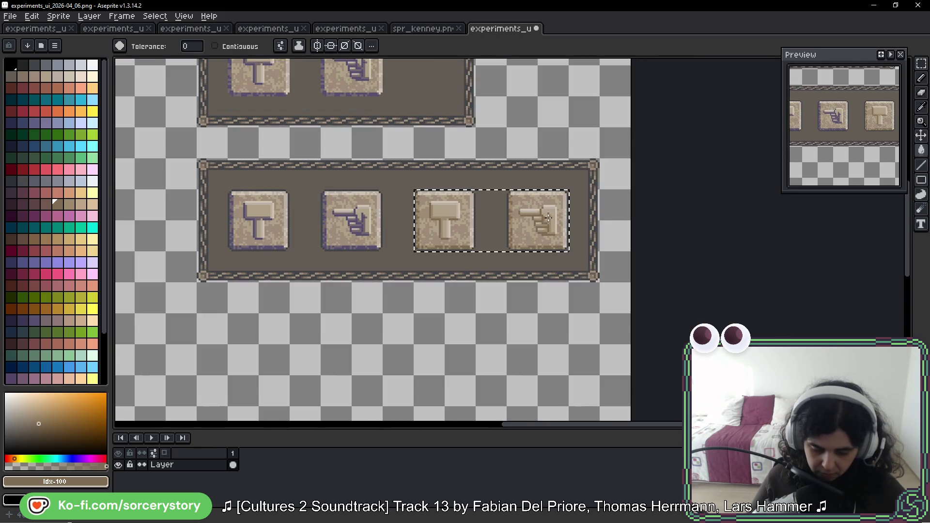
Toggle the selection around the buttons off and on to check the result, then drop it.
key("ctrl+d")
scroll(617, 244, "down", 1)
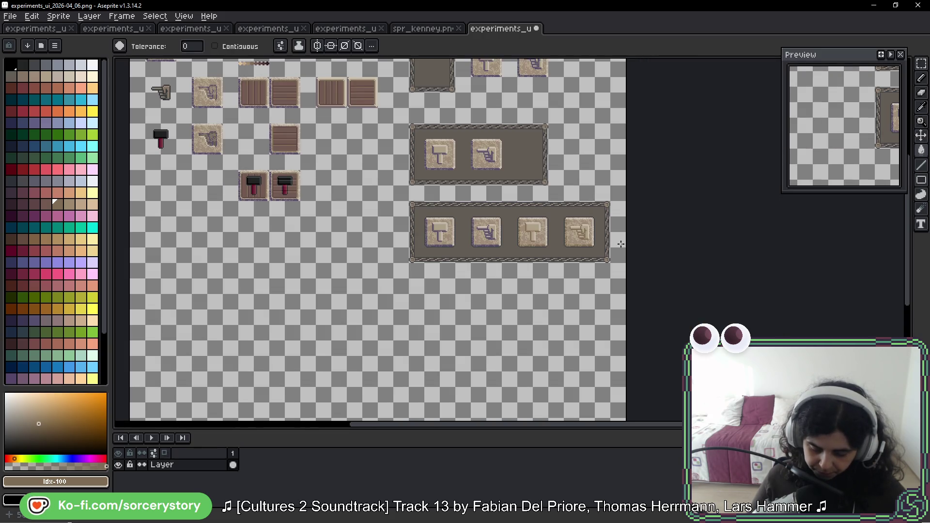
key("ctrl+shift+d")
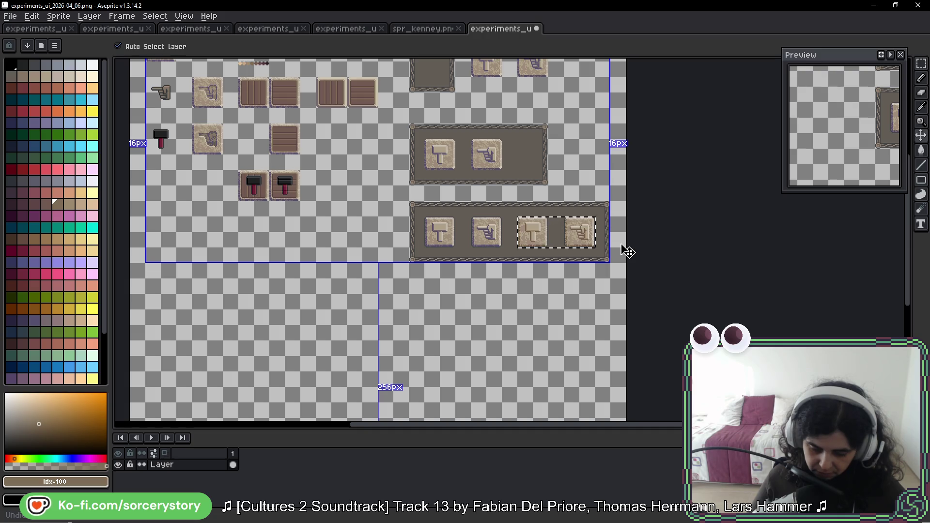
scroll(647, 237, "right", 1)
key("ctrl+d")
key("g")
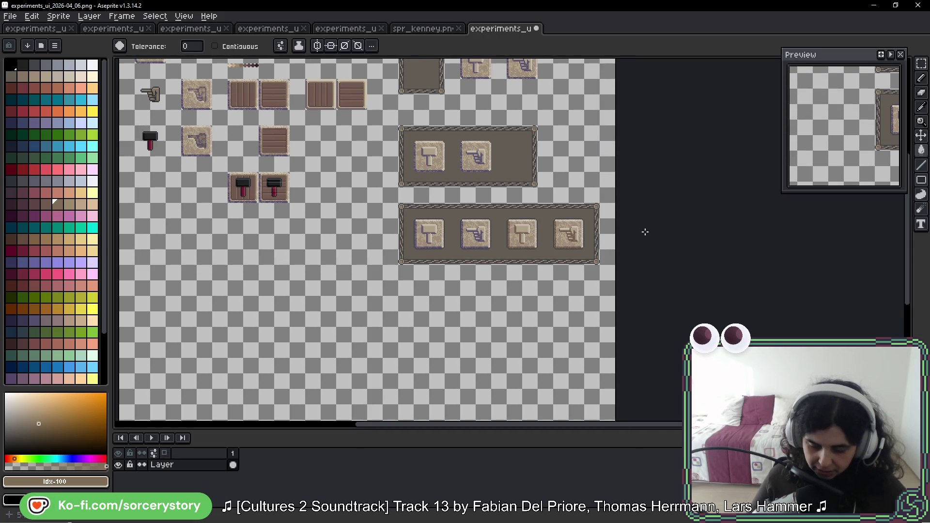
scroll(626, 239, "right", 1)
scroll(604, 240, "right", 4)
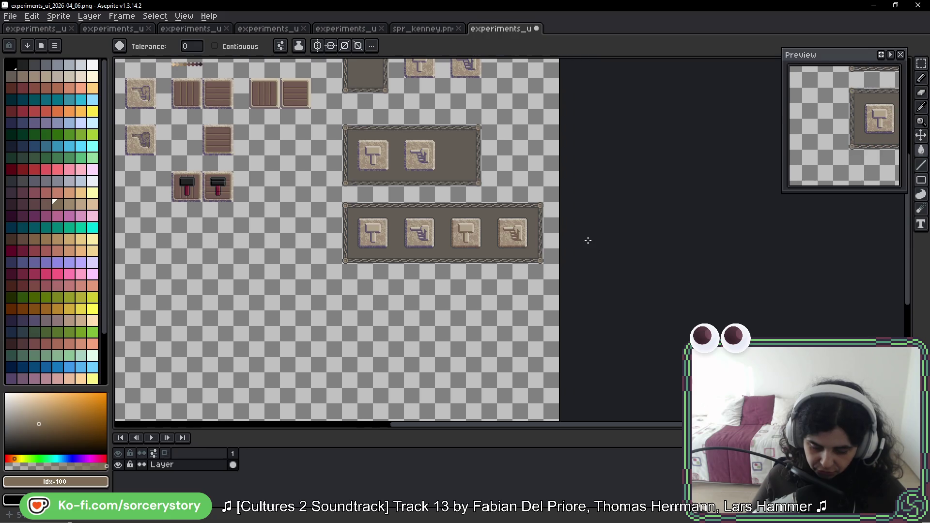
scroll(547, 242, "up", 3)
scroll(530, 239, "up", 2)
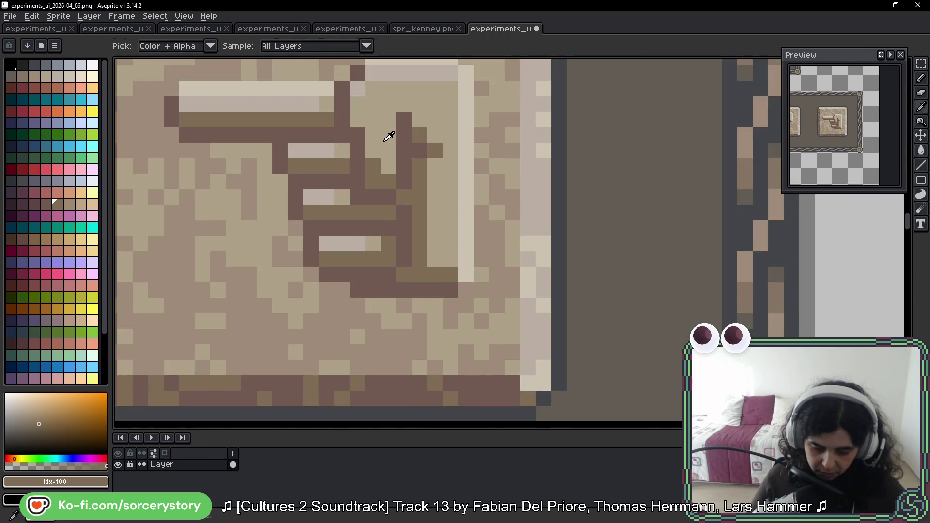
Fix stray edge pixels on the brown hand's outline with the Pencil, sampling beige and dark brown.
left_click(370, 164, "alt")
right_click(371, 165)
left_click(369, 176)
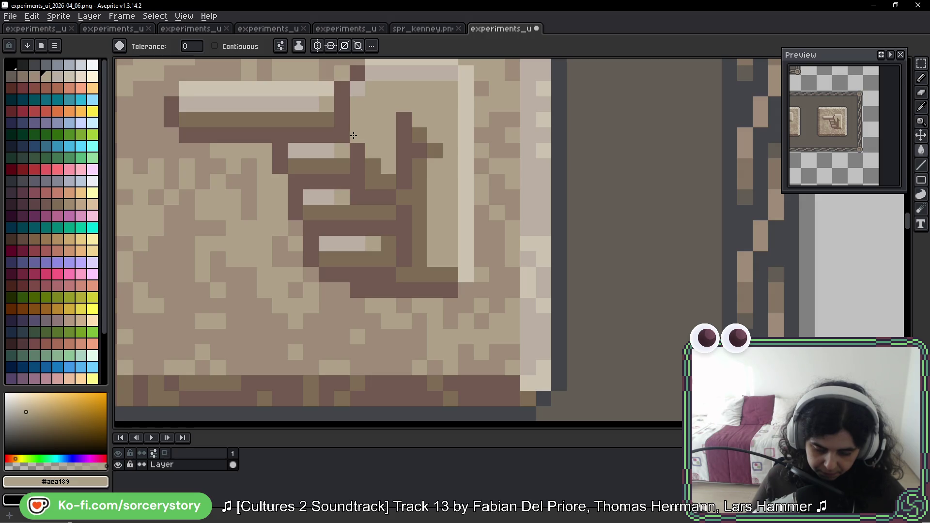
key("b")
right_click(373, 166)
left_click(369, 180)
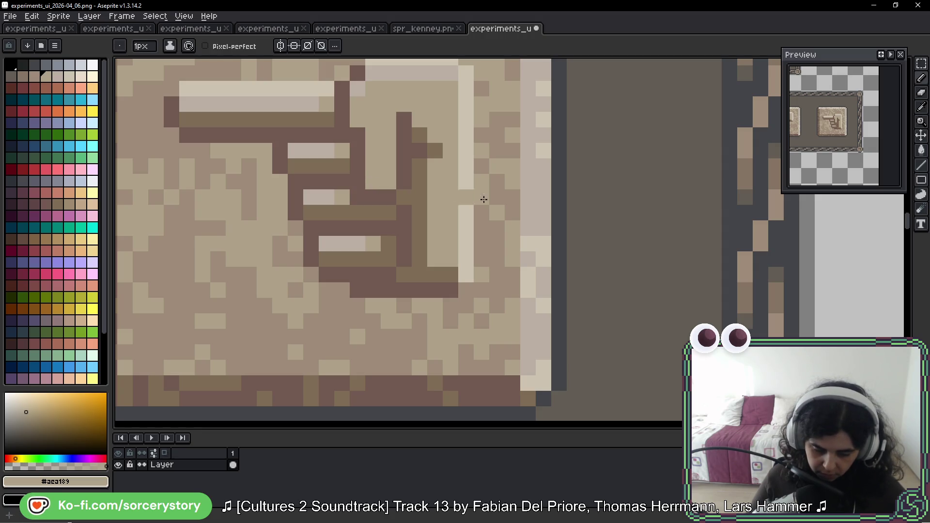
scroll(510, 202, "down", 3)
scroll(517, 203, "down", 3)
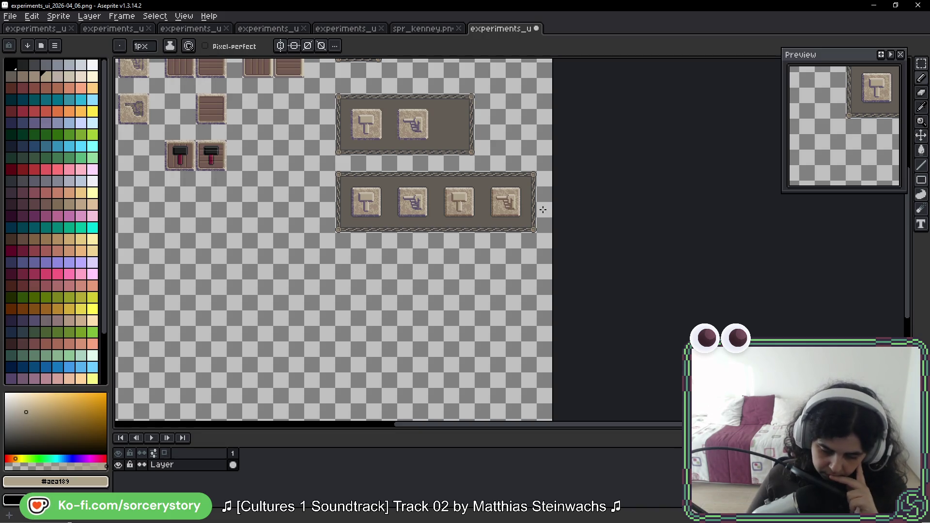
scroll(502, 202, "up", 3)
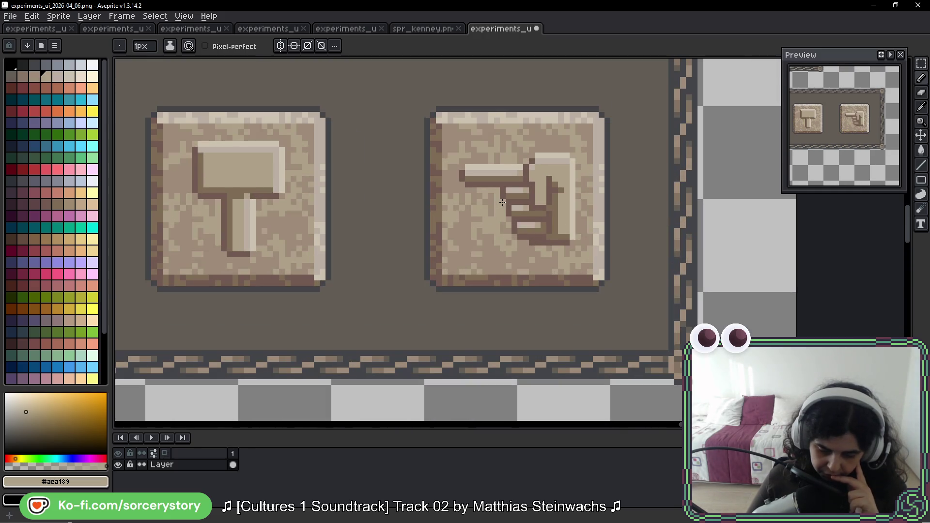
scroll(502, 202, "up", 2)
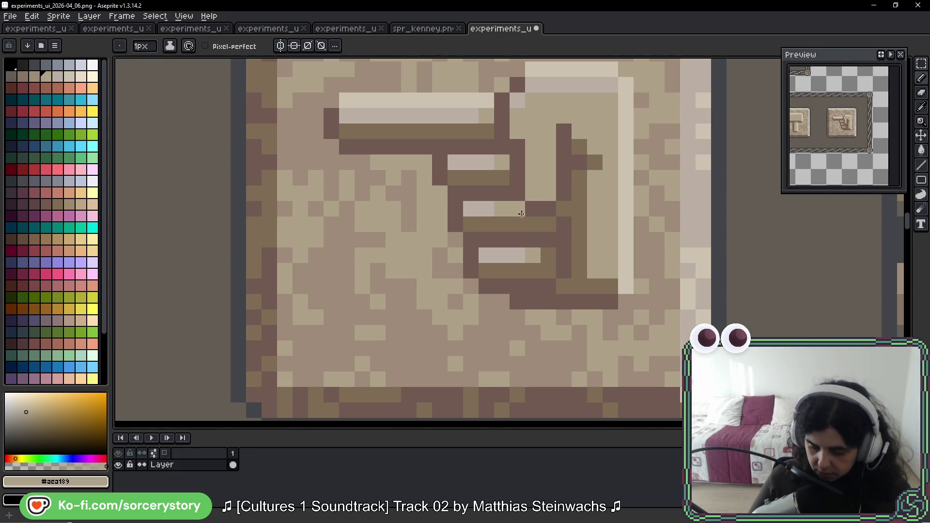
key("i")
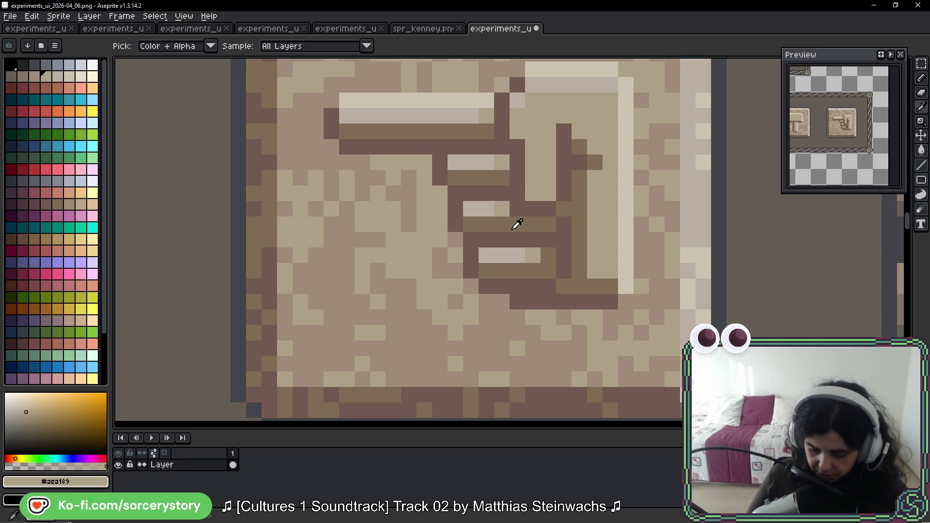
left_click(545, 220)
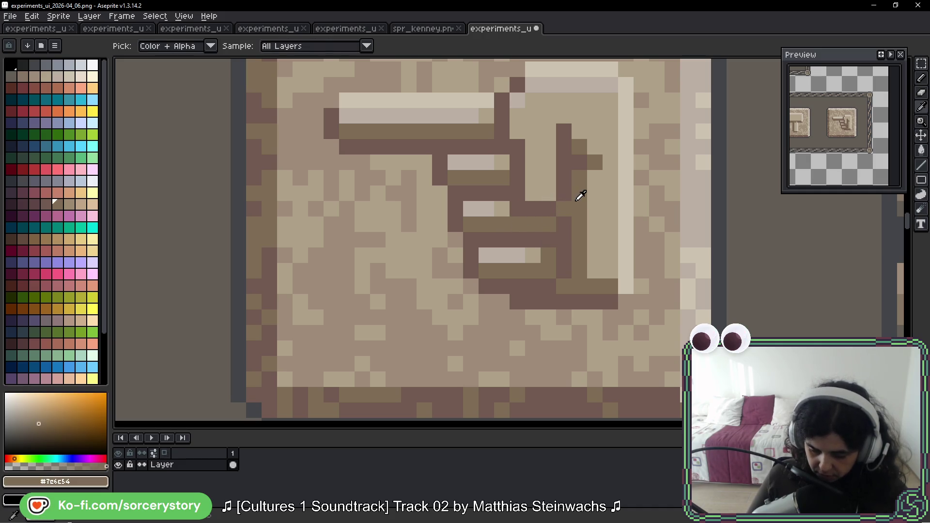
scroll(523, 257, "down", 4)
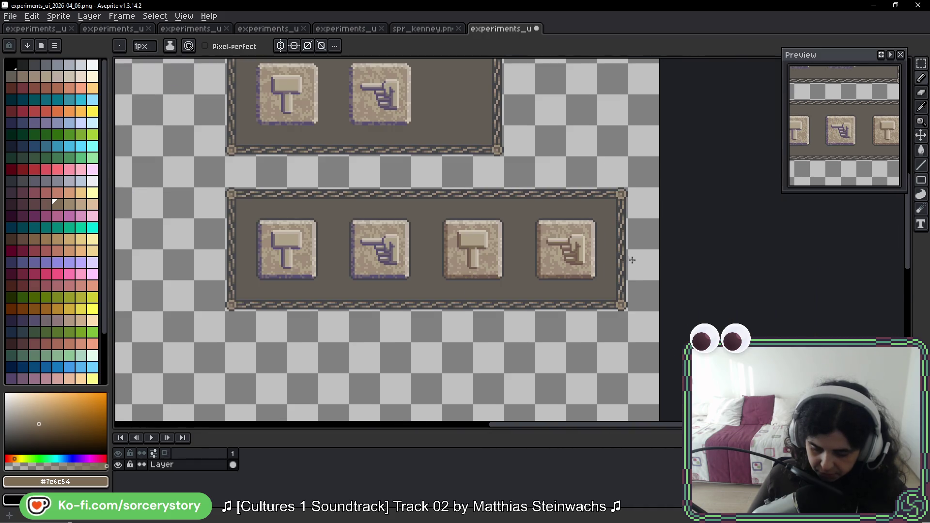
scroll(632, 259, "down", 2)
scroll(632, 259, "up", 3)
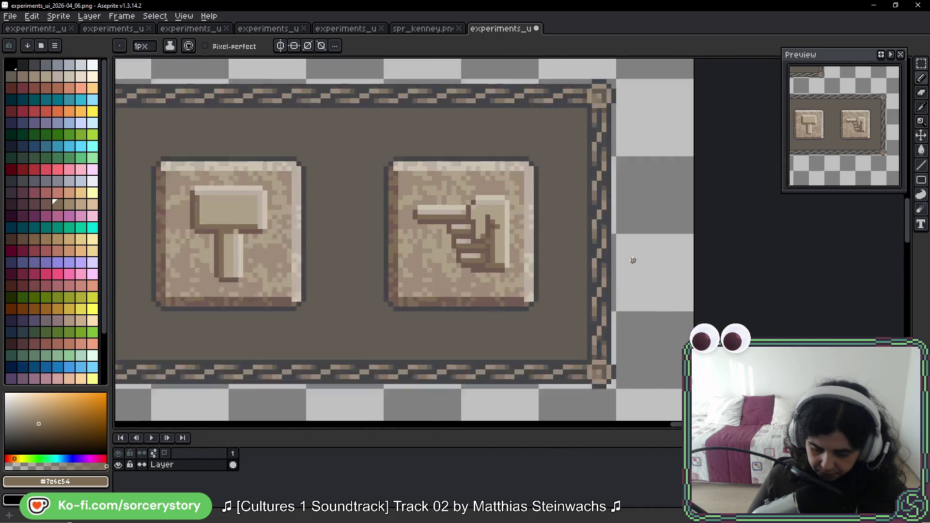
scroll(632, 259, "up", 1)
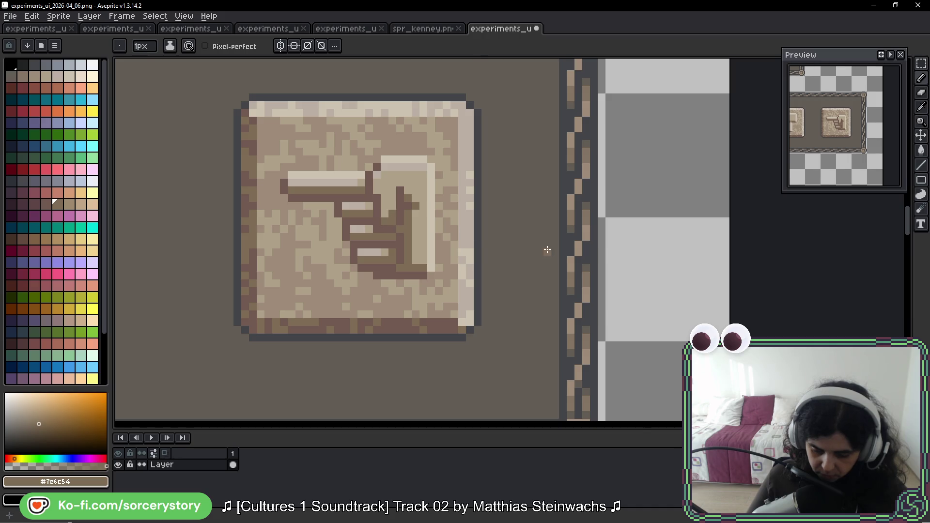
scroll(547, 250, "down", 3)
scroll(550, 250, "down", 2)
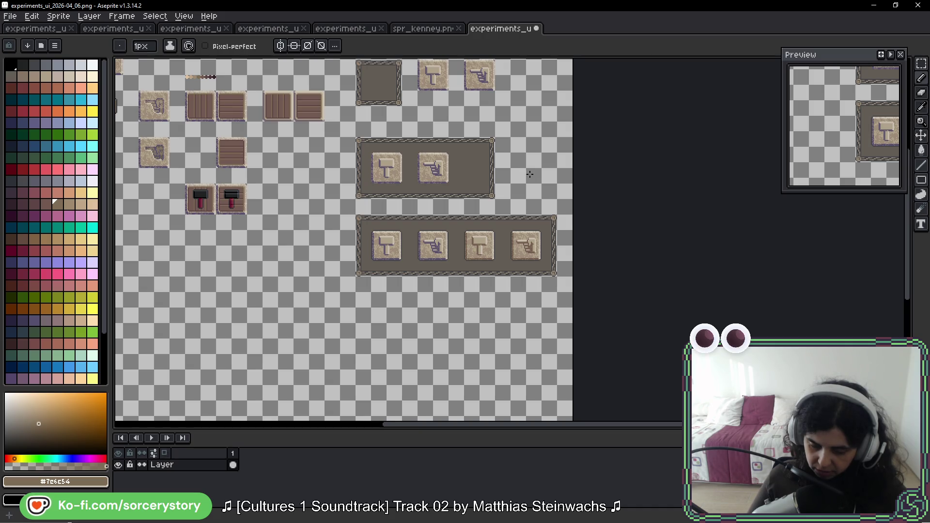
scroll(530, 173, "up", 5)
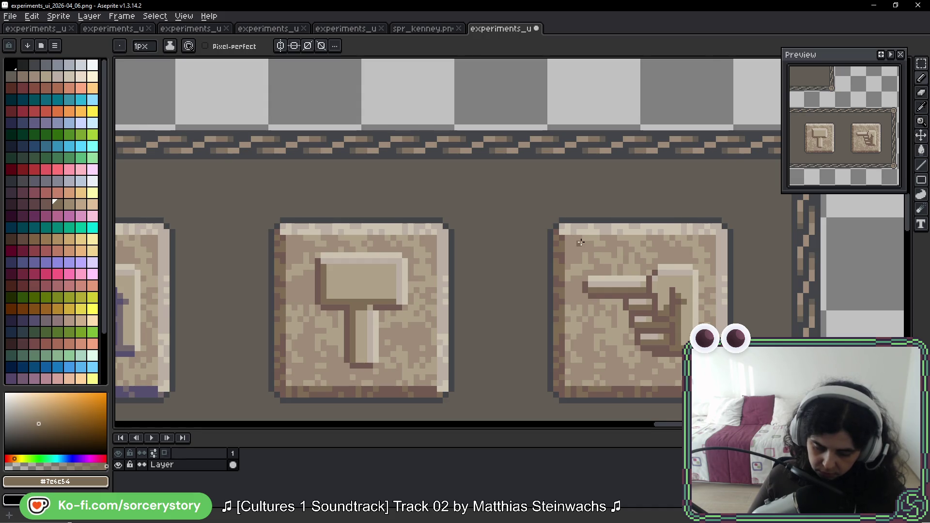
scroll(581, 243, "down", 1)
scroll(581, 243, "down", 1)
scroll(581, 242, "down", 1)
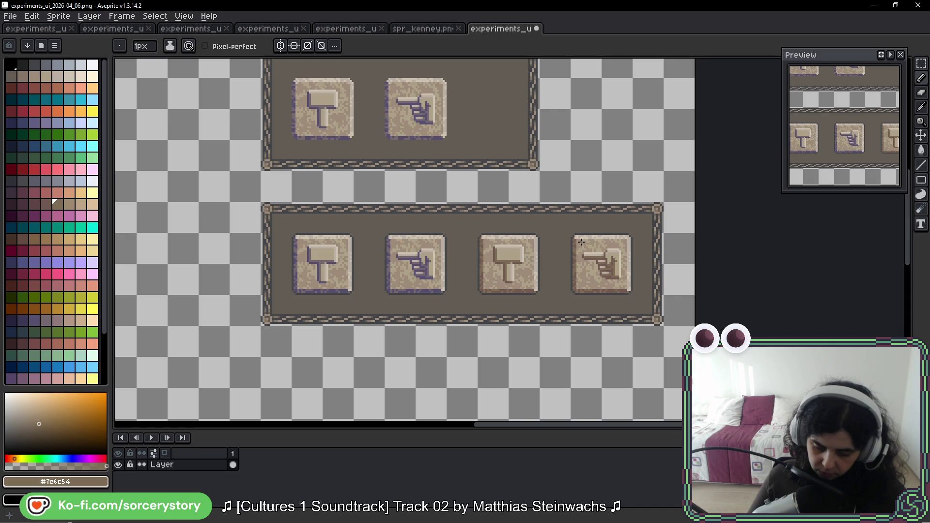
scroll(581, 242, "down", 2)
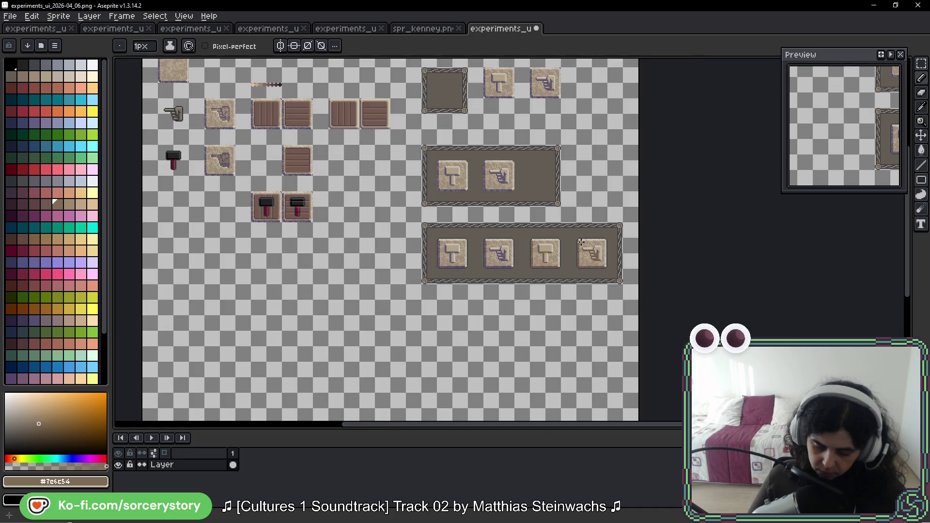
Move the panel's bottom border strip down and commit the enlarged panel interior.
key("m")
scroll(386, 169, "up", 1)
scroll(387, 168, "up", 2)
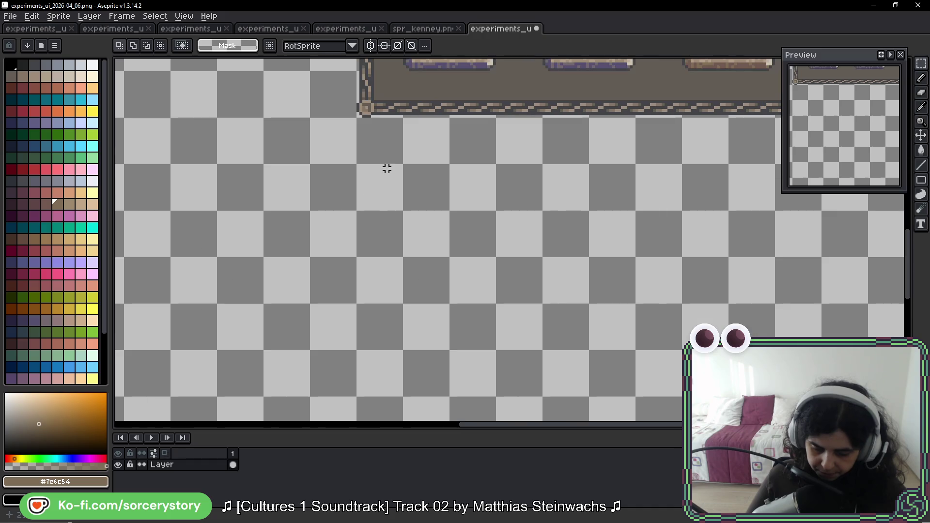
scroll(388, 197, "down", 1)
scroll(388, 197, "up", 1)
scroll(388, 197, "down", 2)
mouse_move(168, 159)
left_mouse_down()
mouse_move(572, 193)
mouse_move(525, 286)
mouse_move(537, 264)
mouse_move(536, 297)
left_mouse_up()
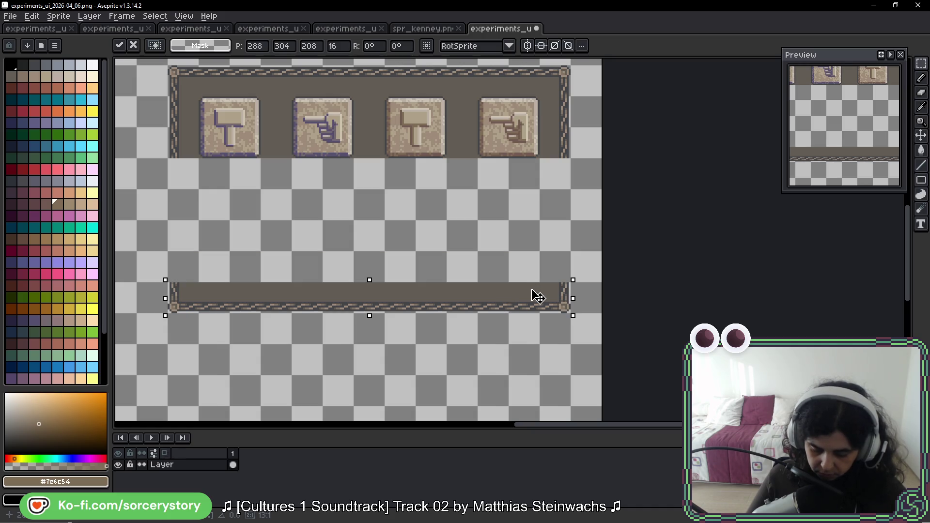
left_click(370, 139)
mouse_move(356, 128)
left_mouse_down()
mouse_move(382, 152)
mouse_move(208, 177)
mouse_move(411, 254)
mouse_move(553, 291)
mouse_move(545, 285)
left_mouse_up()
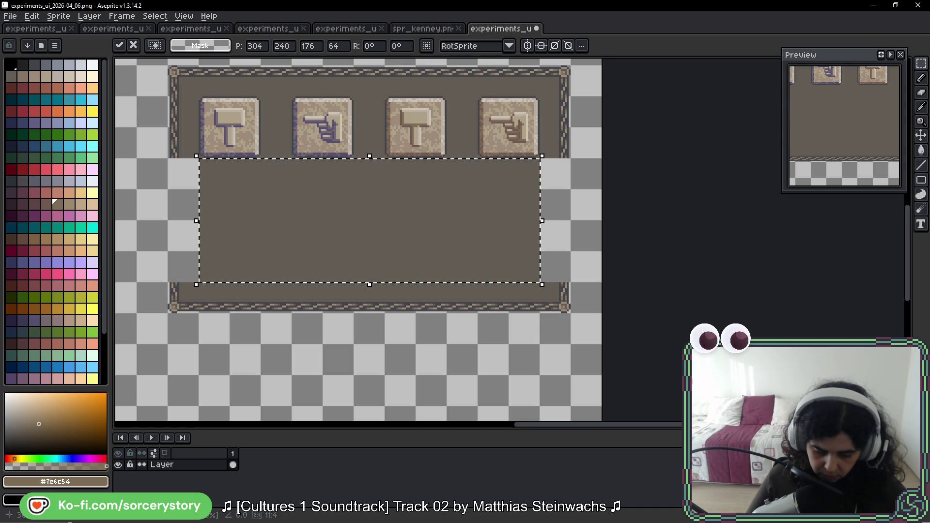
key("Return")
Patch the left and right frame borders with stretched selections.
mouse_move(167, 125)
left_mouse_down()
mouse_move(200, 160)
mouse_move(180, 185)
mouse_move(182, 285)
left_mouse_up()
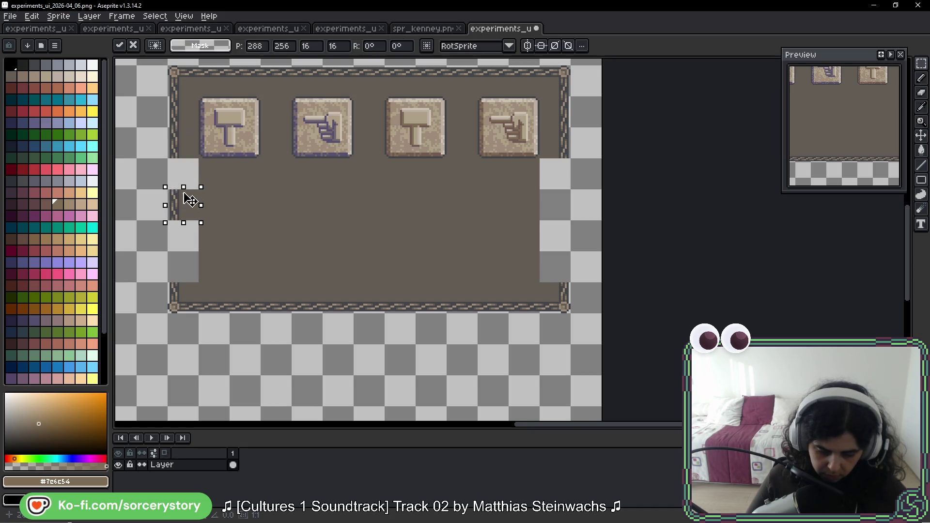
key("Return")
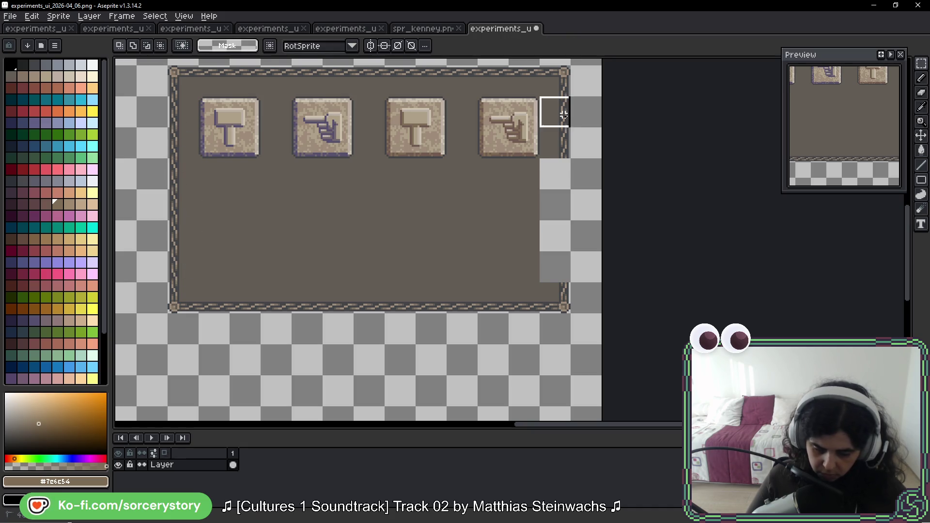
mouse_move(538, 94)
left_mouse_down()
mouse_move(572, 156)
mouse_move(564, 258)
left_mouse_up()
key("Return")
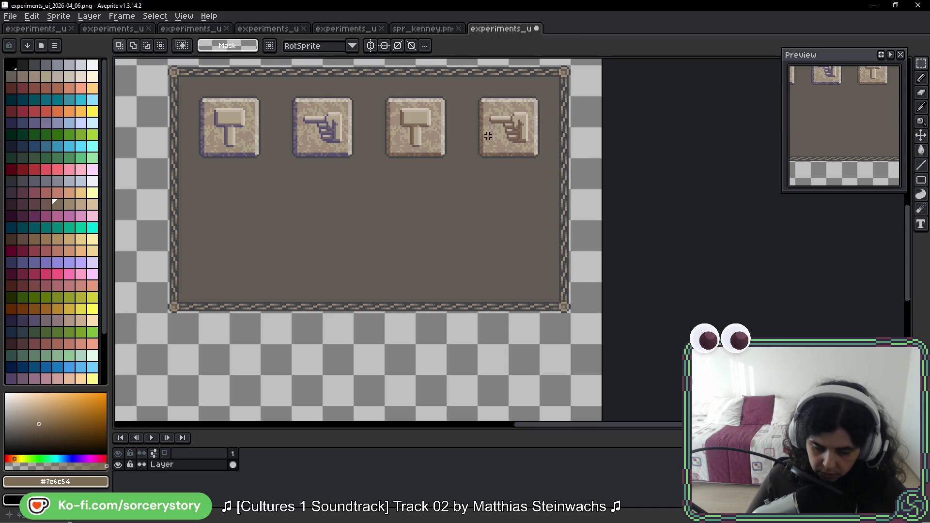
Copy the two right-hand buttons into a second row below.
mouse_move(384, 95)
left_mouse_down()
mouse_move(542, 161)
mouse_move(514, 276)
left_mouse_up()
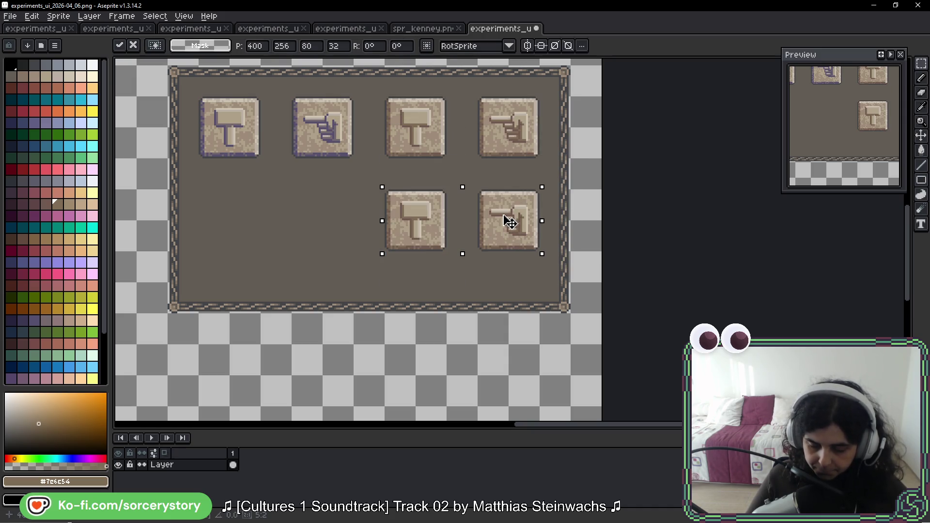
key("Return")
scroll(514, 275, "up", 3)
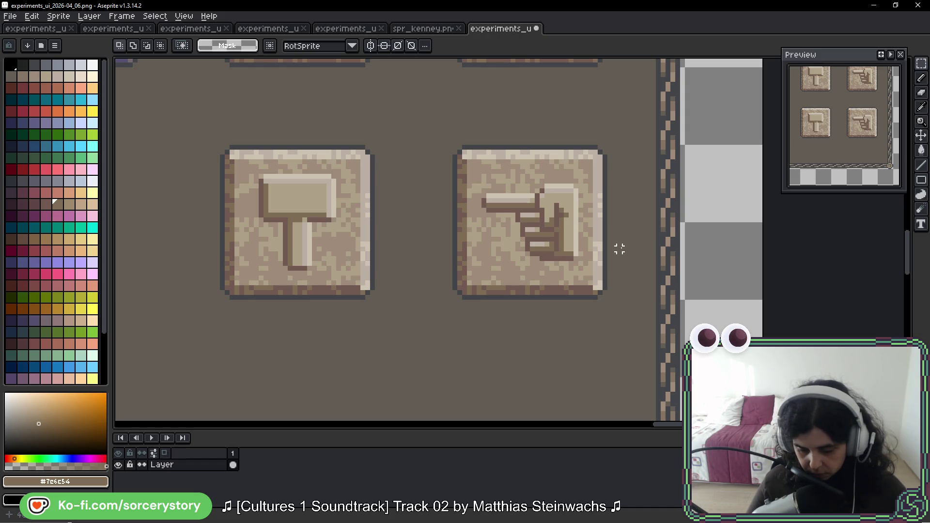
scroll(552, 262, "up", 2)
scroll(509, 316, "up", 1)
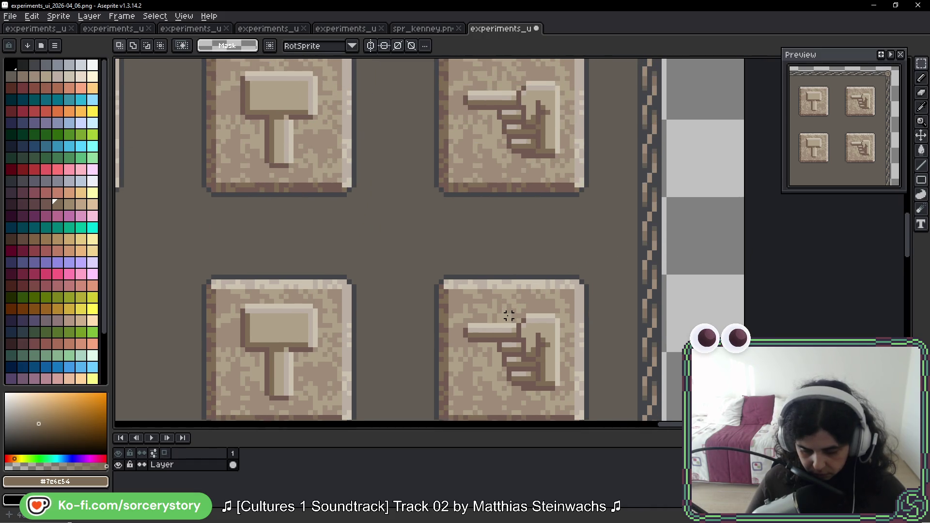
scroll(509, 316, "down", 1)
scroll(507, 316, "down", 1)
scroll(440, 262, "down", 3)
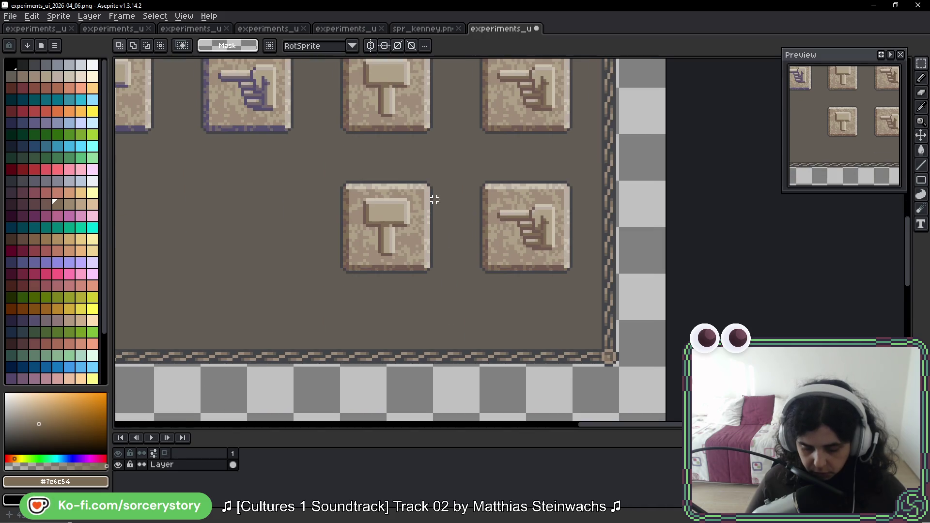
Repaint the copied hammer's head edges and handle stripe with light tan and dark brown pixels.
left_click_drag(349, 187, 538, 262)
scroll(440, 204, "up", 2)
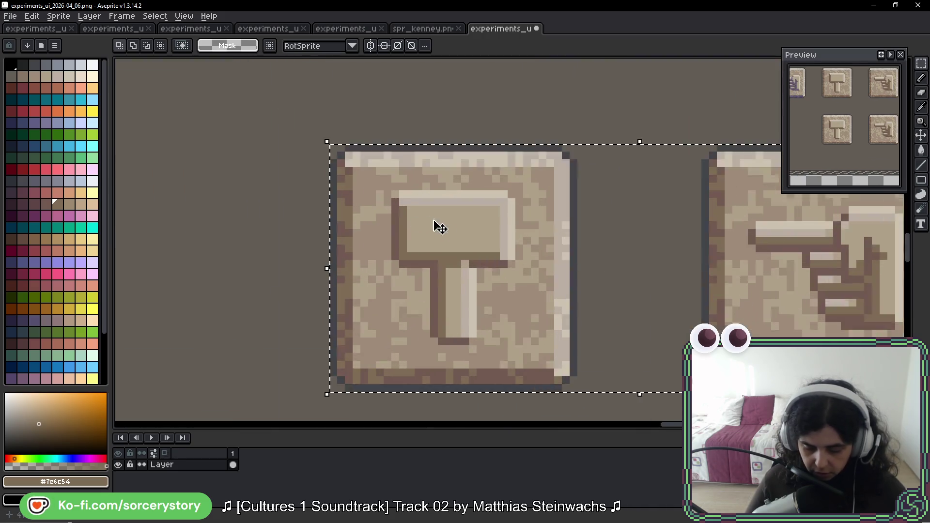
scroll(480, 174, "up", 2)
scroll(480, 174, "down", 1)
key("b")
scroll(363, 223, "up", 2)
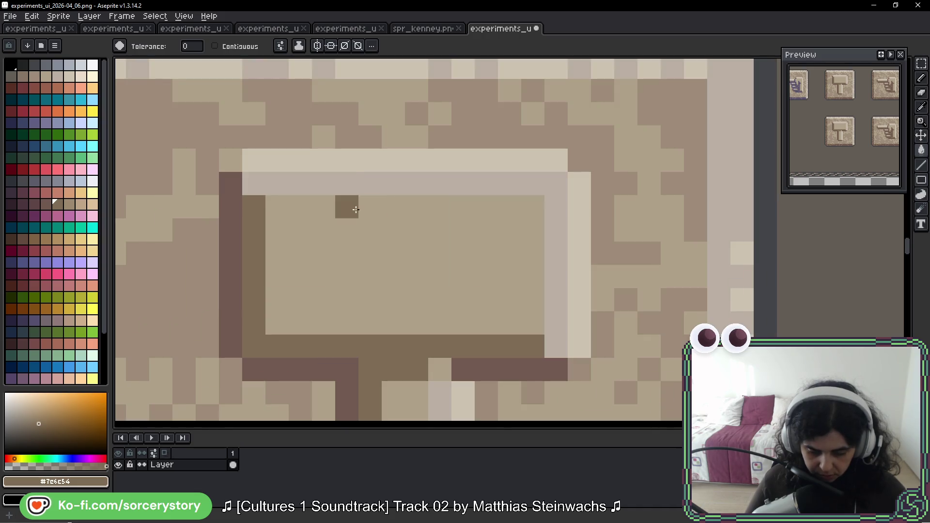
key("alt")
left_click(344, 205)
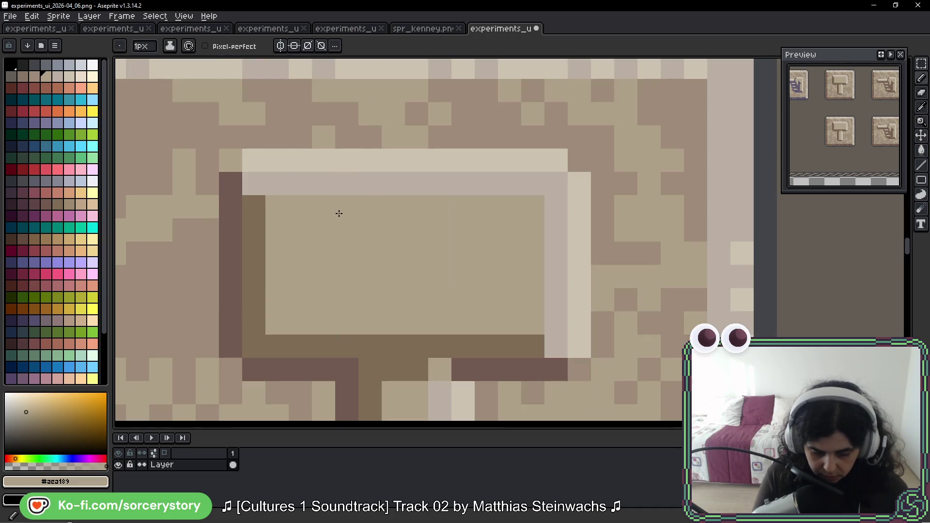
left_click(257, 193)
mouse_move(257, 193)
left_mouse_down()
mouse_move(457, 346)
mouse_move(395, 186)
mouse_move(254, 187)
left_mouse_up()
scroll(564, 218, "down", 3)
scroll(495, 274, "down", 3)
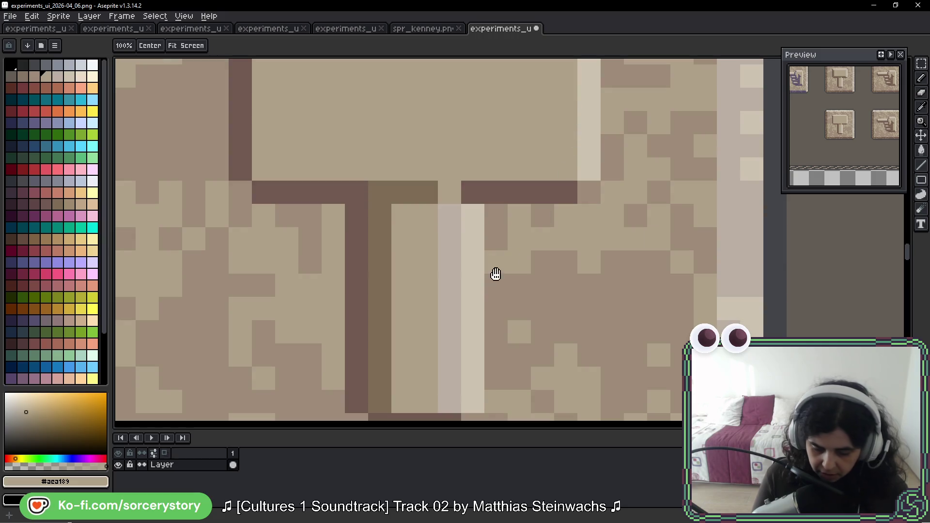
left_click(400, 184, "alt")
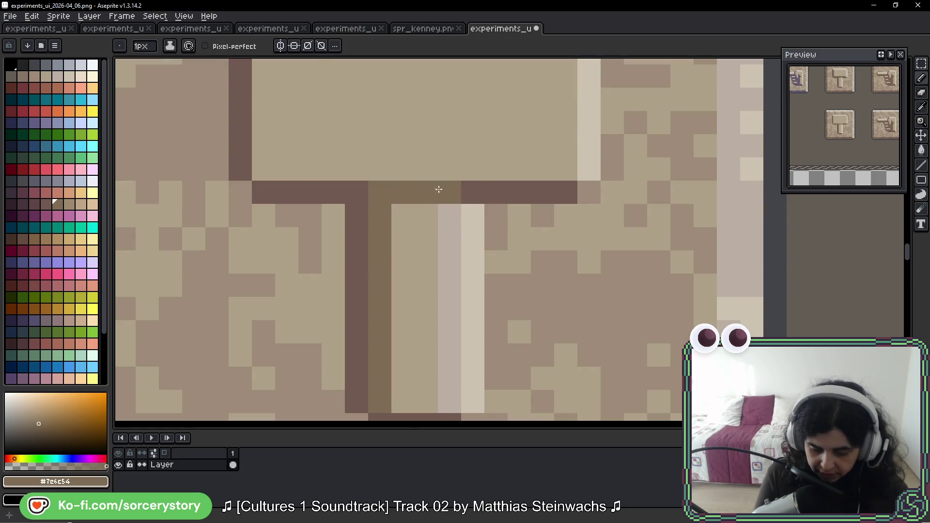
mouse_move(440, 190)
left_mouse_down()
mouse_move(384, 326)
mouse_move(410, 390)
mouse_move(439, 386)
mouse_move(447, 220)
left_mouse_up()
left_click(406, 225, "alt")
left_click(449, 400)
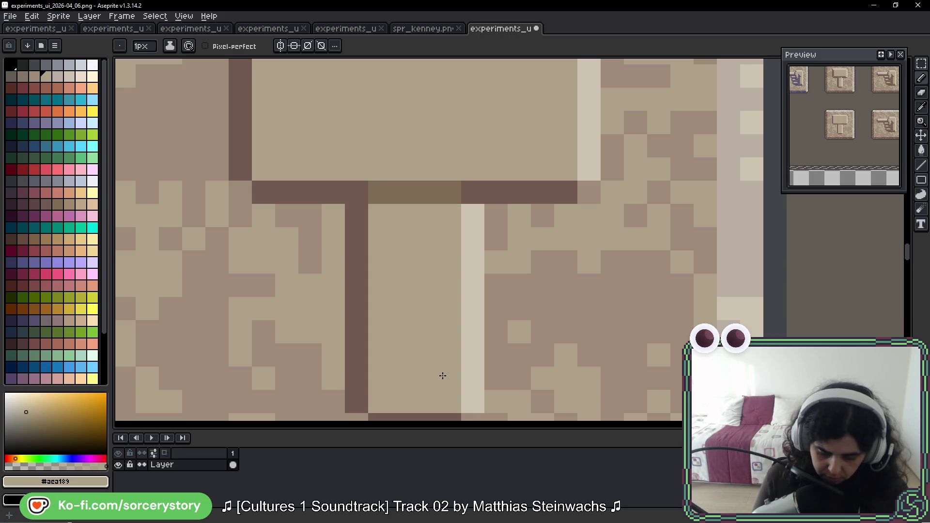
scroll(442, 368, "down", 3)
left_click_drag(638, 338, 492, 275)
scroll(582, 311, "down", 1)
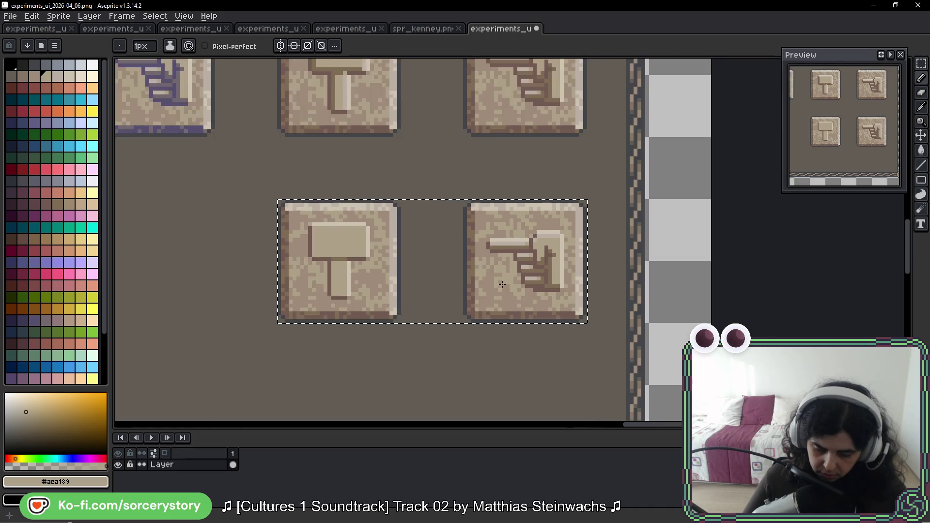
scroll(581, 311, "down", 1)
scroll(582, 312, "down", 1)
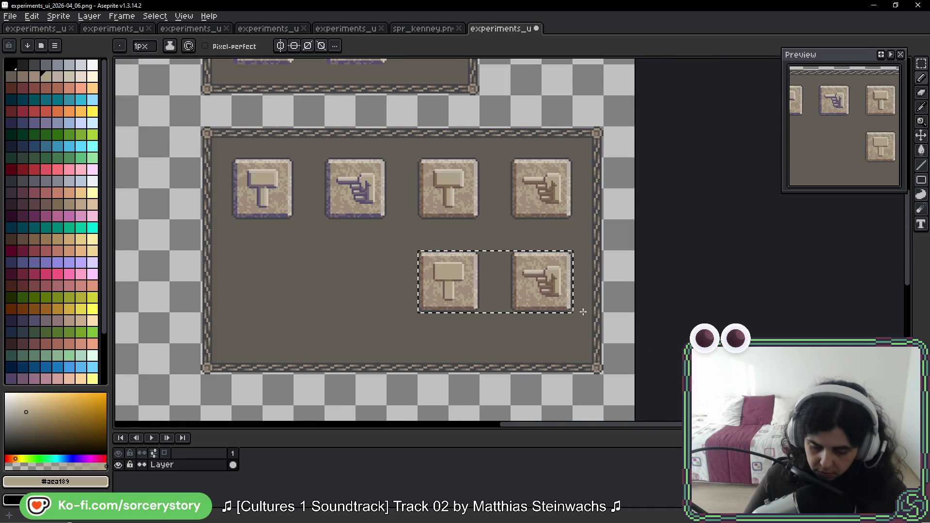
scroll(471, 332, "up", 3)
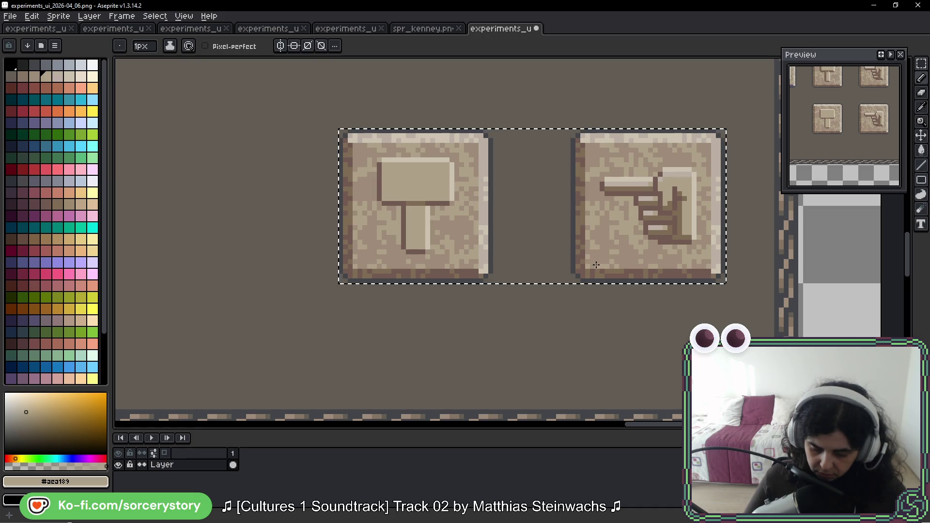
scroll(556, 305, "down", 1)
scroll(557, 305, "down", 2)
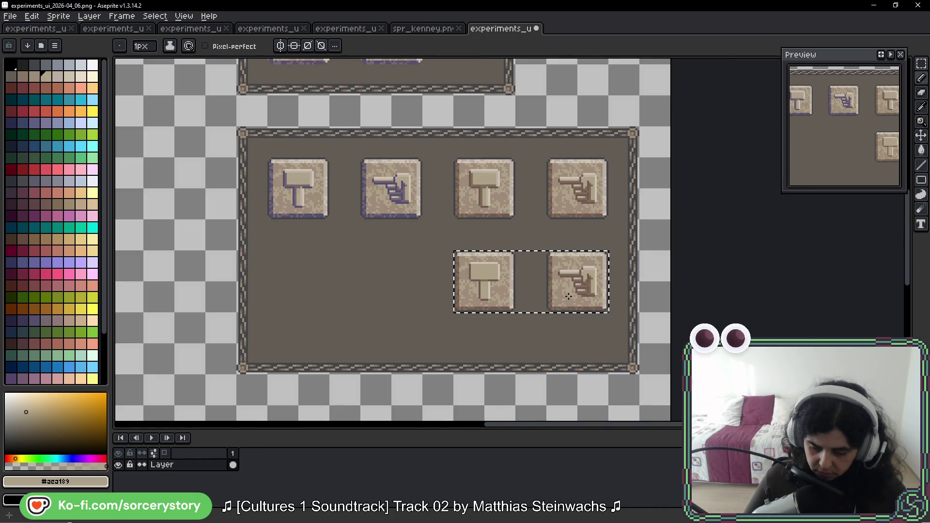
scroll(571, 298, "down", 2)
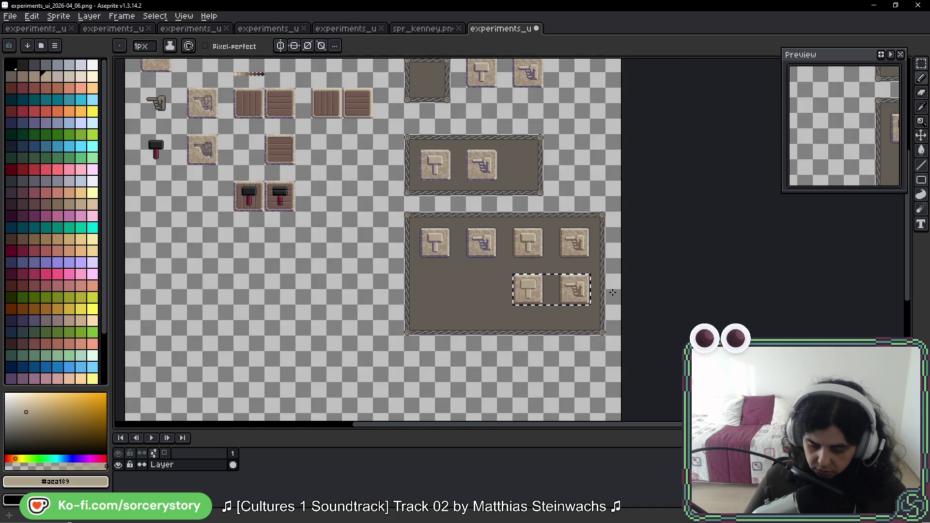
scroll(606, 292, "up", 4)
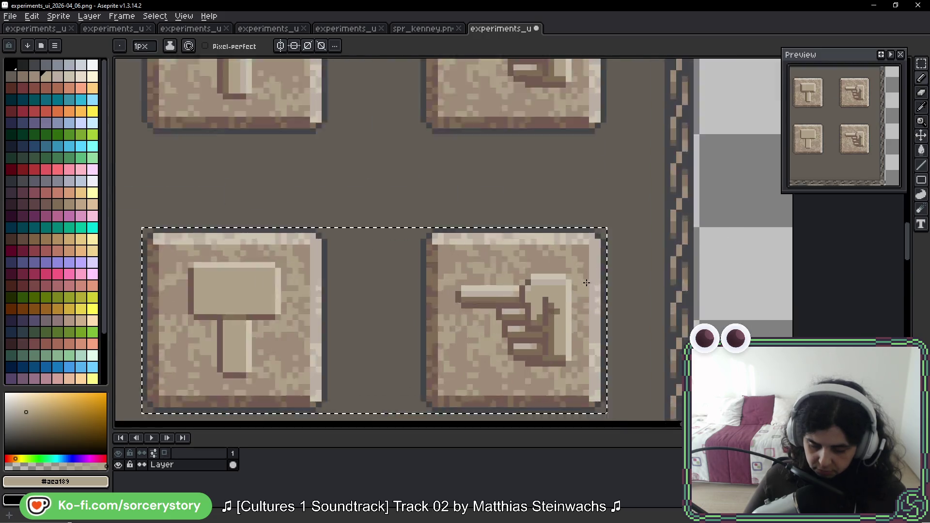
scroll(574, 268, "up", 2)
scroll(545, 251, "up", 1)
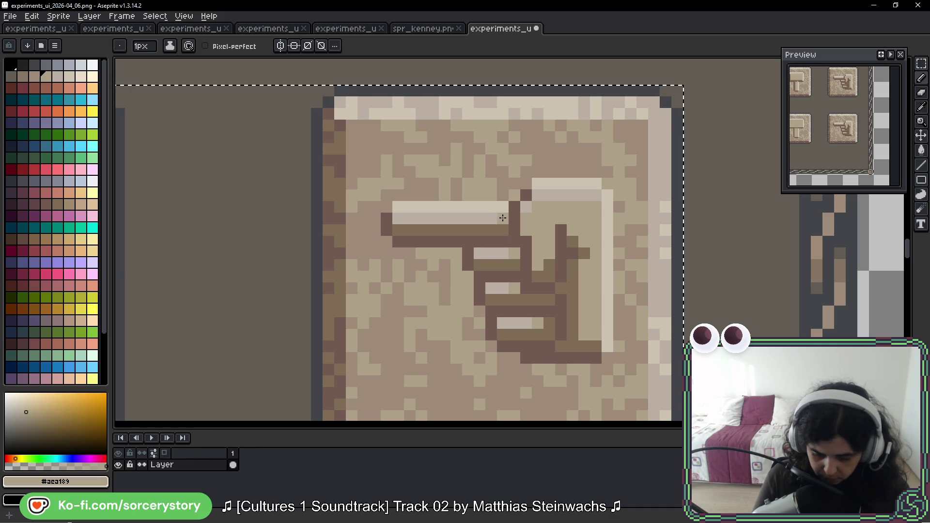
Flatten the copied hand's highlights and finger shading to tan.
mouse_move(502, 219)
left_mouse_down()
mouse_move(405, 219)
mouse_move(509, 230)
left_mouse_up()
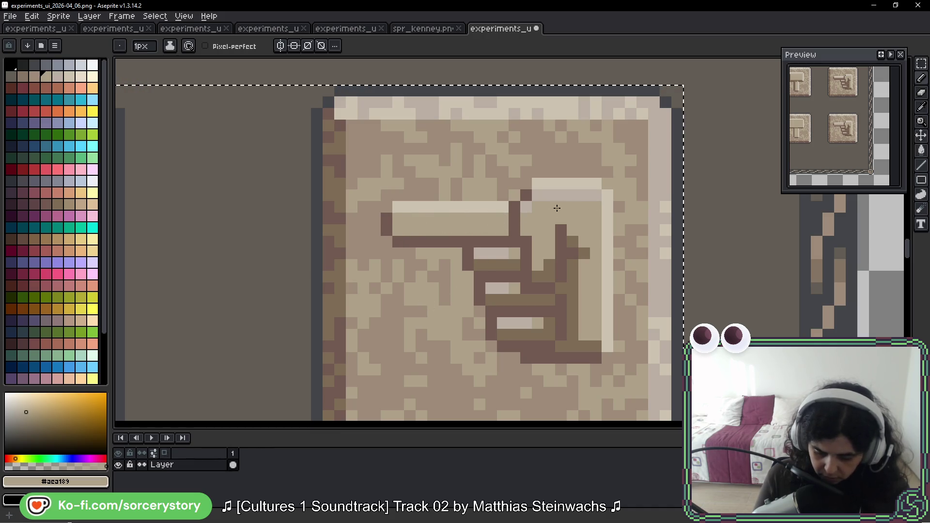
left_click_drag(537, 202, 598, 194)
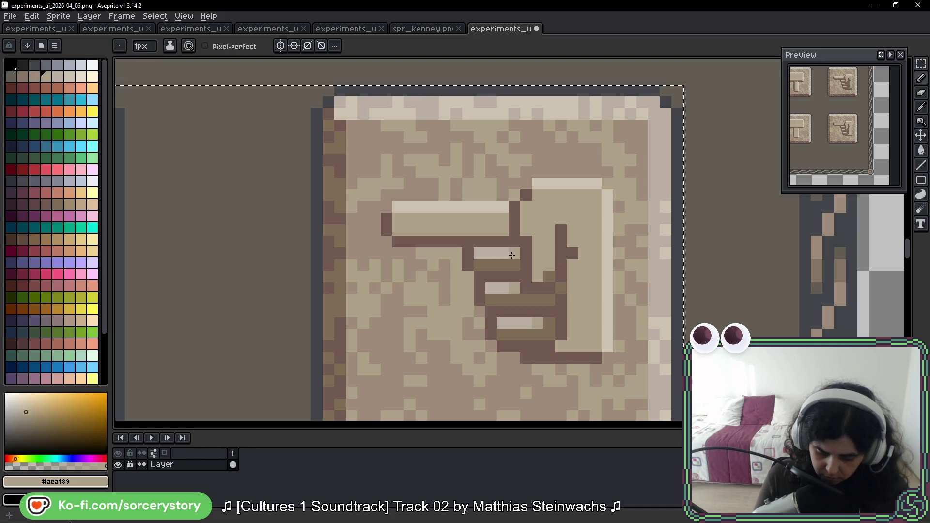
left_click_drag(482, 265, 555, 276)
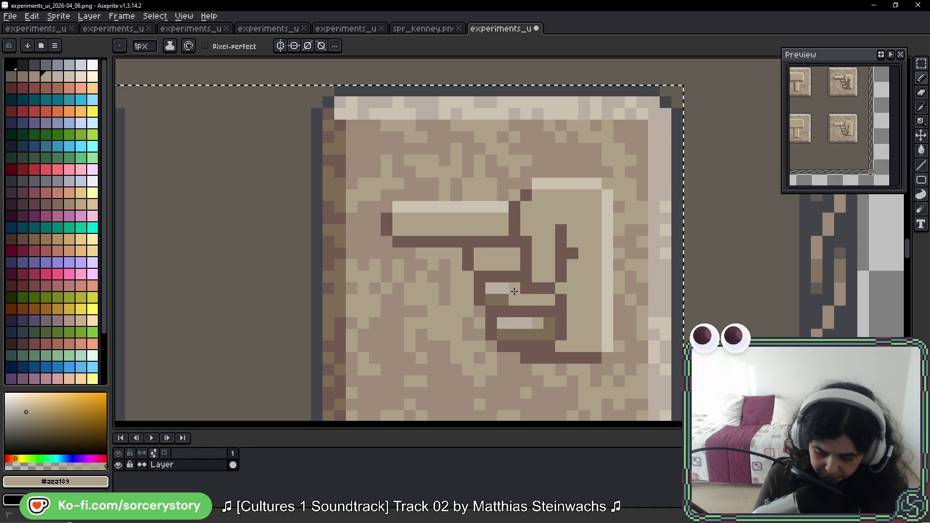
left_click_drag(541, 324, 528, 330)
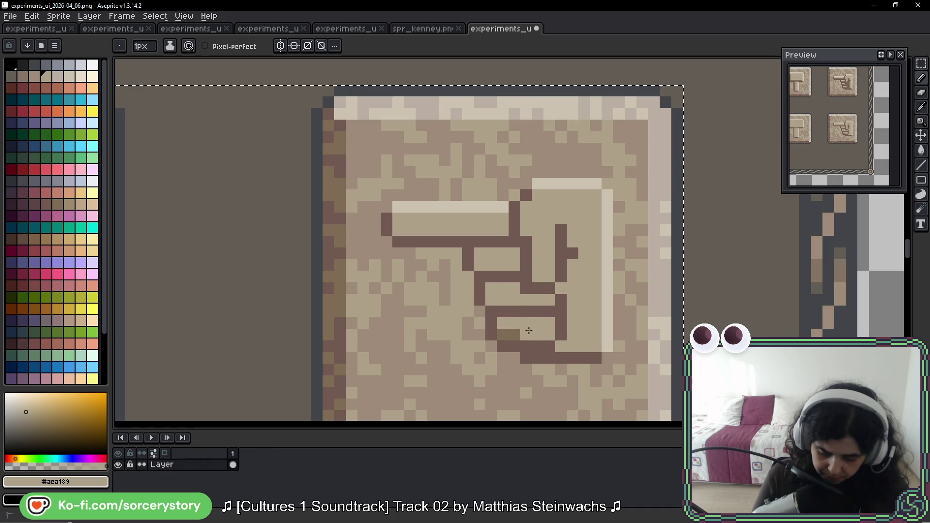
scroll(546, 299, "down", 1)
scroll(545, 299, "down", 2)
scroll(545, 299, "down", 2)
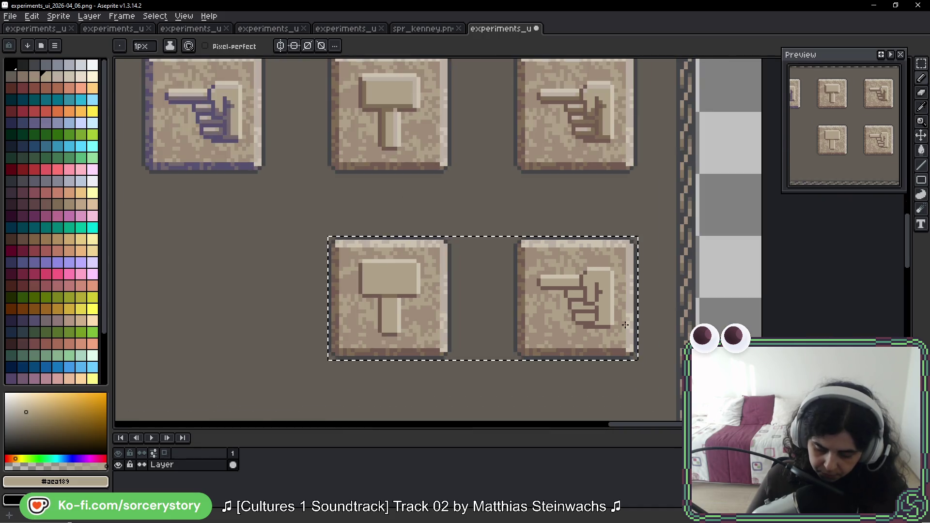
scroll(636, 304, "down", 2)
left_click_drag(671, 315, 598, 264)
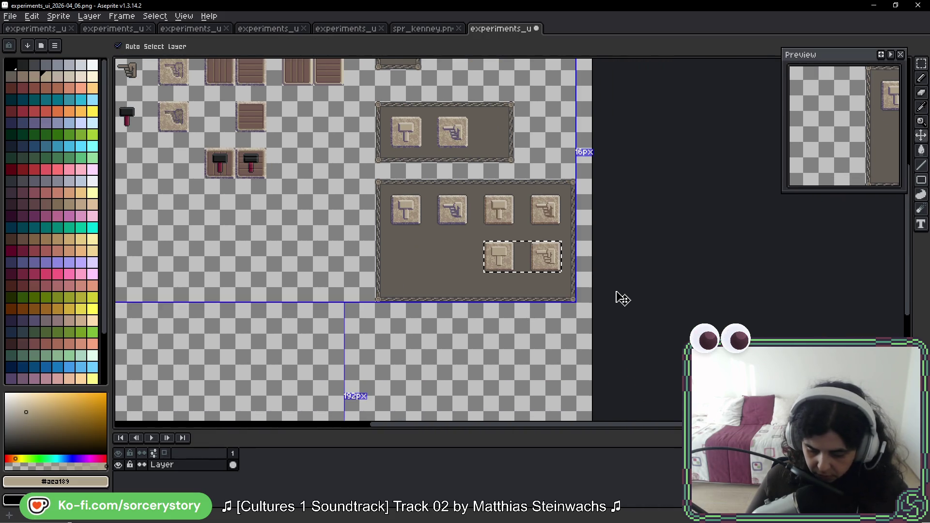
key("ctrl+d")
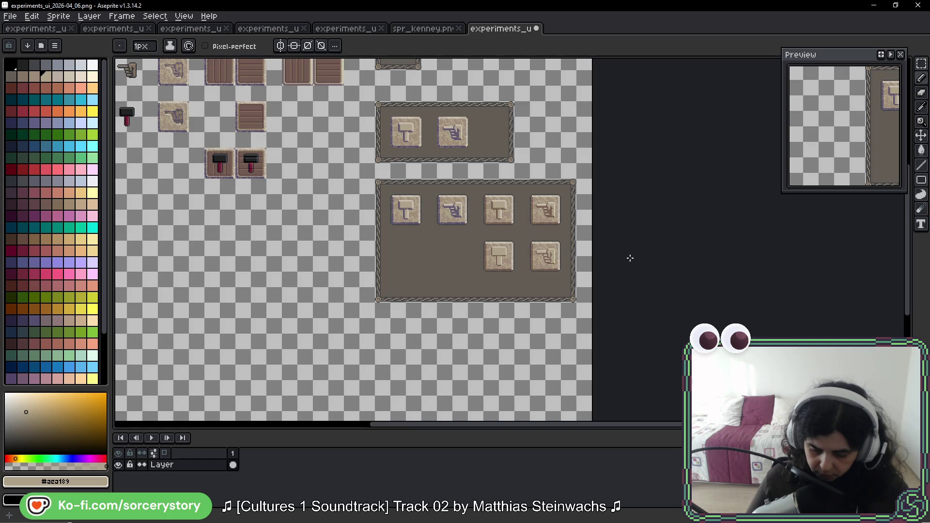
scroll(579, 205, "up", 3)
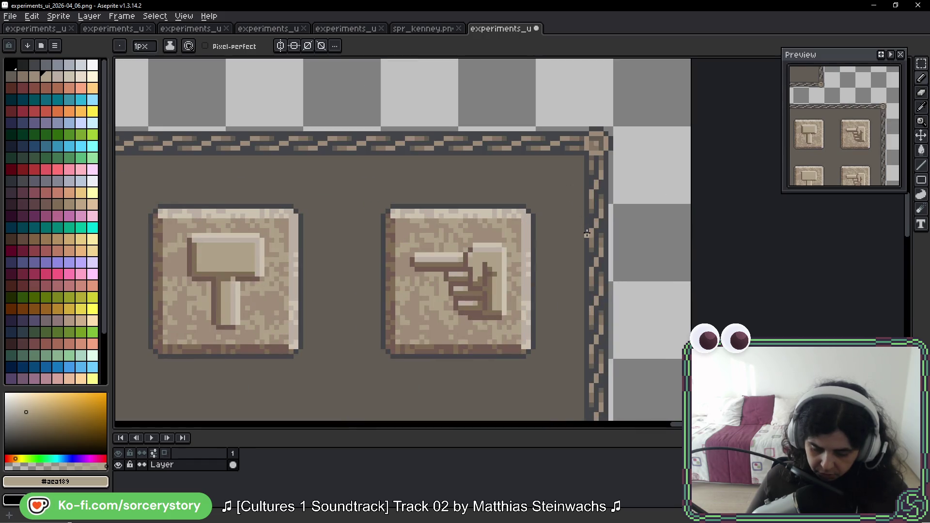
scroll(587, 233, "down", 3)
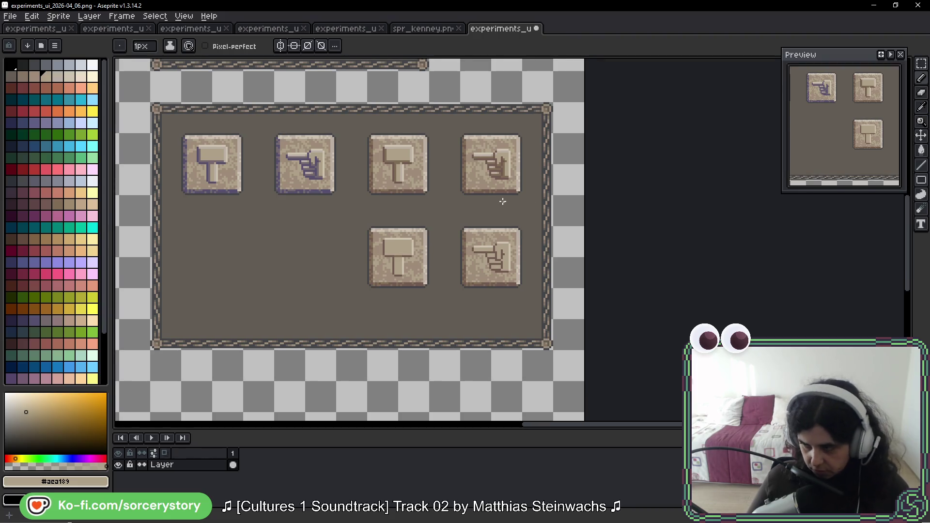
Reposition the panel's bottom border strip and delete the empty strip above it.
left_click(921, 64)
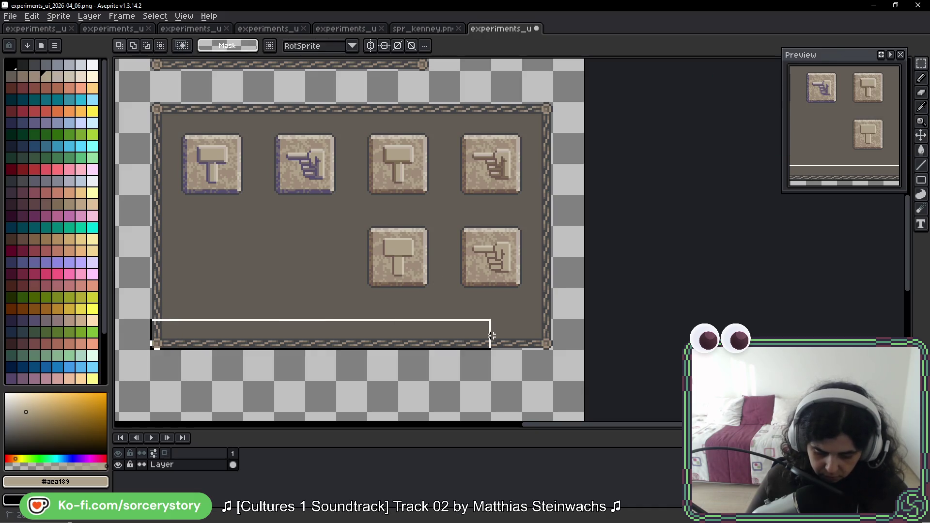
mouse_move(148, 317)
left_mouse_down()
mouse_move(555, 352)
mouse_move(530, 322)
mouse_move(526, 342)
left_mouse_up()
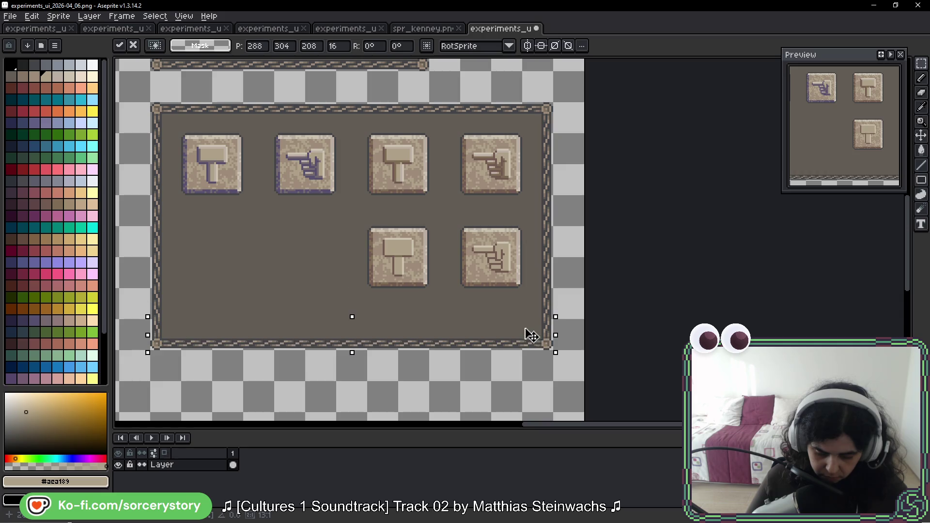
key("Return")
left_click_drag(150, 311, 550, 317)
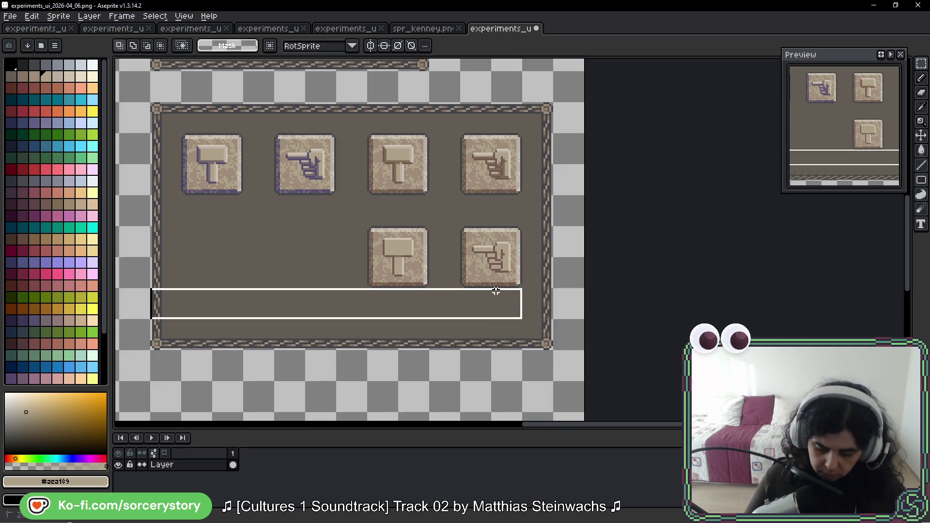
key("Delete")
left_click(453, 333)
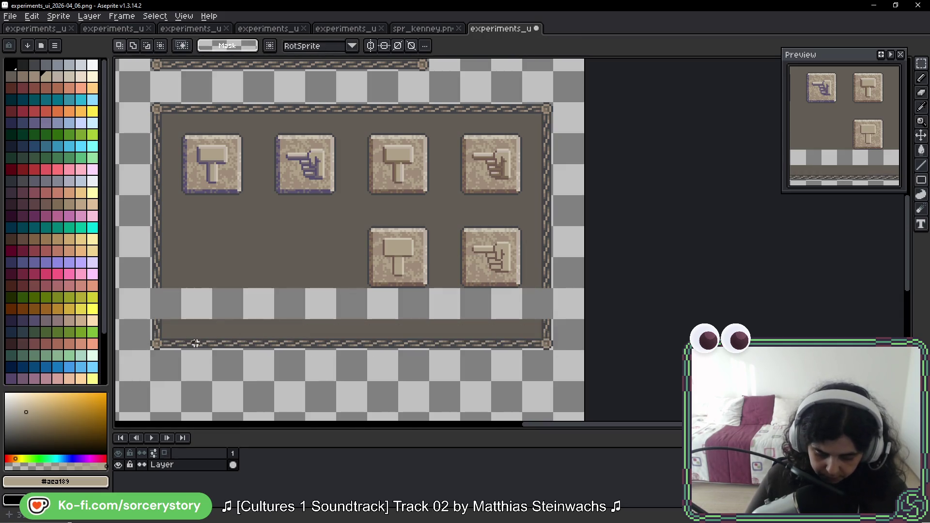
Drag the bottom border up to close the gap, then select the two top-right button tiles.
mouse_move(151, 319)
left_mouse_down()
mouse_move(550, 347)
mouse_move(541, 319)
left_mouse_up()
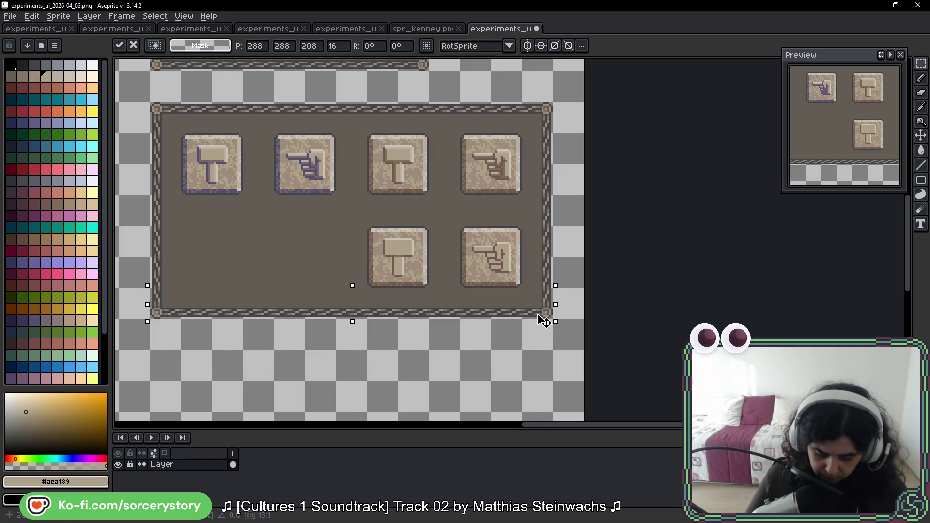
left_click(537, 316)
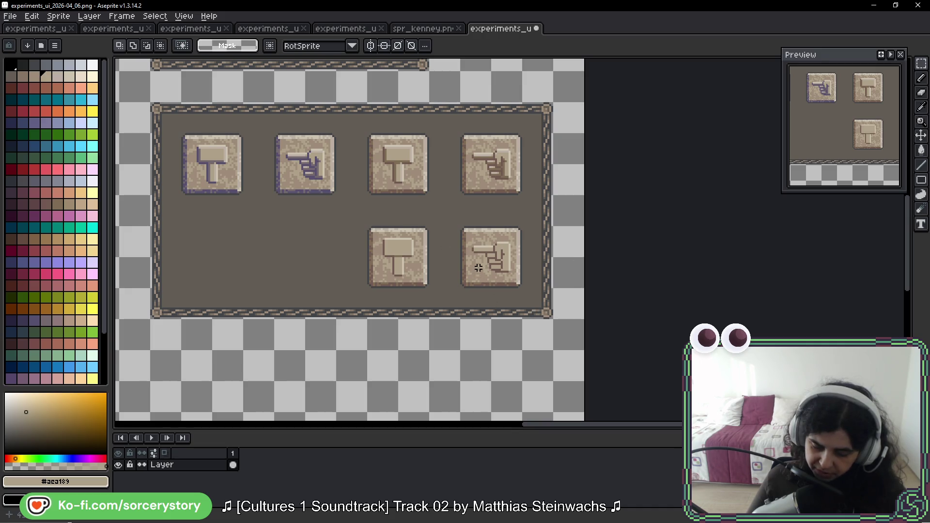
left_click_drag(382, 138, 522, 195)
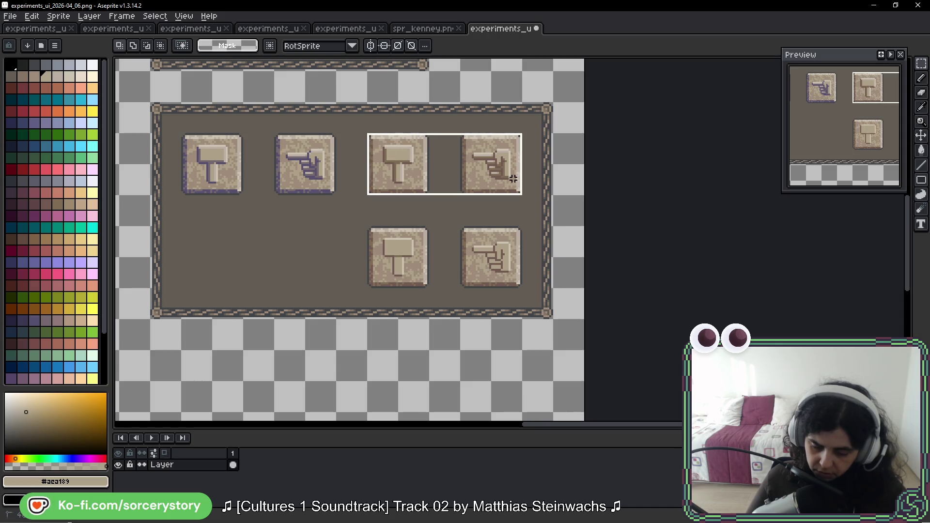
scroll(528, 236, "down", 2)
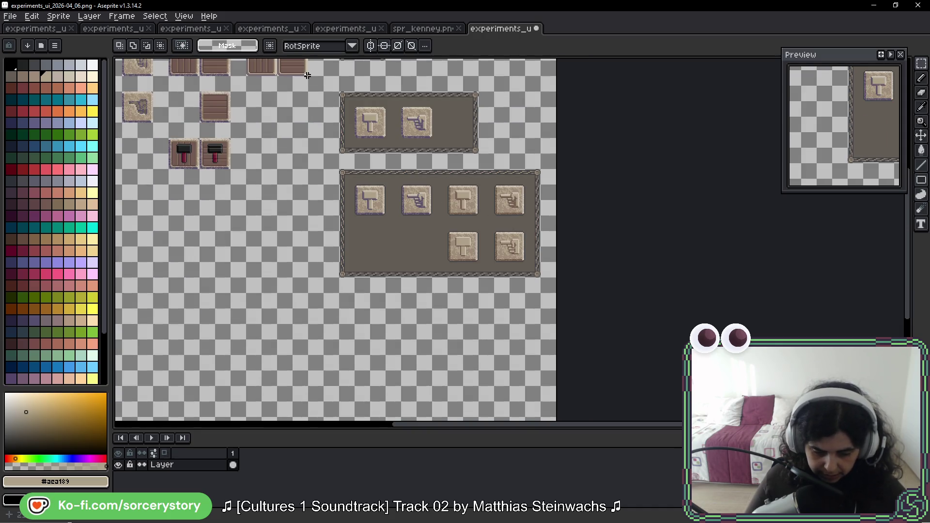
Switch through the open tabs to the experiments_ui_2026-04_03 sheet.
left_click(421, 28)
left_click(345, 29)
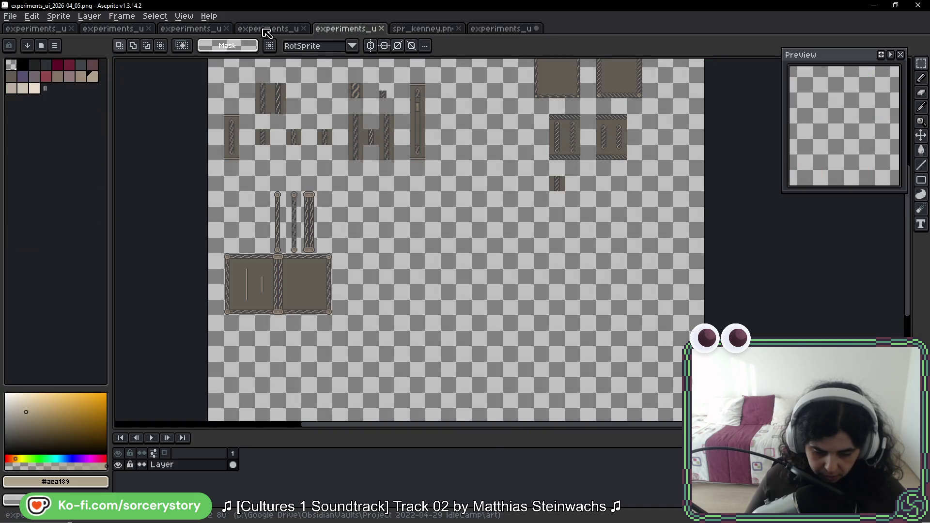
left_click(269, 29)
left_click(190, 28)
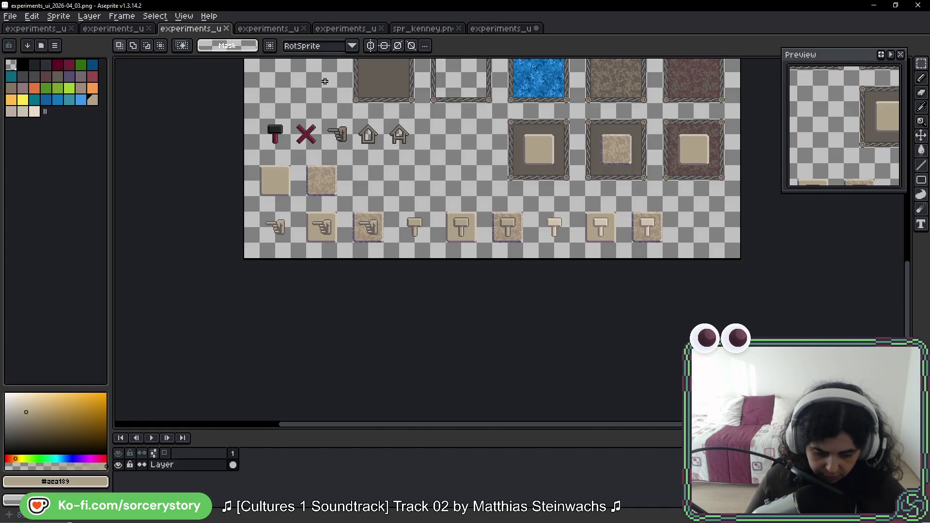
scroll(434, 198, "up", 1)
scroll(435, 198, "up", 1)
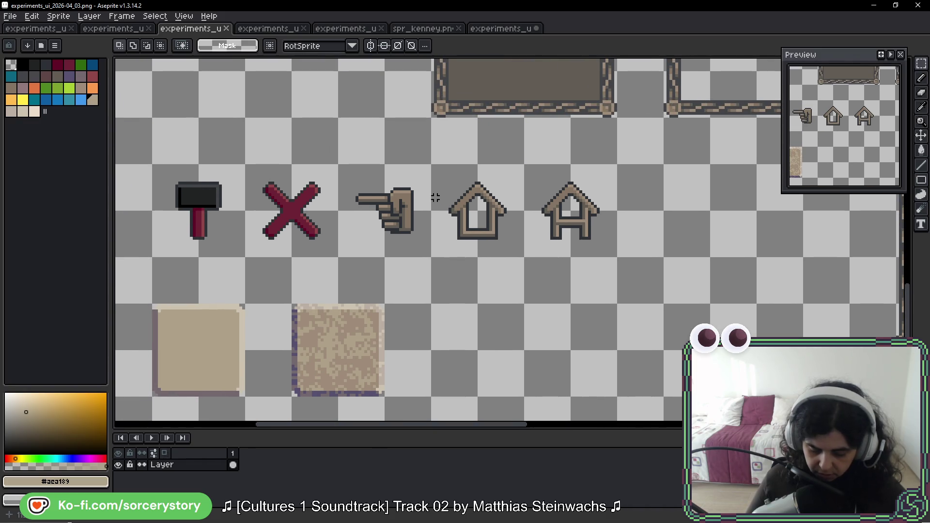
Copy the red X icon and paste it into the current UI sheet.
left_click_drag(264, 171, 311, 229)
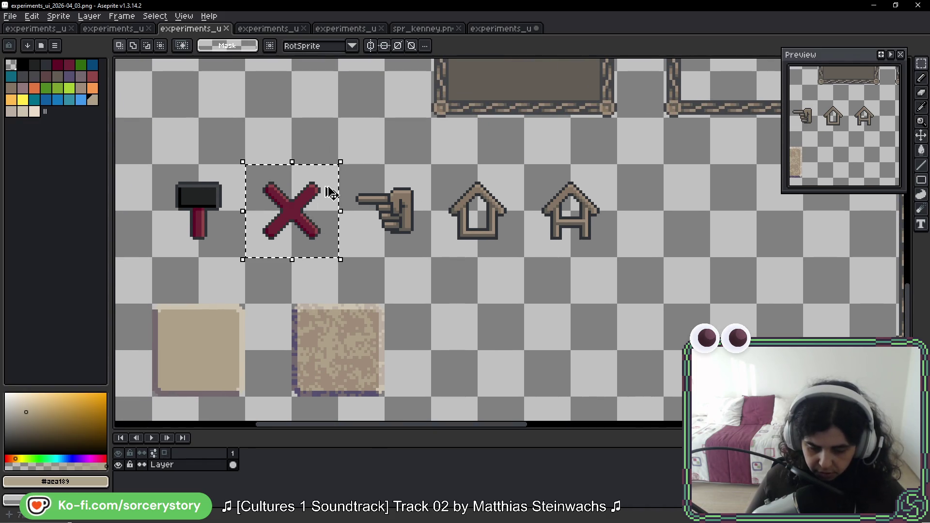
left_click(486, 30)
scroll(492, 155, "down", 2)
key("ctrl+v")
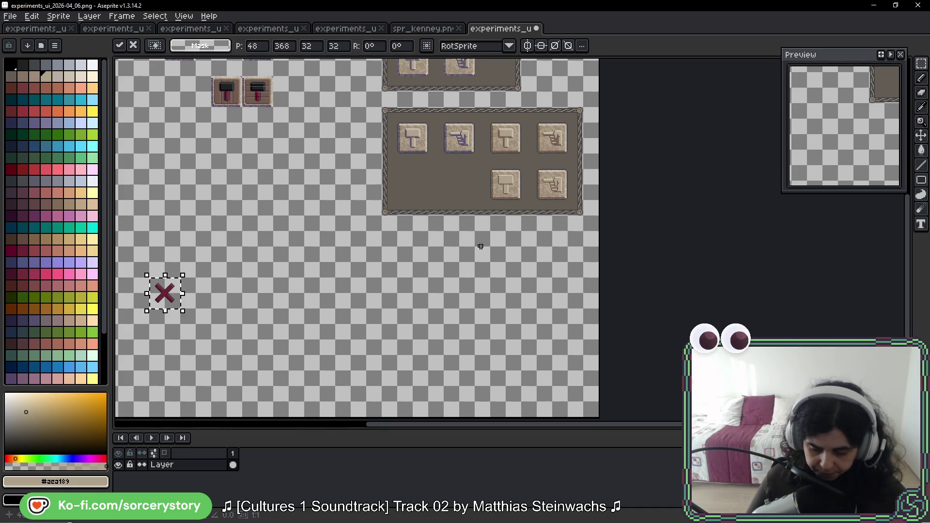
Drag the pasted X icon near the other tiles and commit its placement.
left_click_drag(168, 298, 378, 200)
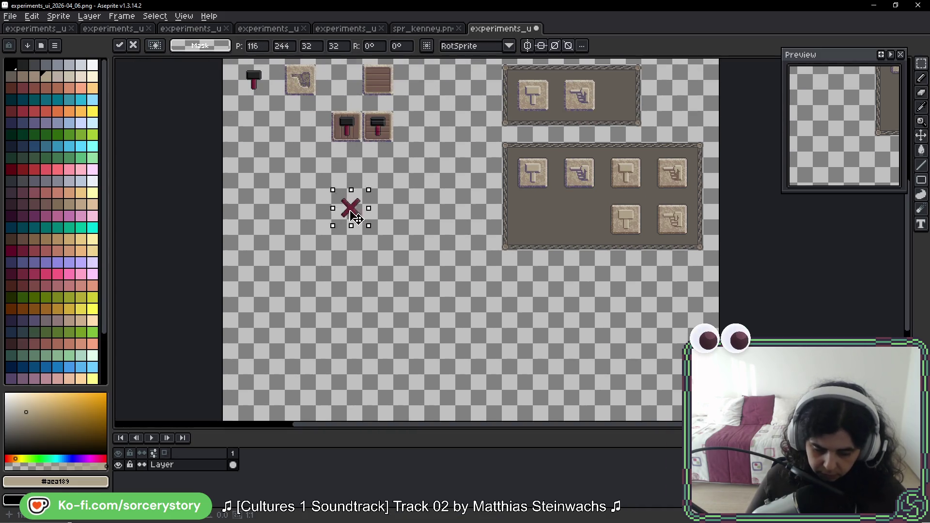
key("Return")
scroll(286, 164, "up", 3)
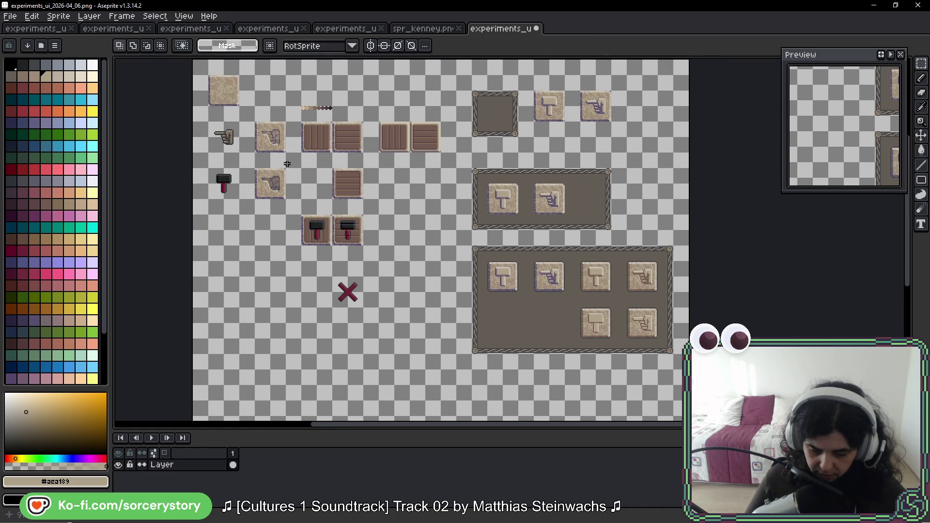
left_click(229, 94)
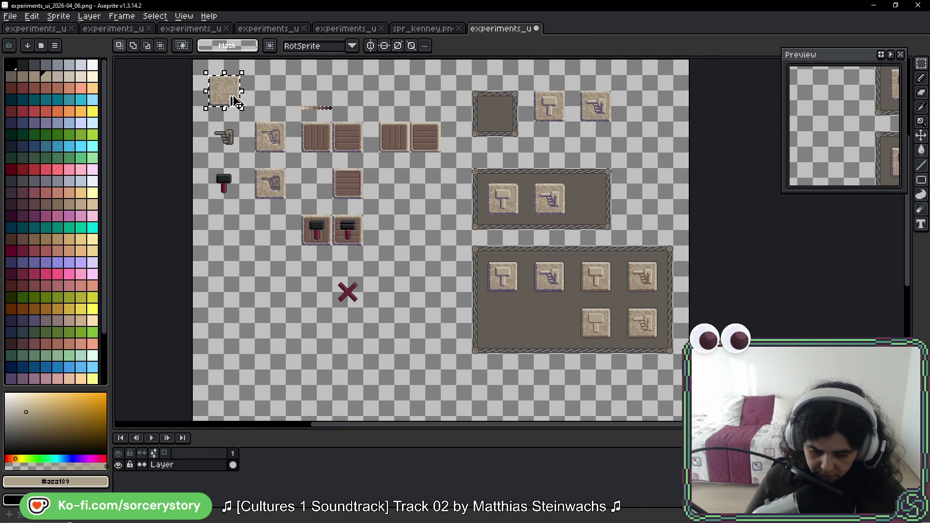
key("ctrl+d")
left_click_drag(568, 254, 669, 262)
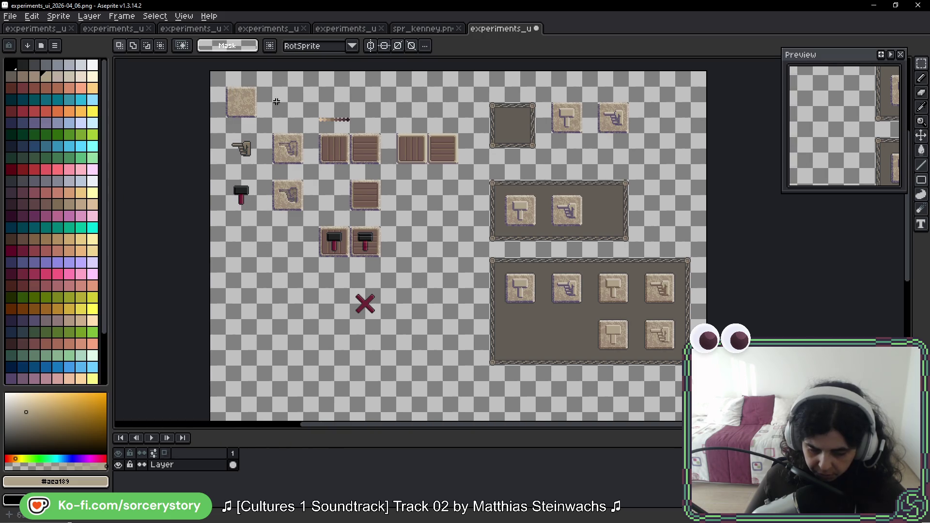
Ctrl-drag copies of the blank beige tile and a hammer button beside the X.
left_click(251, 109)
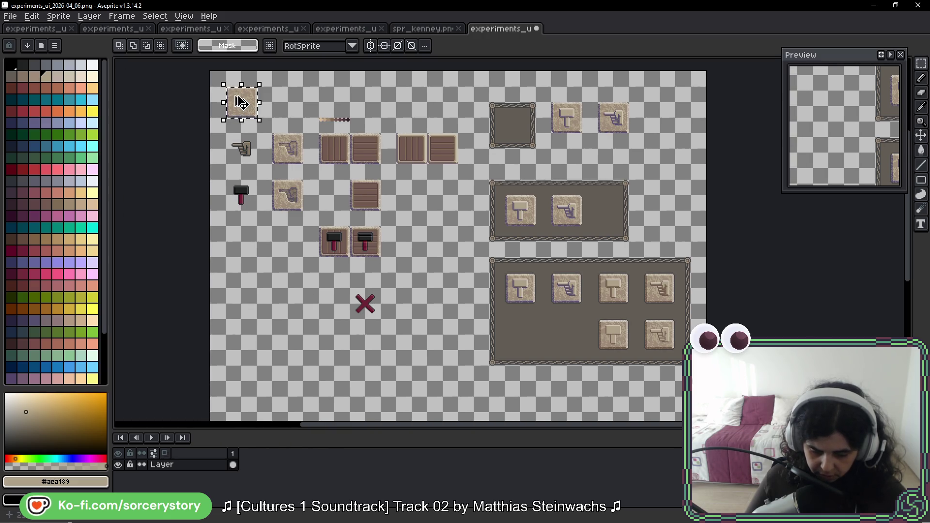
mouse_move(251, 109)
left_mouse_down()
mouse_move(450, 331)
mouse_move(413, 282)
left_mouse_up()
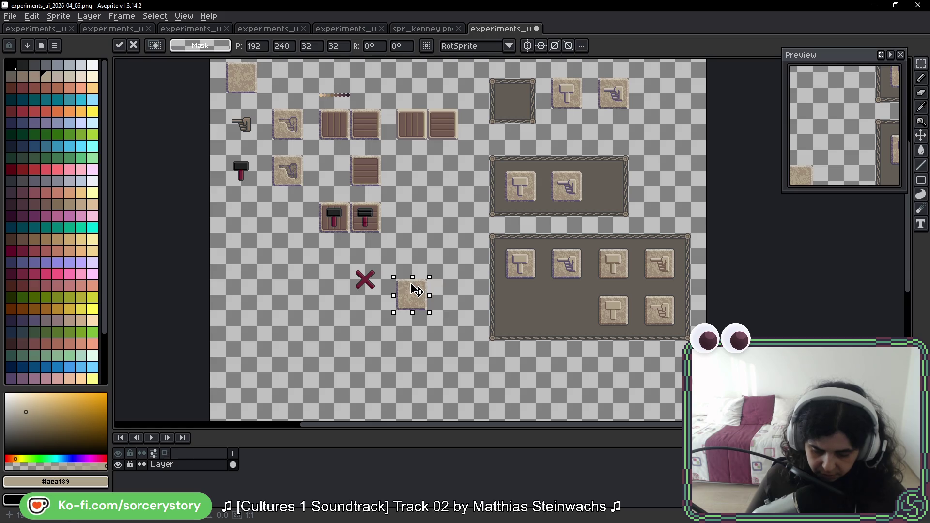
key("Return")
scroll(612, 264, "up", 3)
scroll(612, 264, "up", 1)
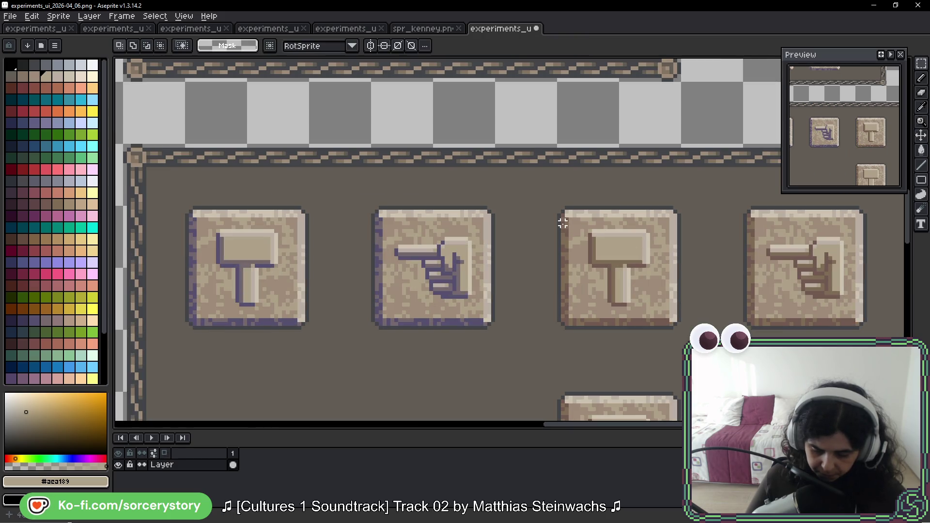
left_click_drag(559, 211, 675, 327)
mouse_move(618, 265)
left_mouse_down()
mouse_move(203, 424)
mouse_move(773, 198)
mouse_move(570, 146)
mouse_move(466, 214)
left_mouse_up()
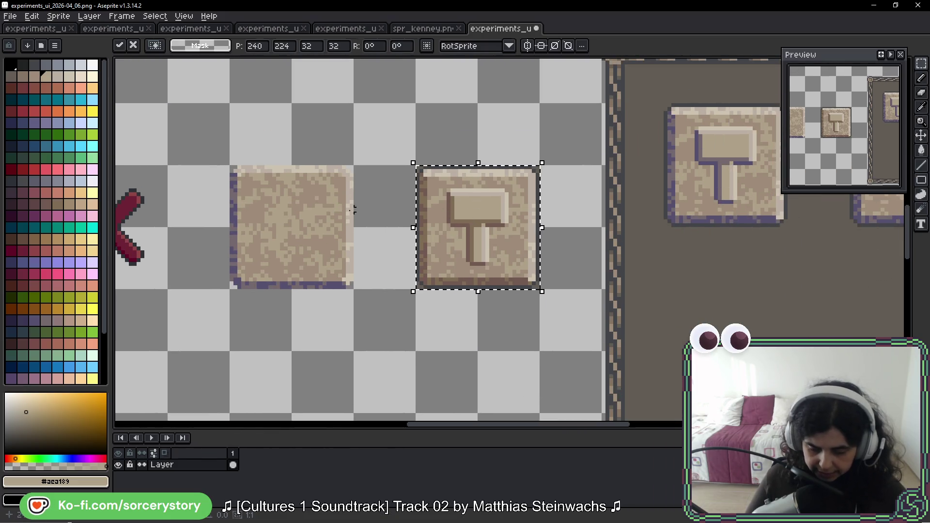
Move the blank tile's textured stone interior over the hammer copy and commit it.
left_click(270, 189)
left_click_drag(254, 187, 334, 267)
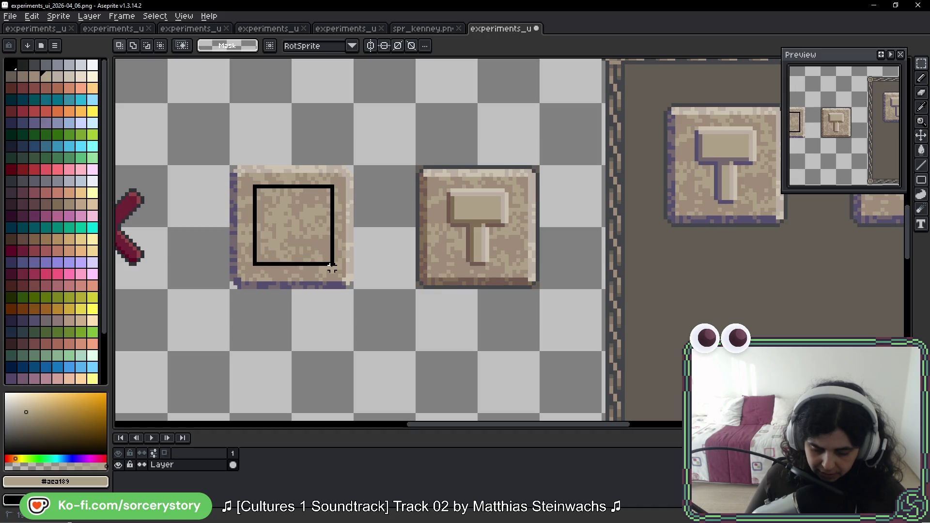
left_click(244, 175)
scroll(243, 174, "up", 1)
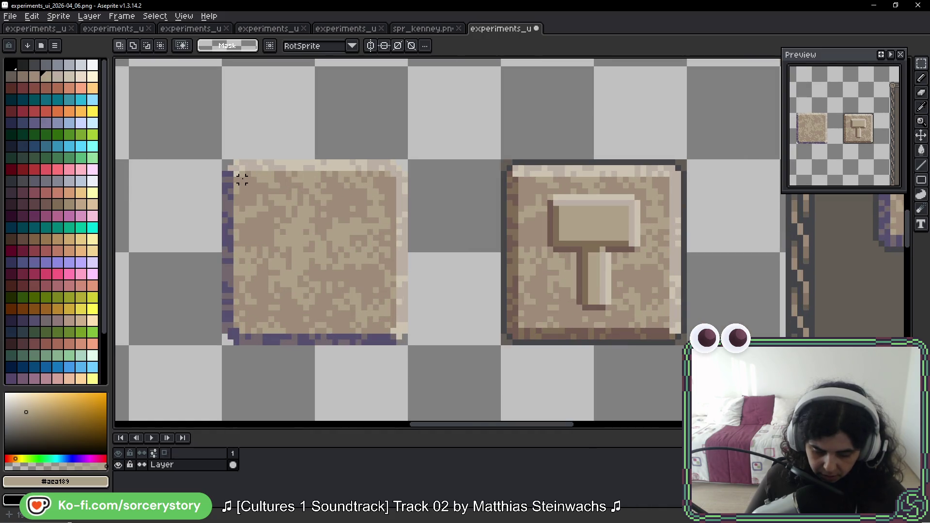
left_click_drag(241, 177, 392, 326)
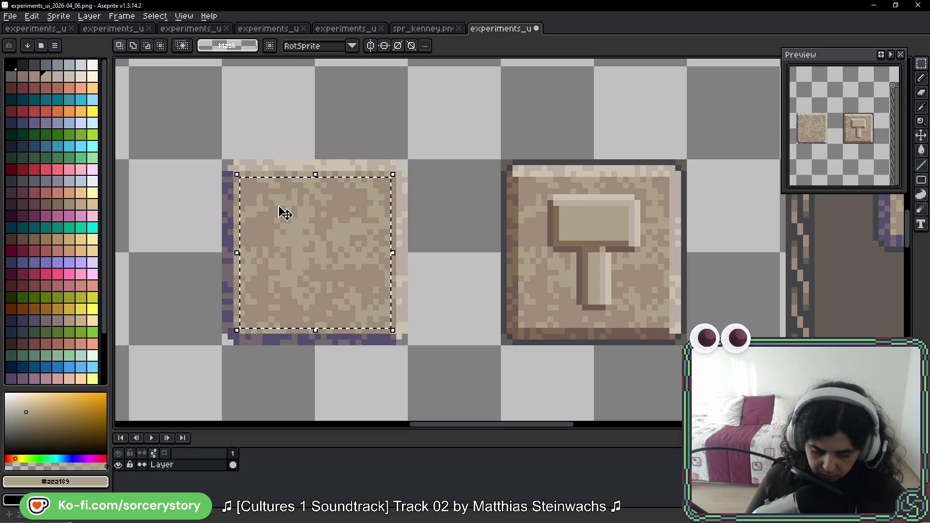
mouse_move(282, 210)
left_mouse_down()
mouse_move(584, 214)
mouse_move(563, 215)
left_mouse_up()
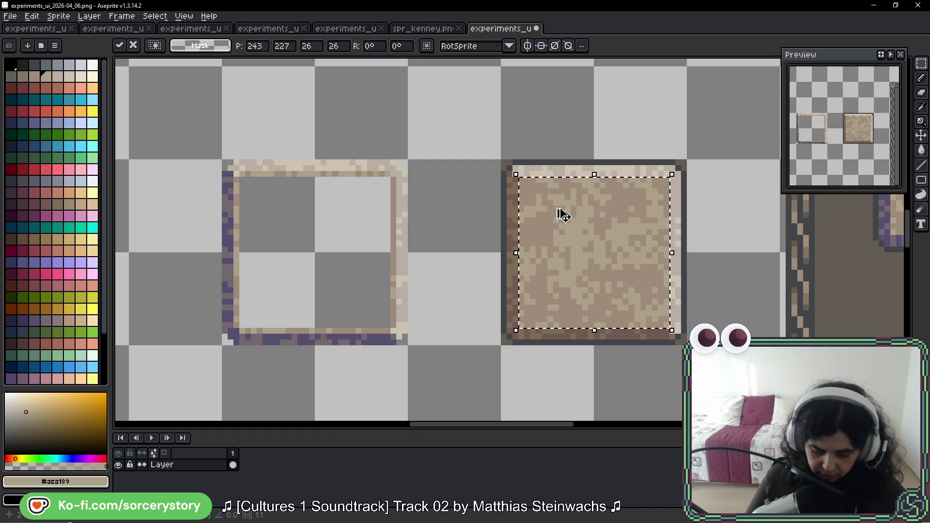
key("ctrl+d")
scroll(623, 301, "down", 1)
scroll(632, 309, "down", 1)
scroll(636, 311, "down", 1)
scroll(696, 329, "down", 1)
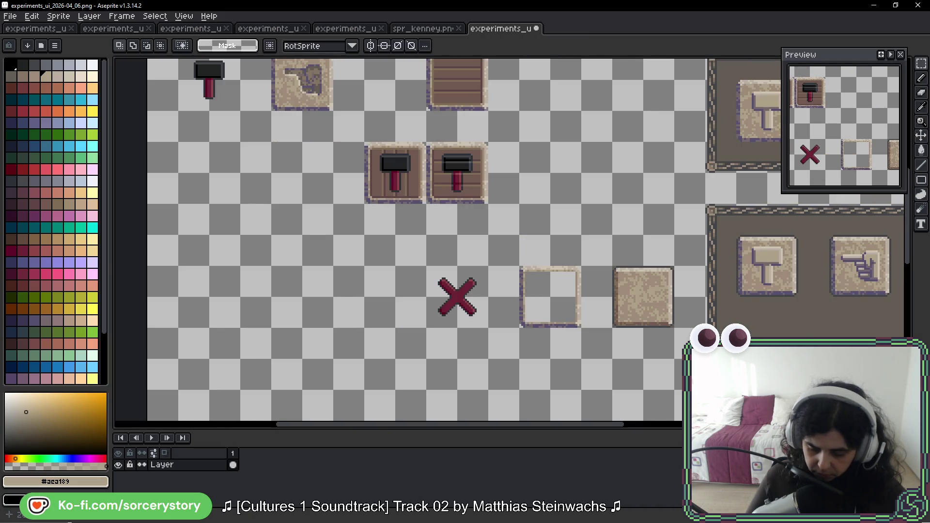
scroll(669, 332, "up", 5)
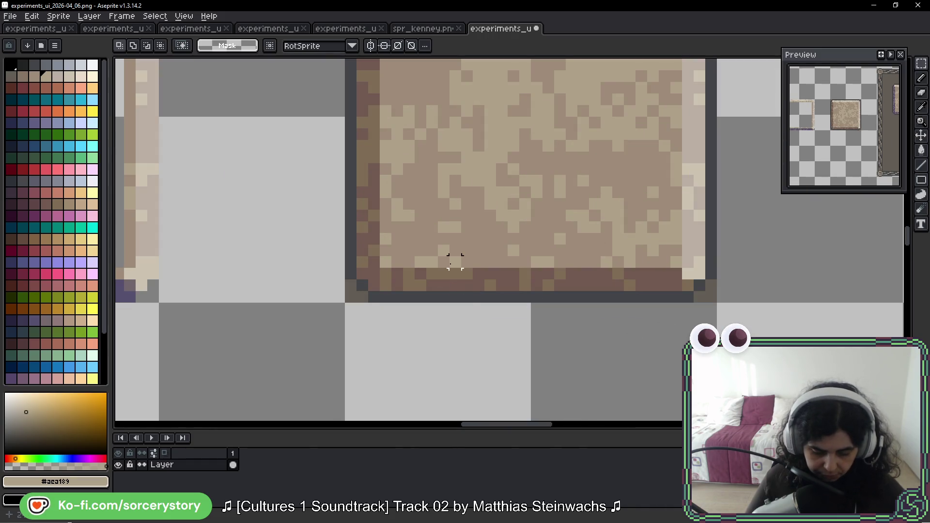
Sample the darker brown and the light border colour #bbafa4 for the corner touch-up.
key("b")
scroll(395, 254, "up", 1)
scroll(378, 259, "up", 1)
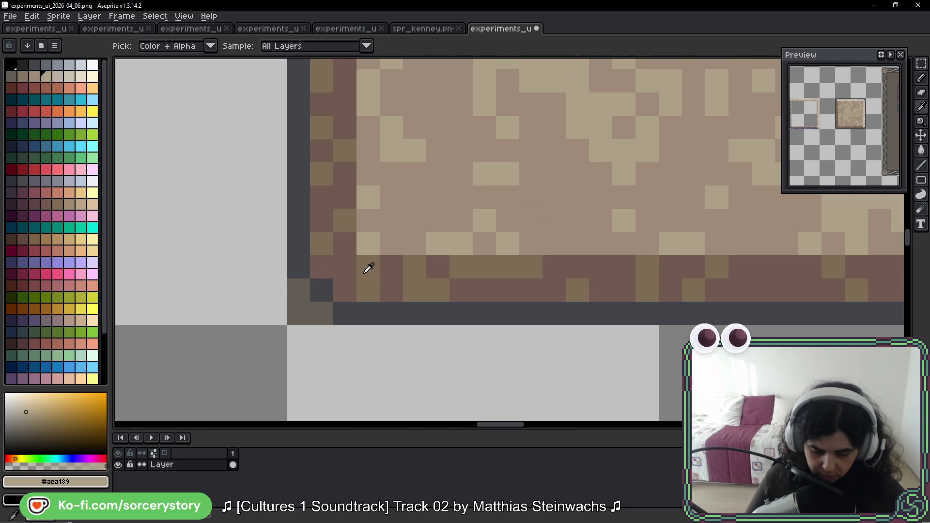
left_click(368, 267, "alt")
scroll(541, 259, "down", 4)
scroll(472, 139, "up", 5)
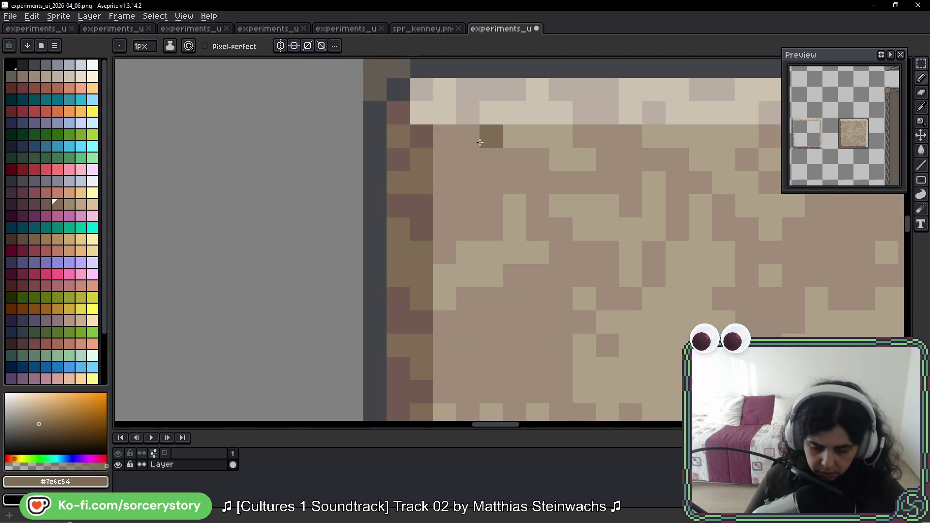
key("alt")
left_click(440, 105, "alt")
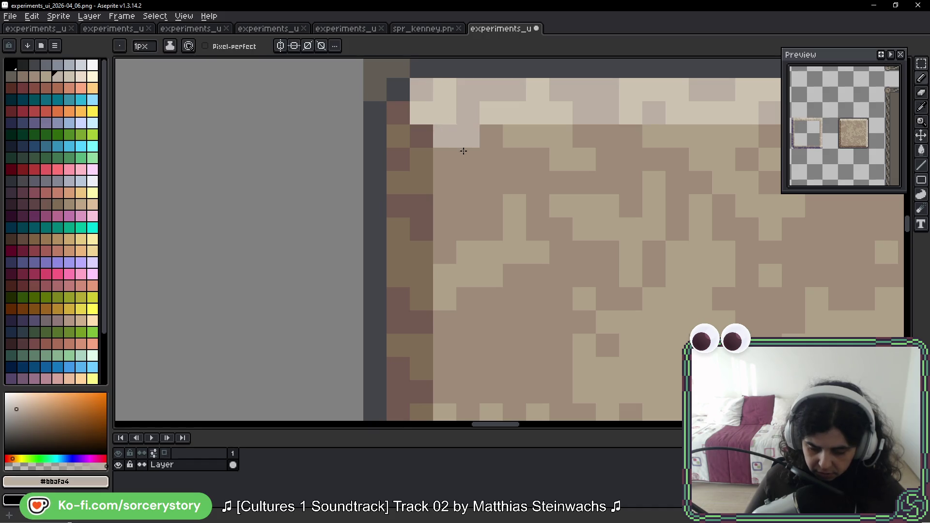
scroll(508, 182, "down", 4)
scroll(619, 210, "right", 3)
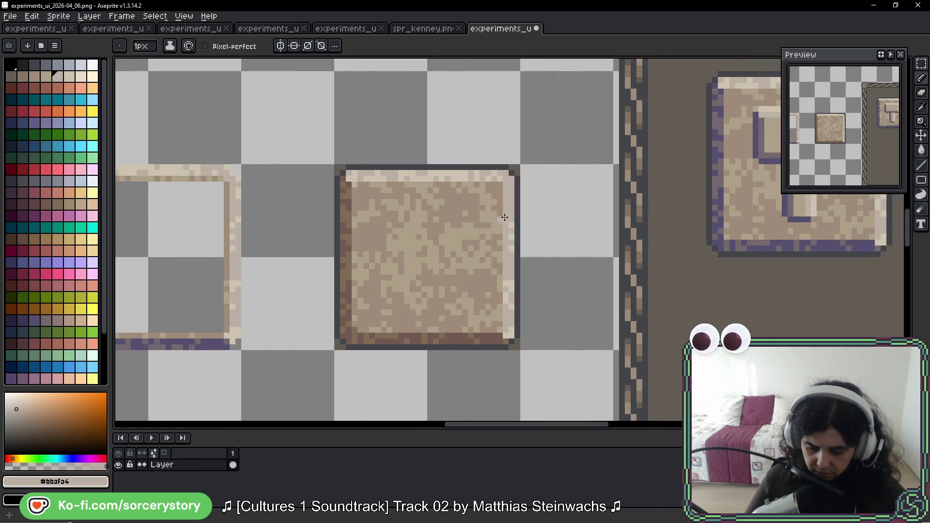
scroll(536, 207, "up", 3)
key("b")
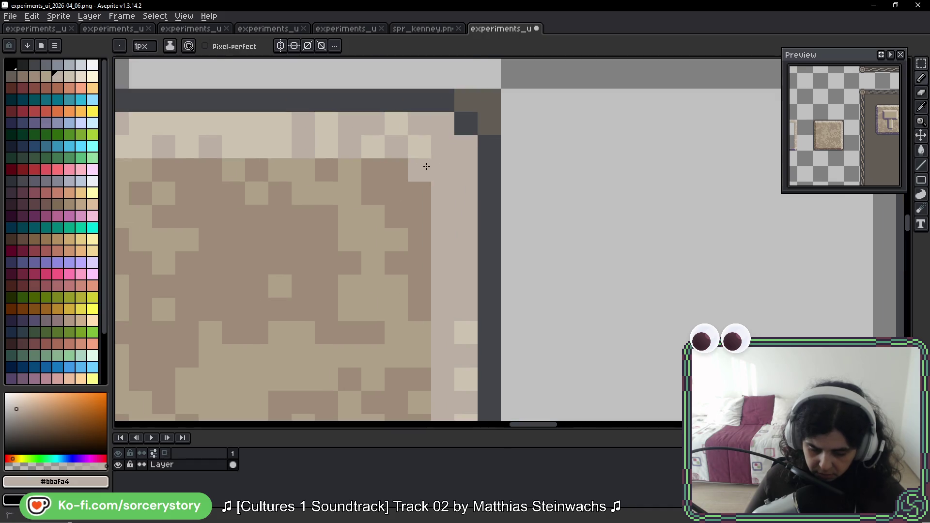
scroll(426, 162, "down", 4)
left_click_drag(476, 307, 473, 242)
scroll(466, 286, "up", 5)
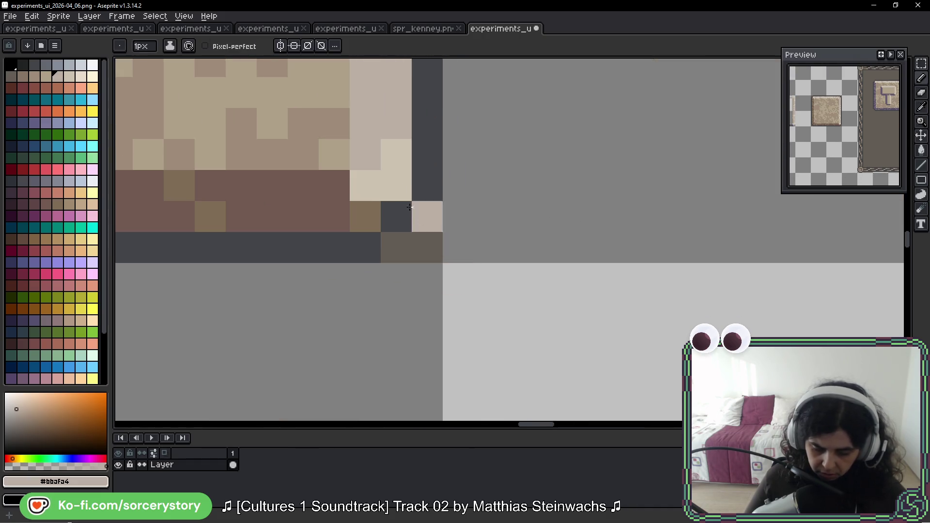
Pencil a light cream pixel at the tile's bottom-right corner, then pick the brown edge shade.
key("i")
left_click(505, 229)
key("b")
left_click(461, 215)
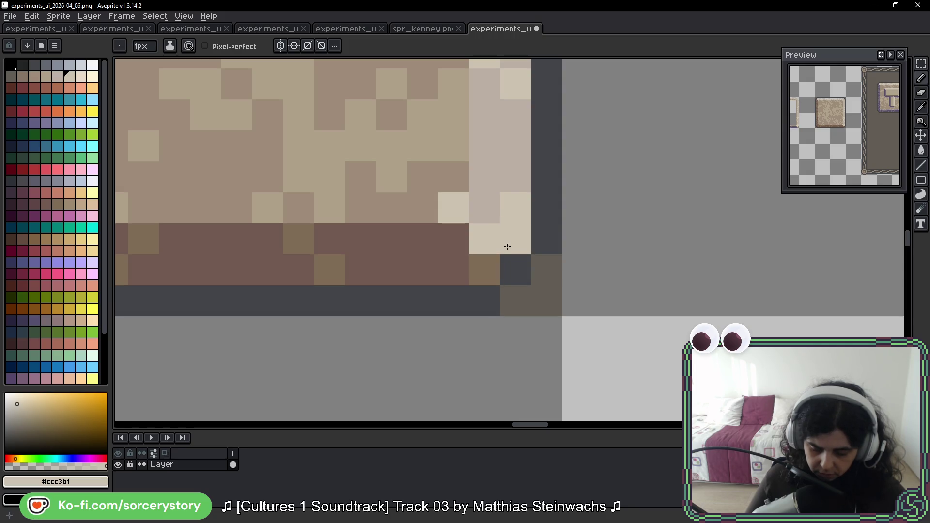
left_click(490, 266, "alt")
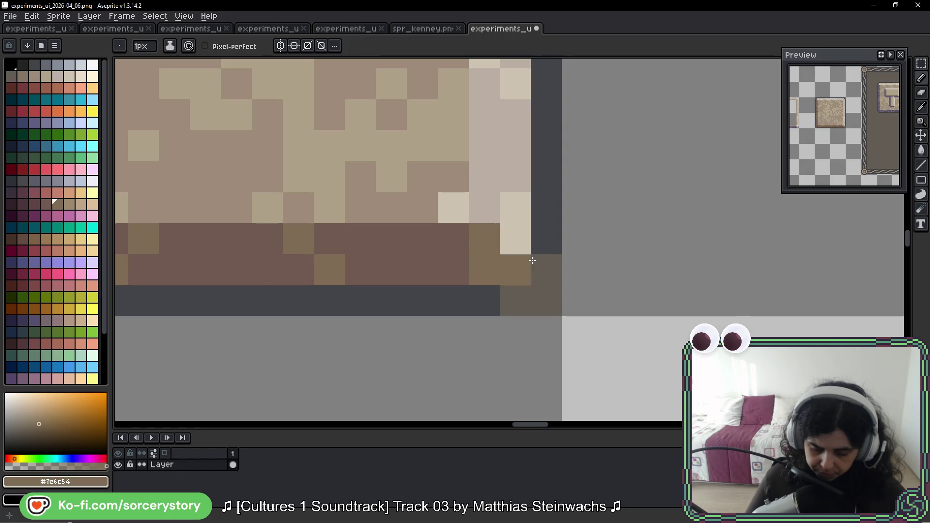
scroll(615, 267, "down", 3)
scroll(628, 266, "down", 2)
scroll(628, 266, "down", 1)
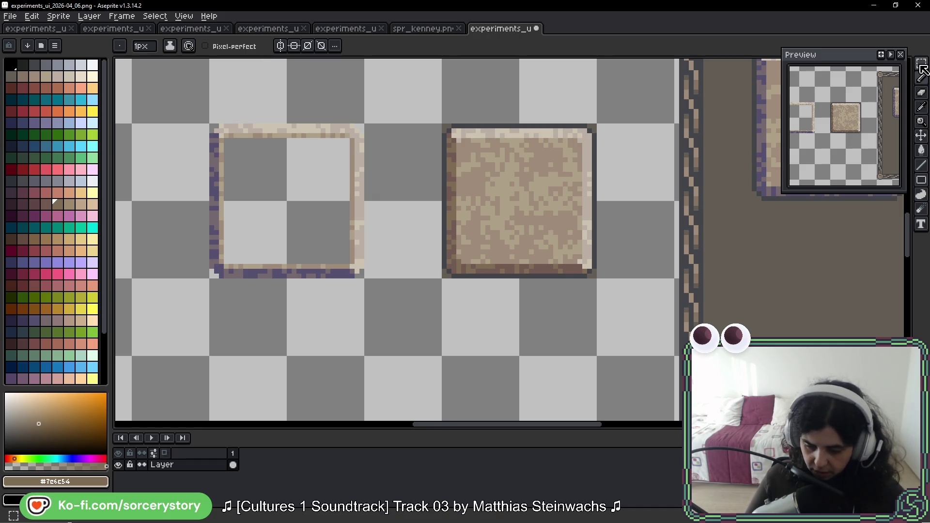
Select the whole plain stone tile with the marquee and drop the selection again.
key("m")
left_click_drag(527, 185, 504, 207)
left_click_drag(450, 183, 543, 276)
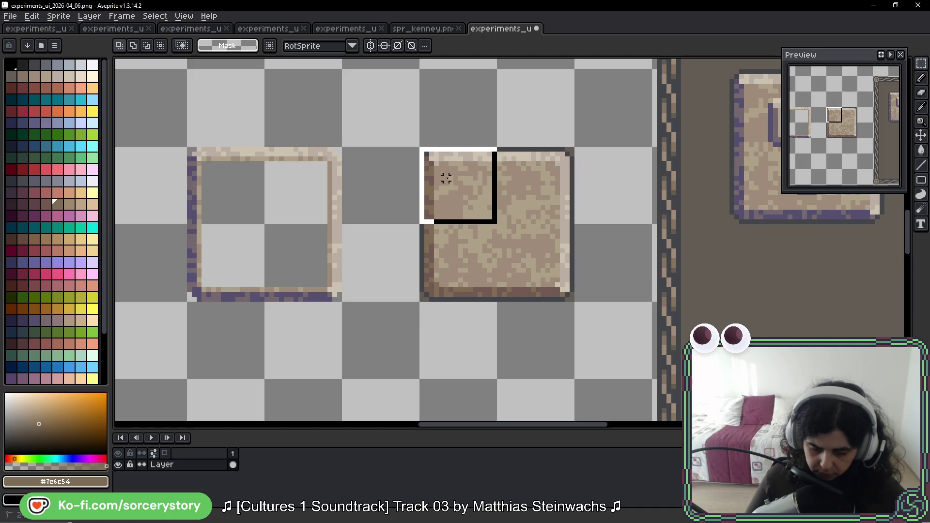
mouse_move(502, 217)
left_mouse_down()
mouse_move(264, 217)
mouse_move(484, 232)
left_mouse_up()
key("alt")
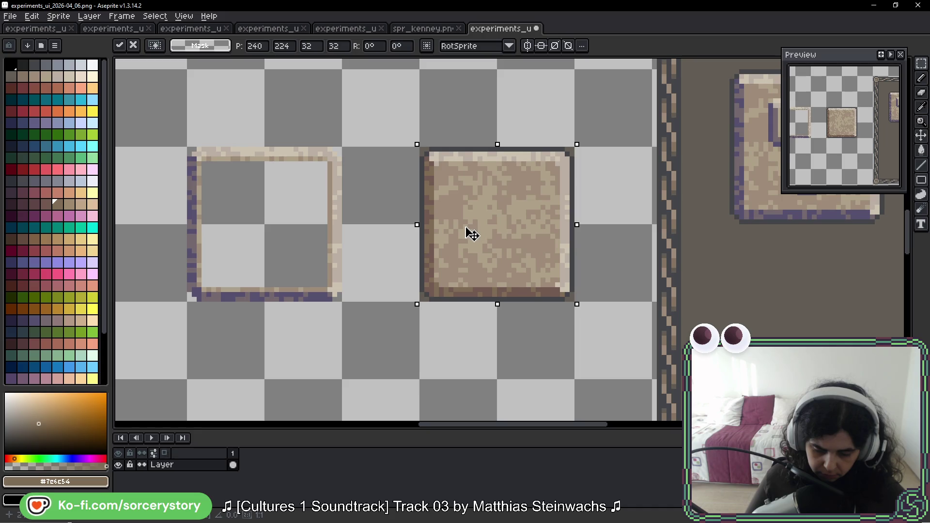
key("Return")
scroll(457, 284, "up", 5)
Set the drawing colour to transparent and clear the tile's bottom-left corner pixels.
key("b")
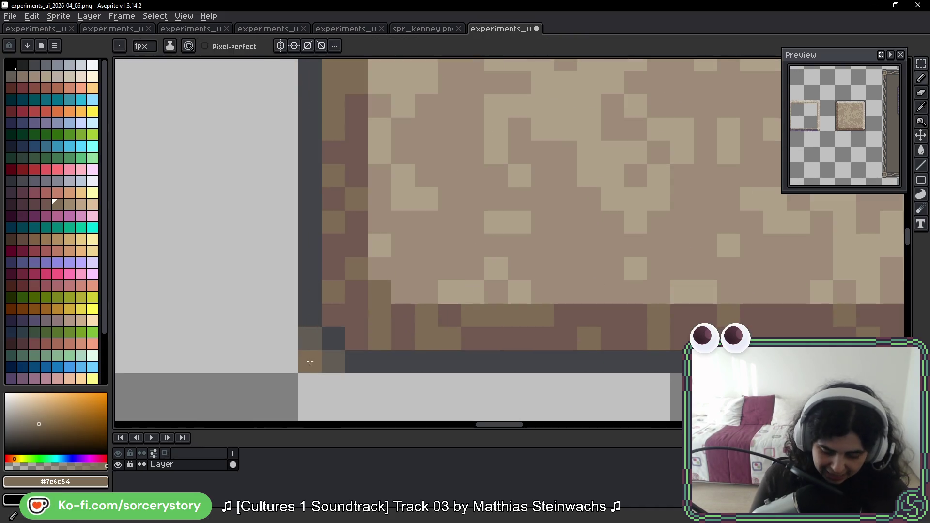
left_click_drag(310, 361, 333, 361)
left_click(310, 339)
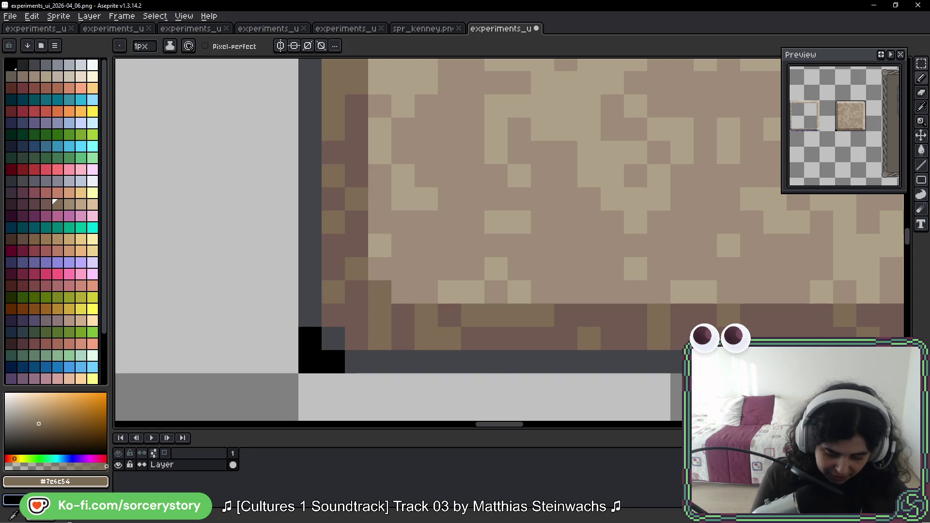
left_click(13, 509)
left_click(93, 419)
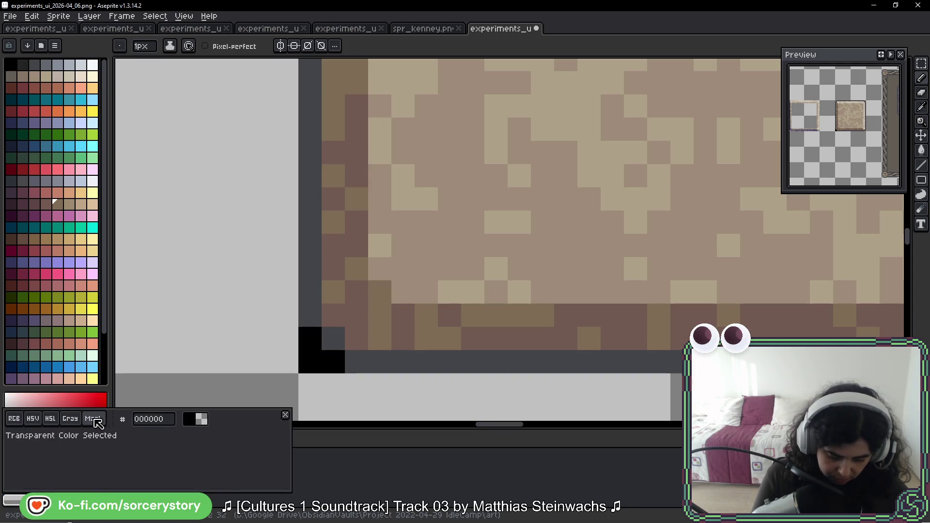
left_click(310, 361)
mouse_move(427, 198)
left_mouse_down()
mouse_move(409, 353)
mouse_move(347, 357)
left_mouse_up()
Erase the top-right and bottom-right corner pixels to round off the tile.
key("b")
left_click(364, 153)
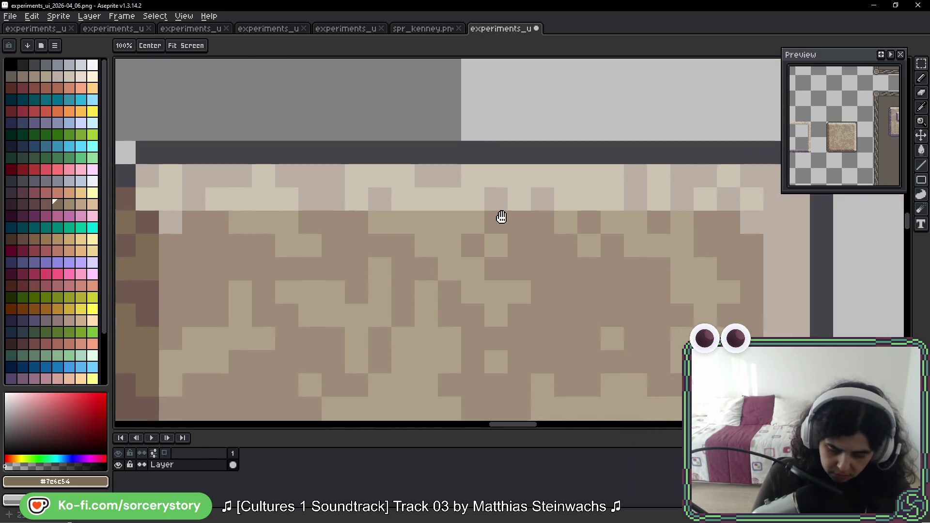
left_click_drag(364, 160, 533, 132)
right_click(462, 134)
right_click(486, 157)
scroll(489, 140, "down", 2)
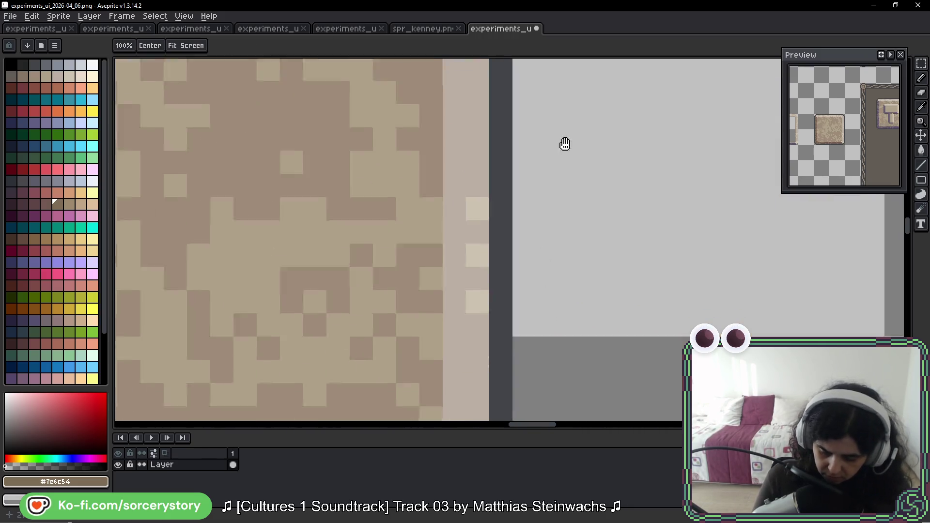
scroll(579, 135, "down", 1)
scroll(603, 199, "down", 1)
scroll(570, 342, "down", 1)
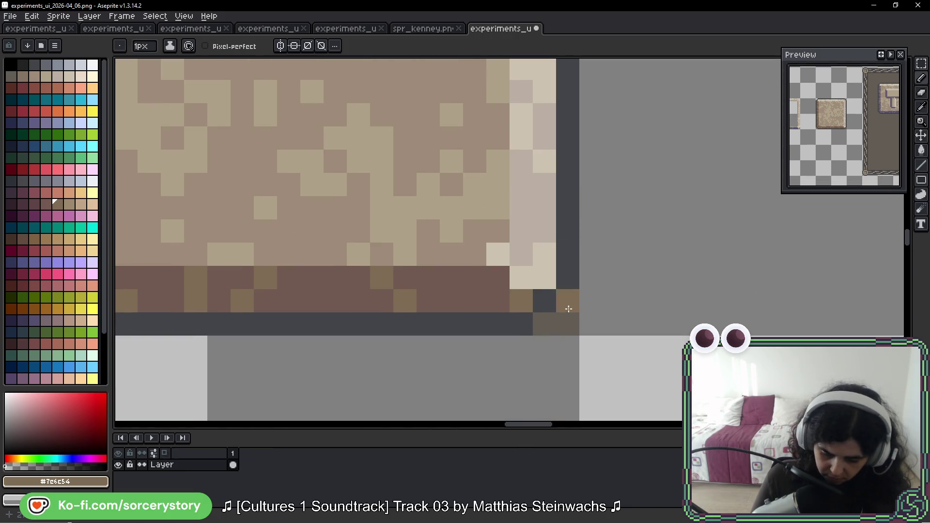
right_click(568, 301)
right_click(567, 324)
scroll(566, 215, "down", 2)
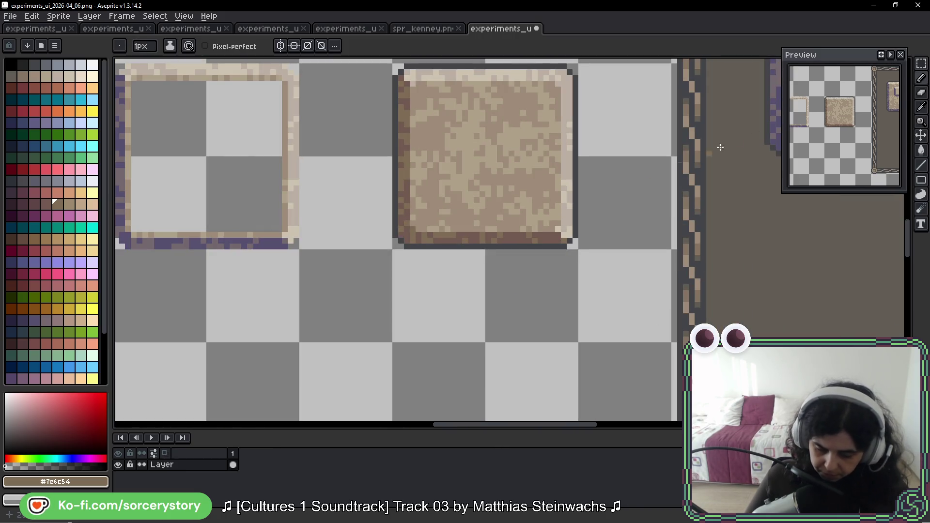
key("m")
scroll(549, 130, "up", 1)
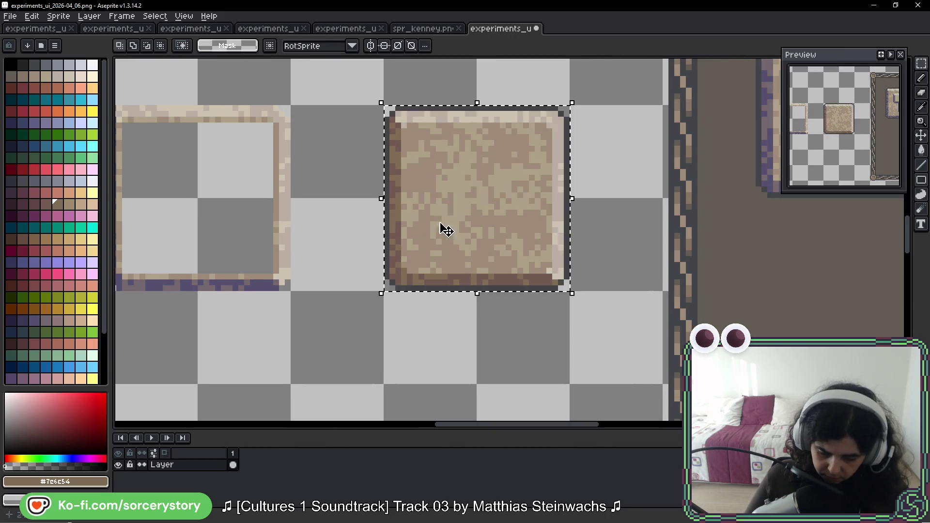
Move the red X down a row and shift the plain stone tile three cells right.
left_click_drag(443, 225, 253, 208)
scroll(436, 178, "left", 3)
scroll(521, 188, "down", 1)
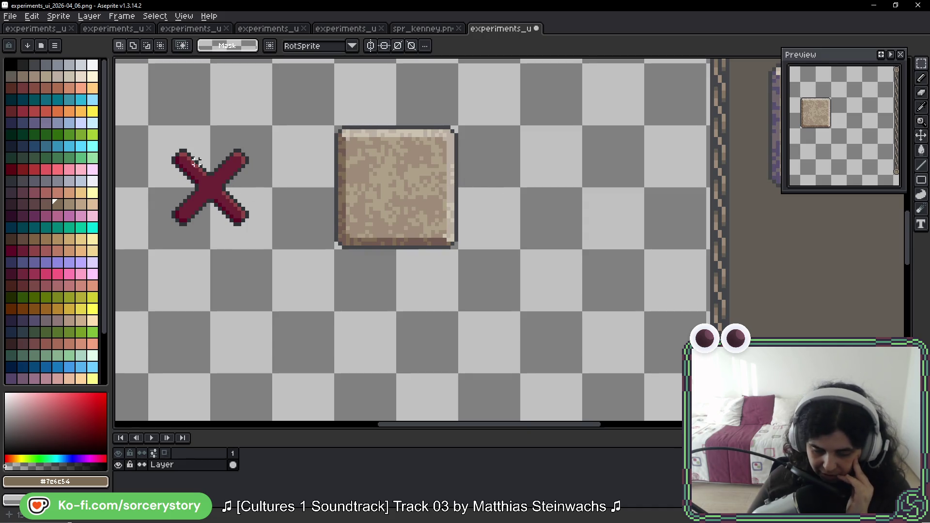
left_click_drag(337, 129, 457, 248)
mouse_move(414, 182)
left_mouse_down()
mouse_move(423, 343)
mouse_move(414, 214)
left_mouse_up()
mouse_move(219, 156)
left_mouse_down()
mouse_move(298, 245)
mouse_move(282, 349)
mouse_move(318, 357)
mouse_move(301, 245)
left_mouse_up()
key("ctrl+d")
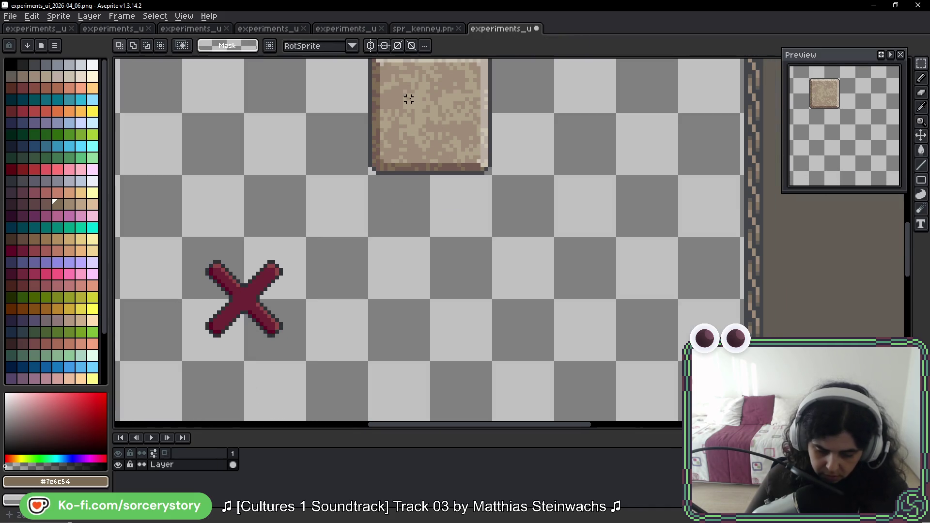
mouse_move(409, 99)
left_mouse_down()
mouse_move(453, 136)
mouse_move(608, 121)
left_mouse_up()
key("ctrl+d")
Carry the hammer tile left to sit beside the plain tile, above the red X.
mouse_move(199, 262)
left_mouse_down()
mouse_move(251, 311)
mouse_move(465, 266)
mouse_move(115, 322)
left_mouse_up()
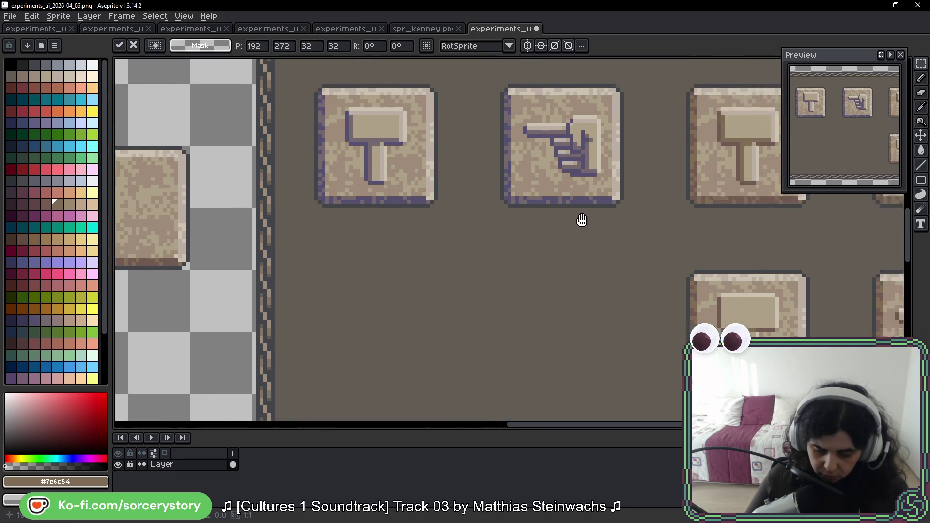
left_click_drag(582, 219, 357, 270)
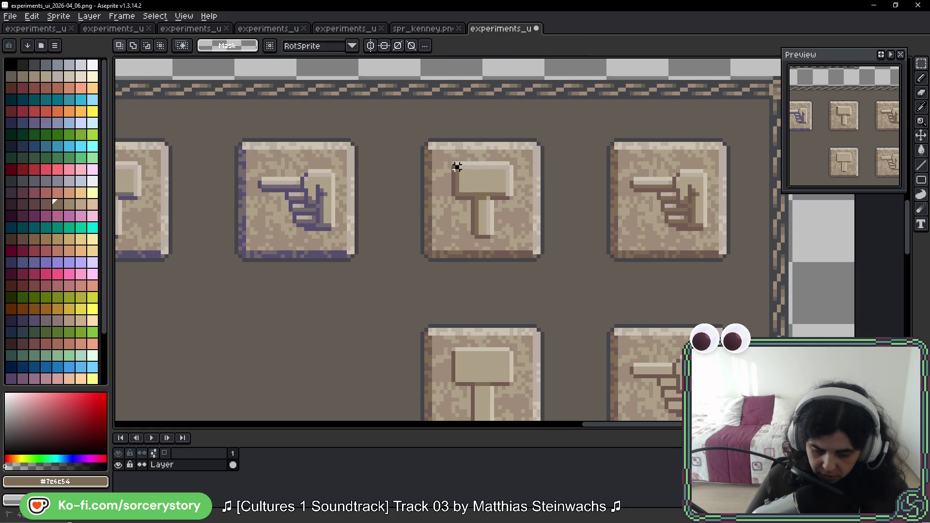
mouse_move(457, 167)
left_mouse_down()
mouse_move(468, 233)
mouse_move(121, 255)
mouse_move(316, 208)
left_mouse_up()
key("ctrl+d")
mouse_move(334, 300)
left_mouse_down()
mouse_move(329, 238)
mouse_move(341, 226)
left_mouse_up()
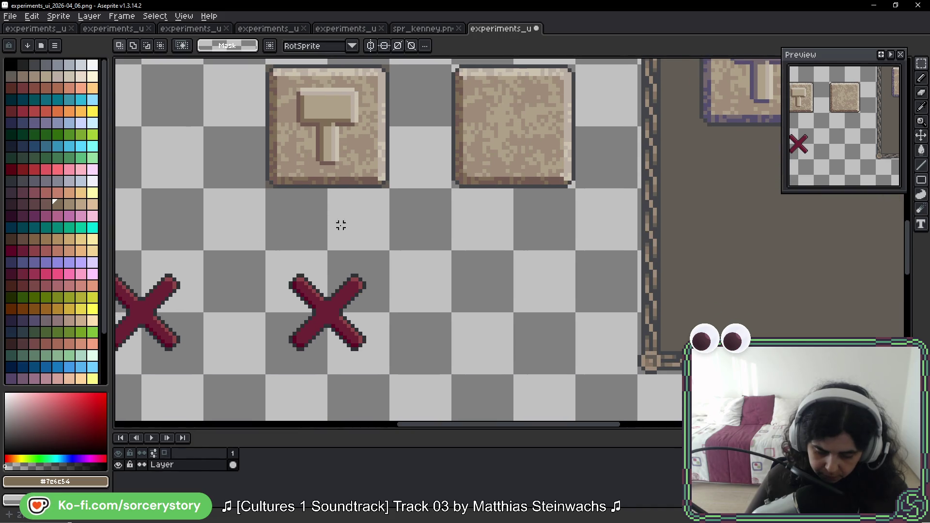
left_click_drag(306, 271, 342, 335)
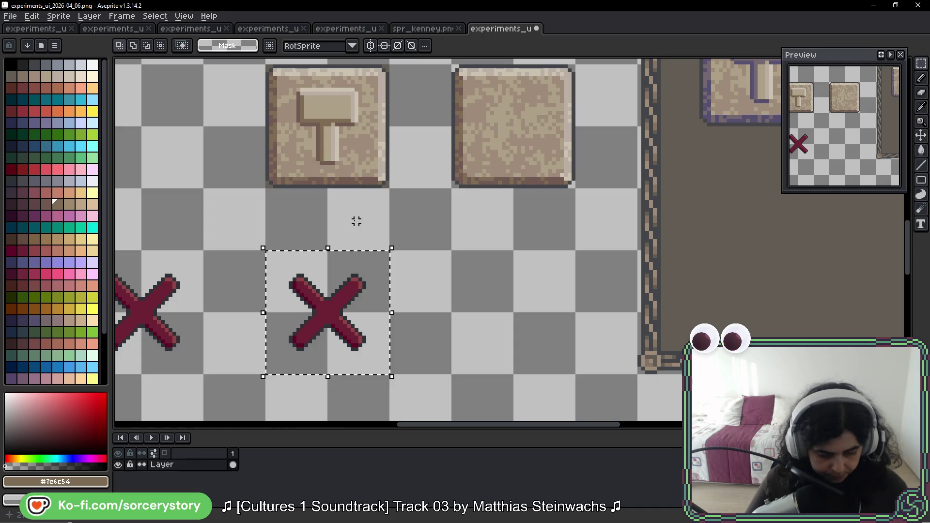
key("b")
key("i")
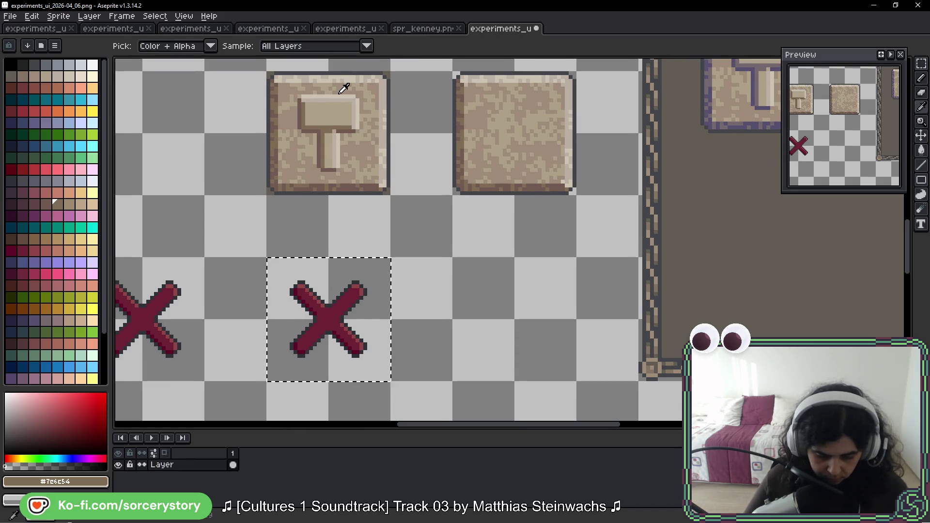
Pencil cream highlight pixels along the upper edges of the X's top arms.
left_click(342, 92)
key("b")
scroll(334, 312, "up", 2)
scroll(336, 314, "up", 2)
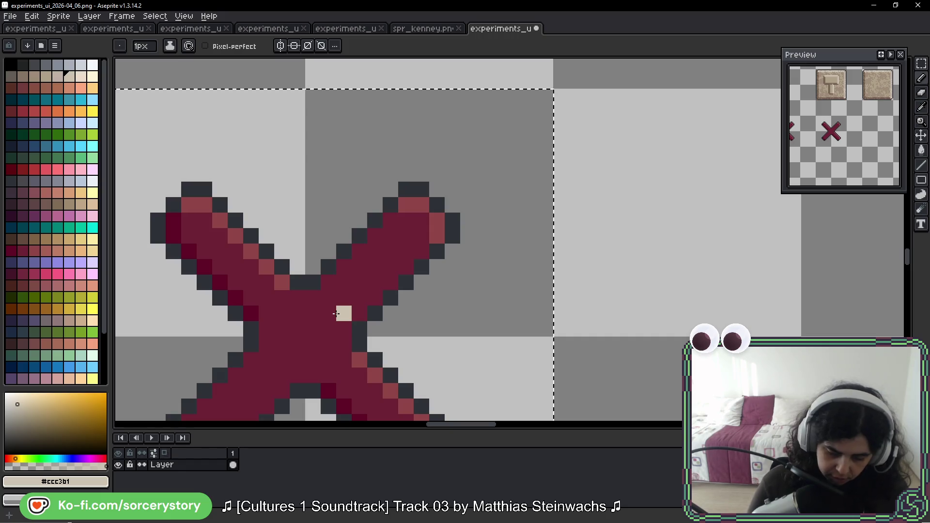
left_click_drag(261, 249, 236, 219)
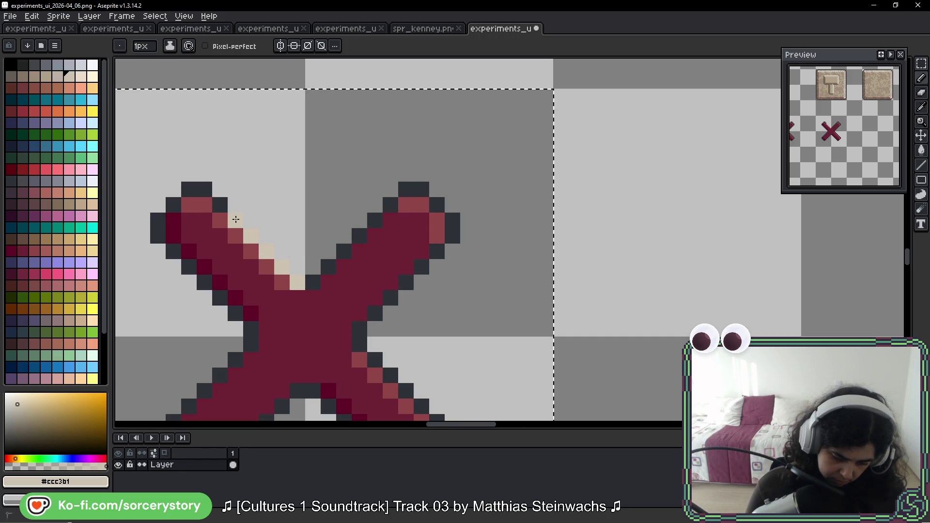
left_click_drag(209, 190, 191, 189)
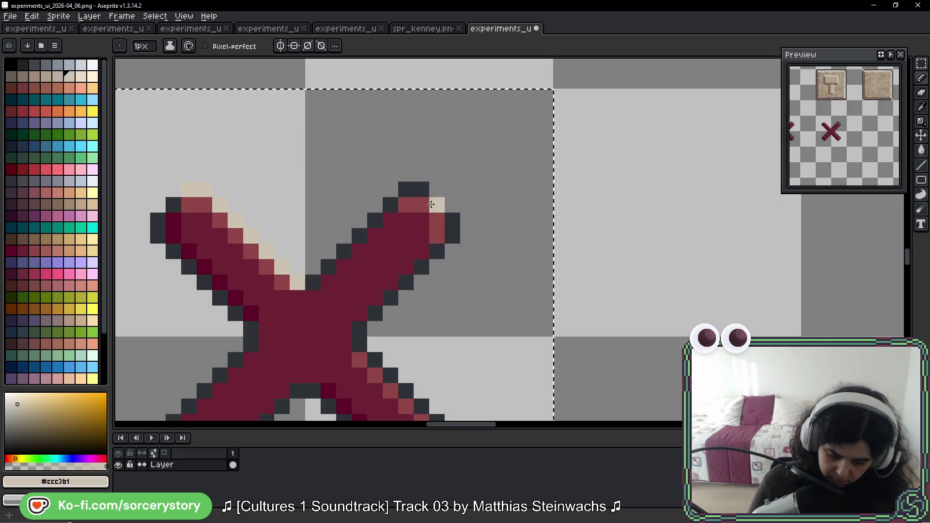
left_click(412, 189)
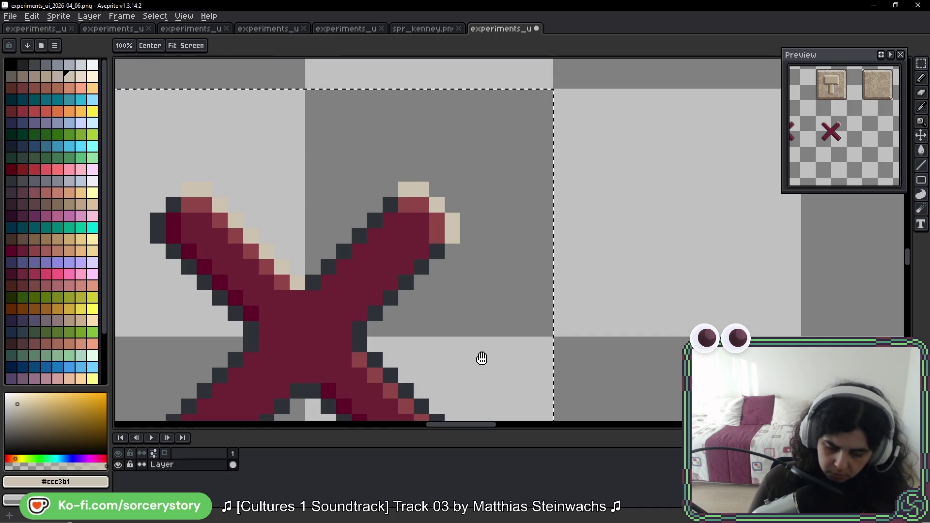
Bring the X's lower arms into view and sample the dark brown from the tile.
left_click_drag(480, 357, 467, 261)
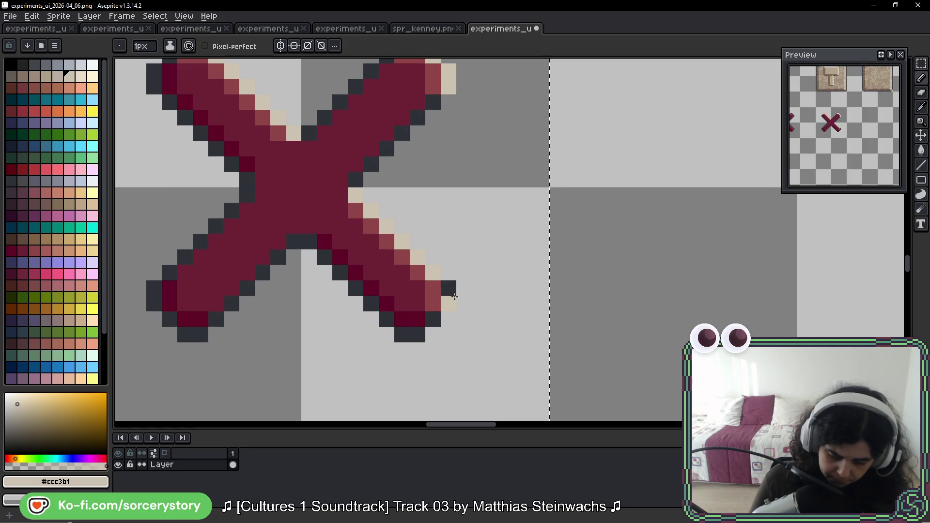
mouse_move(451, 305)
left_mouse_down()
mouse_move(505, 284)
mouse_move(501, 316)
mouse_move(512, 262)
left_mouse_up()
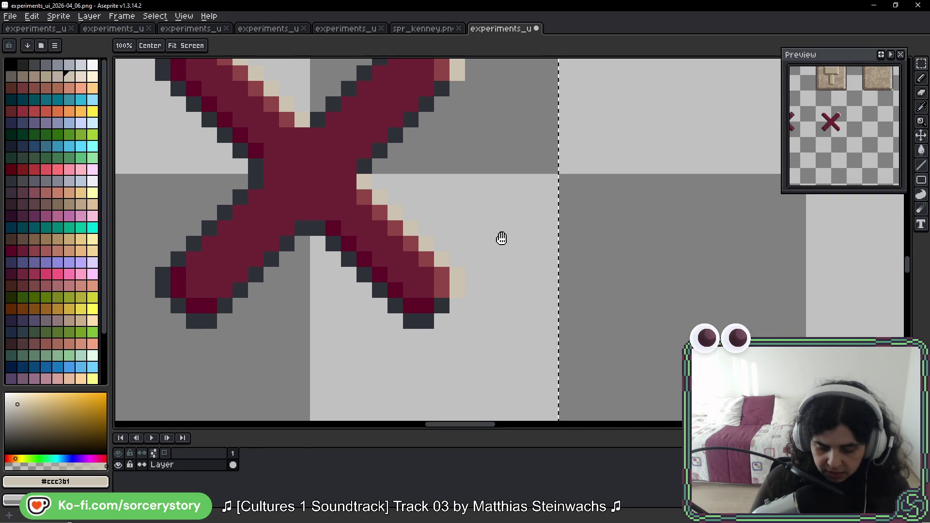
scroll(456, 243, "down", 3)
scroll(457, 242, "up", 1)
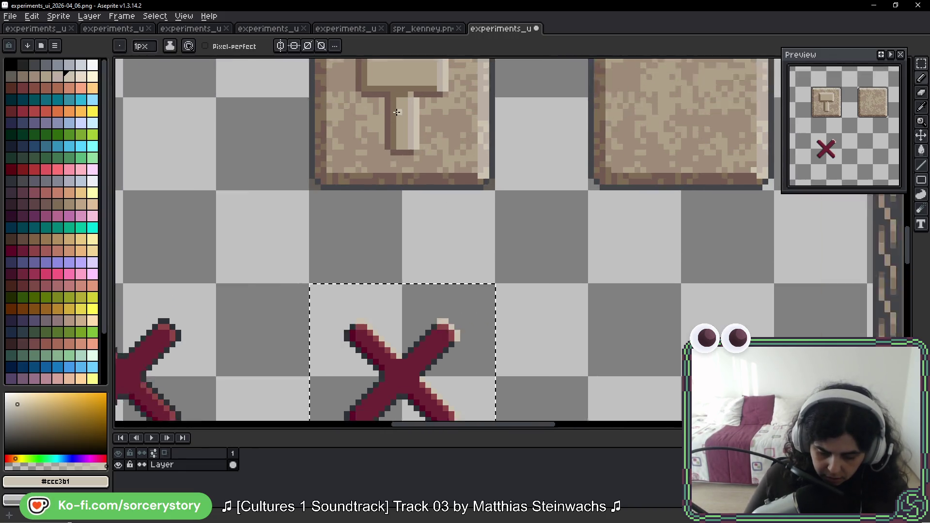
scroll(380, 121, "up", 2)
left_click(426, 284, "alt")
mouse_move(426, 284)
left_mouse_down()
mouse_move(462, 56)
mouse_move(518, 242)
left_mouse_up()
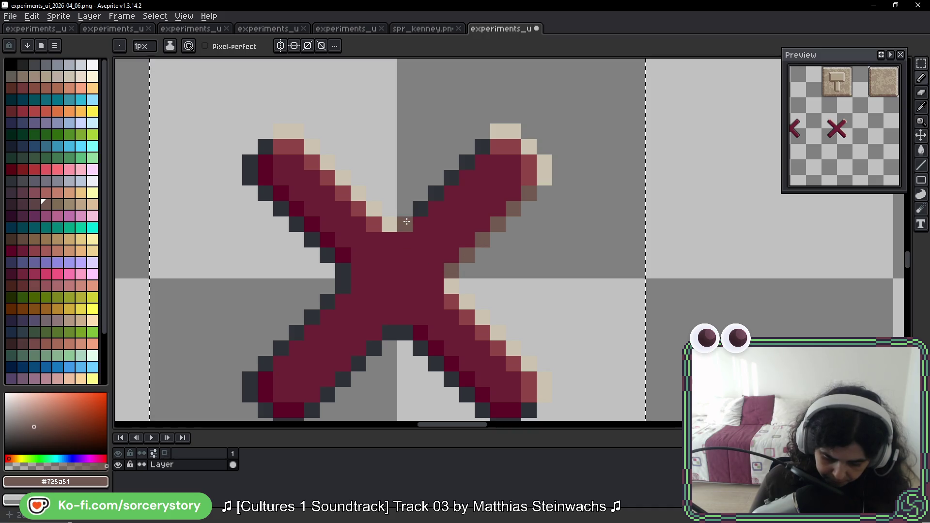
Recolour the dark outline and shadow pixels under both lower arms of the X brown.
left_click(479, 150, "shift")
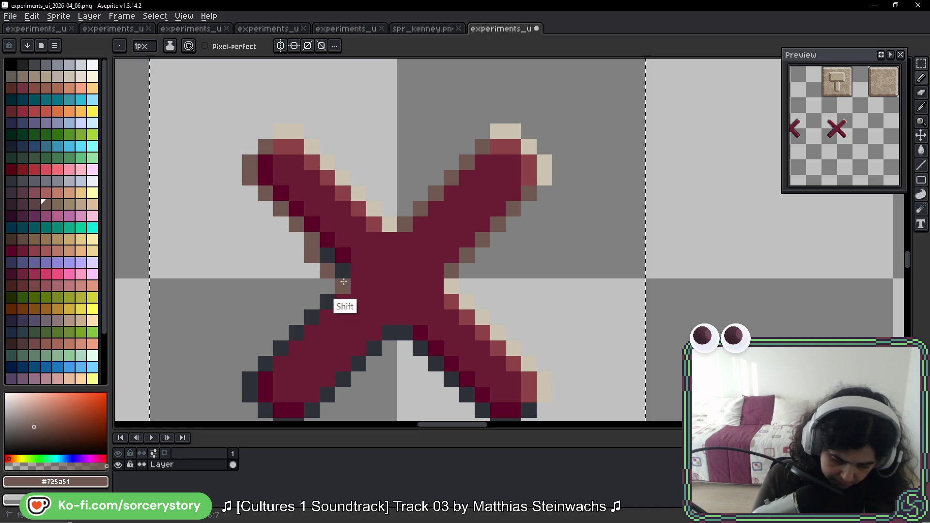
left_click(340, 266, "shift")
left_click(250, 382, "shift")
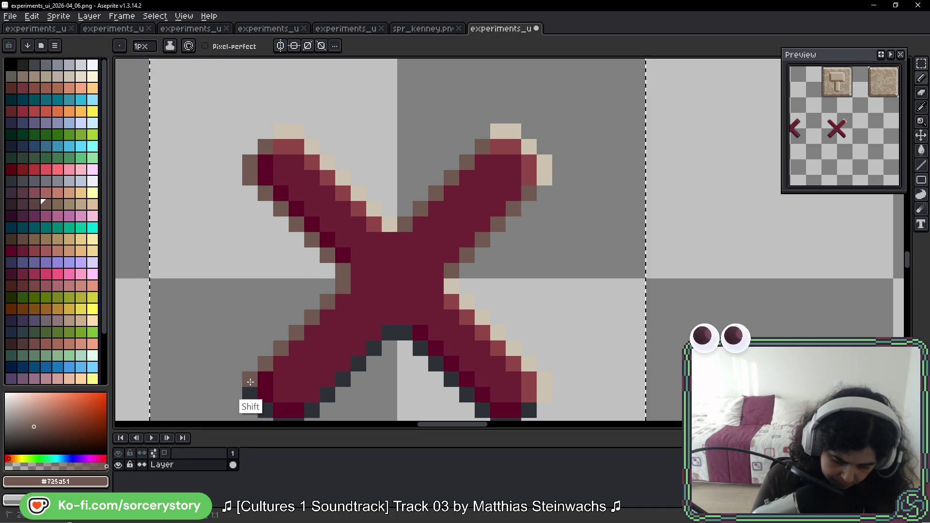
scroll(276, 416, "down", 2)
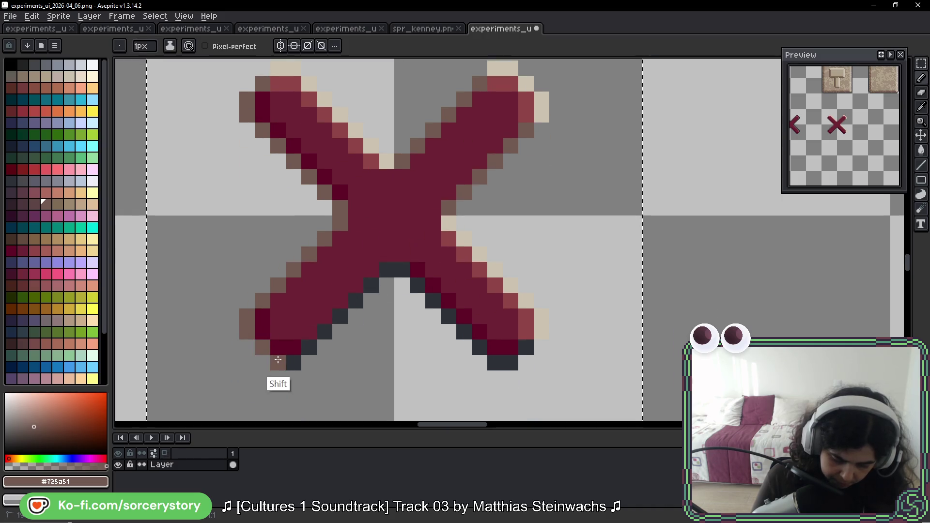
left_click(393, 271, "shift")
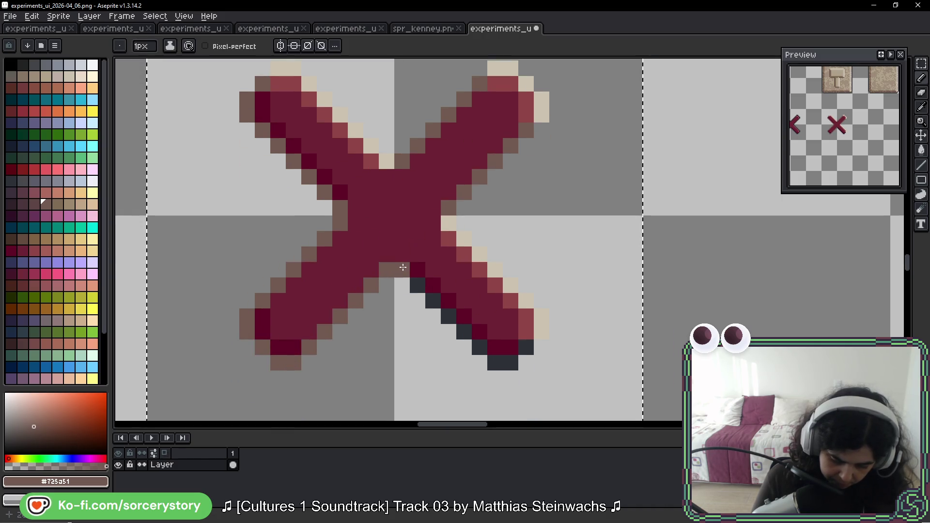
left_click(495, 362, "shift")
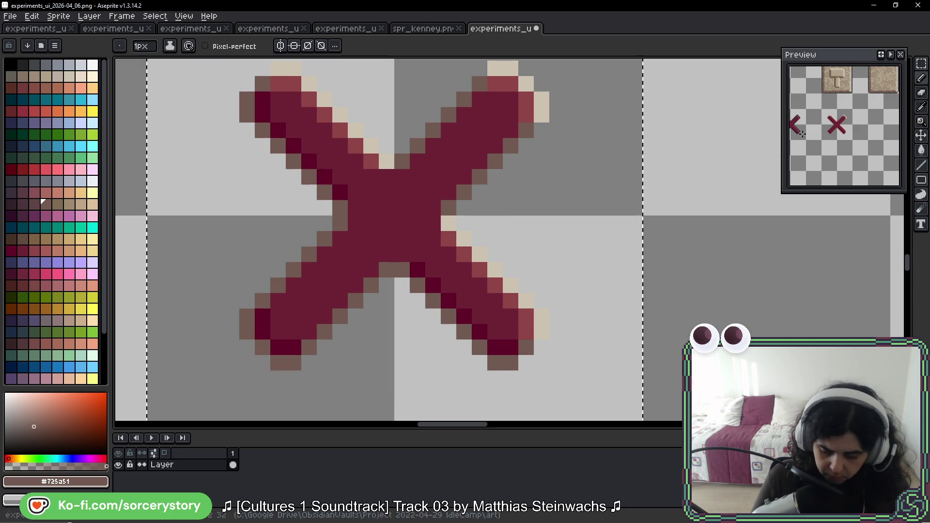
key("space")
left_click_drag(671, 182, 622, 336)
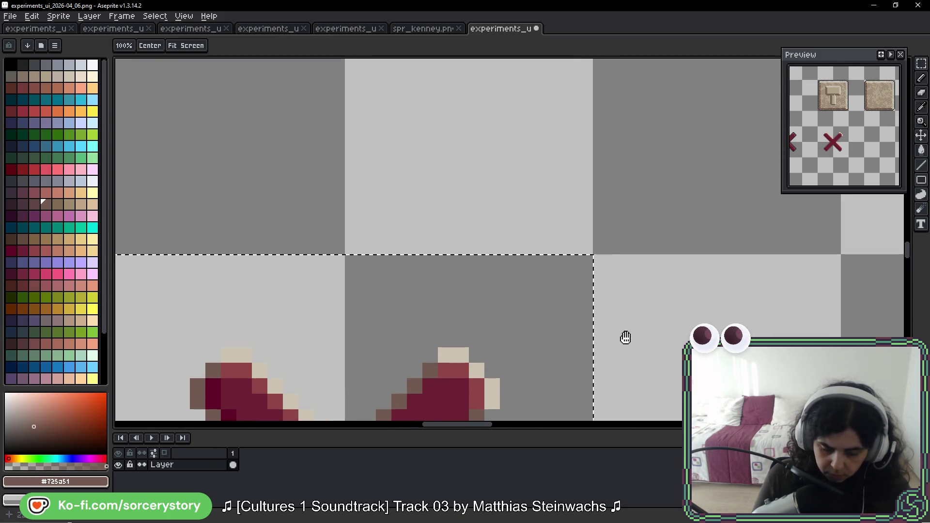
Sample the hammer's light beige and paint highlights along the second X's upper-left arm.
left_click_drag(617, 243, 631, 344)
left_click_drag(638, 214, 637, 332)
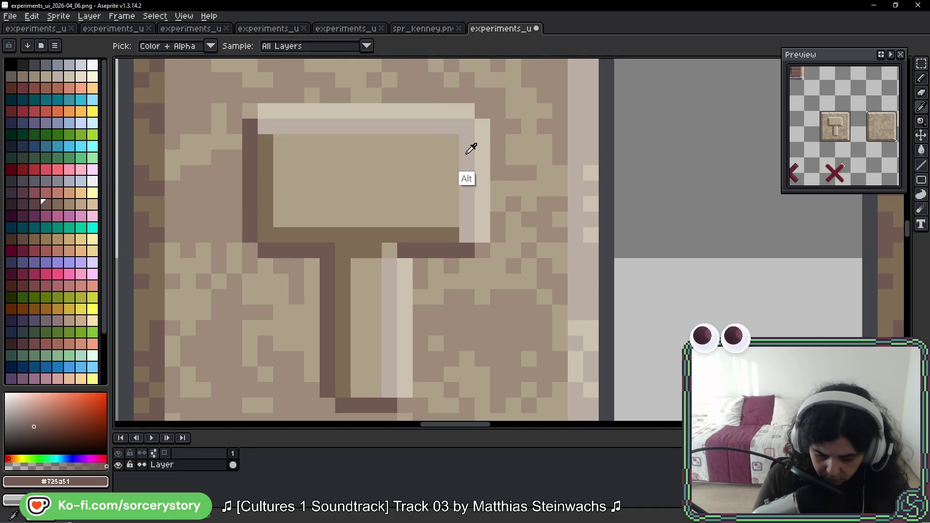
left_click(481, 208, "alt")
scroll(642, 205, "down", 2)
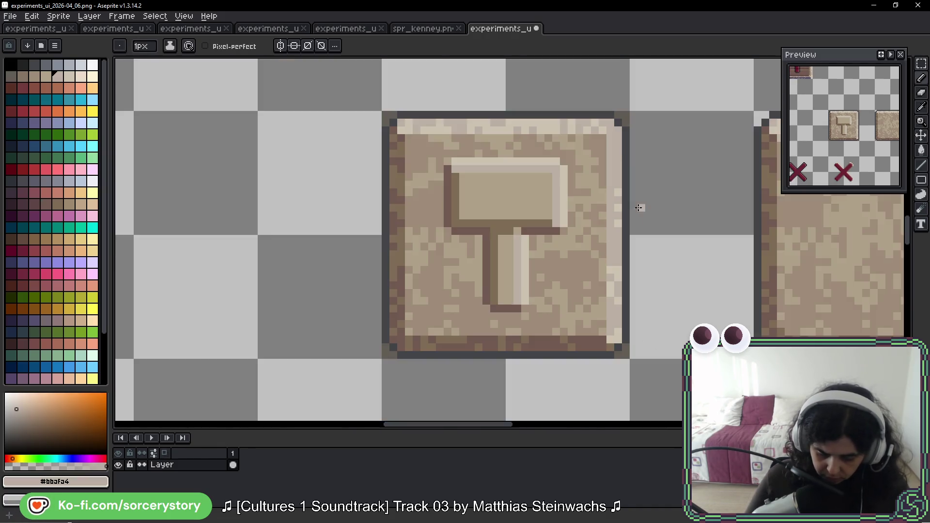
left_click_drag(642, 377, 446, 146)
scroll(445, 264, "up", 2)
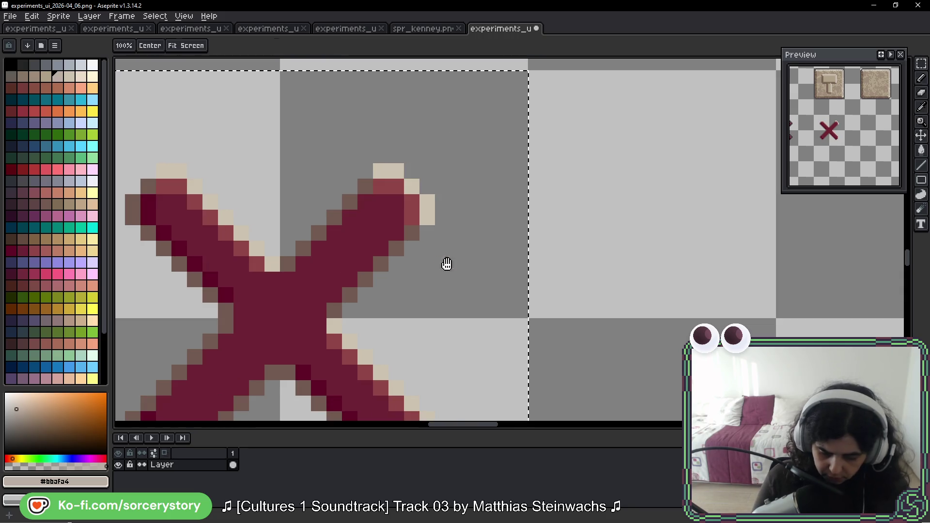
left_click_drag(445, 263, 557, 244)
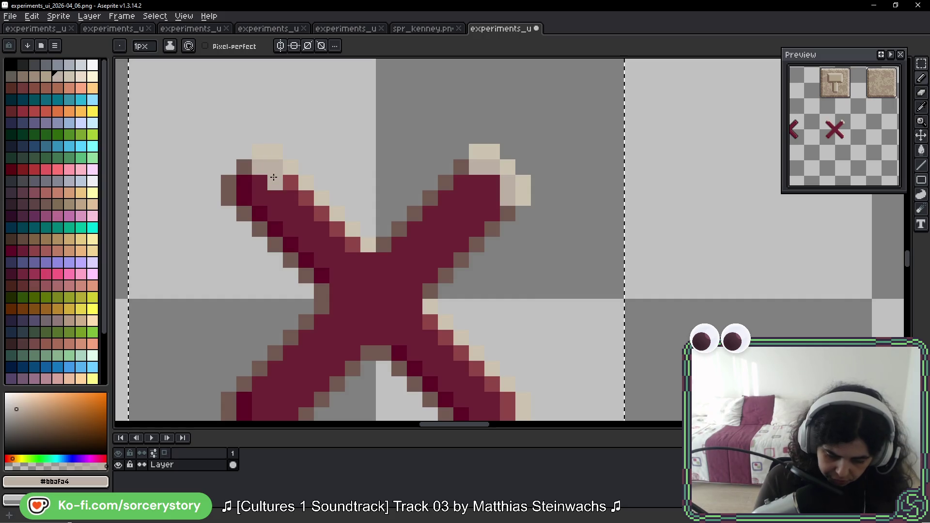
left_click_drag(273, 178, 354, 242)
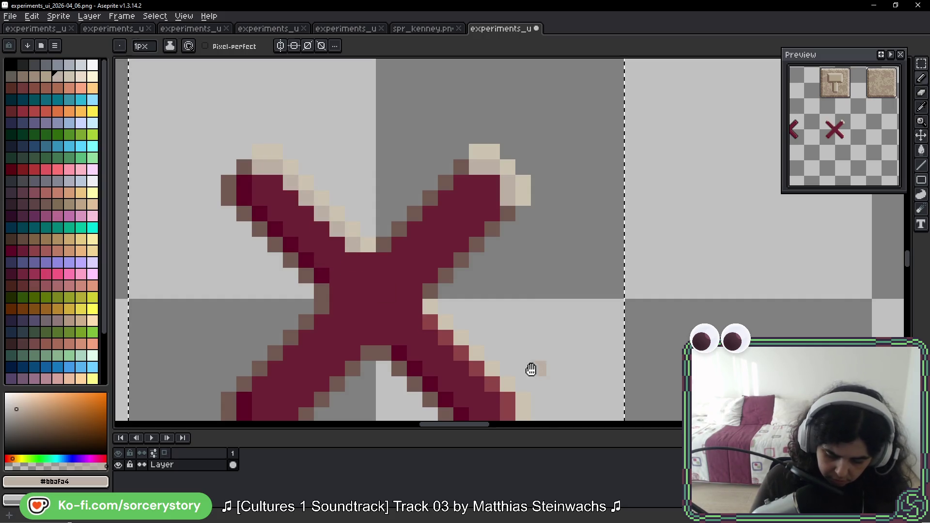
left_click_drag(531, 369, 523, 333)
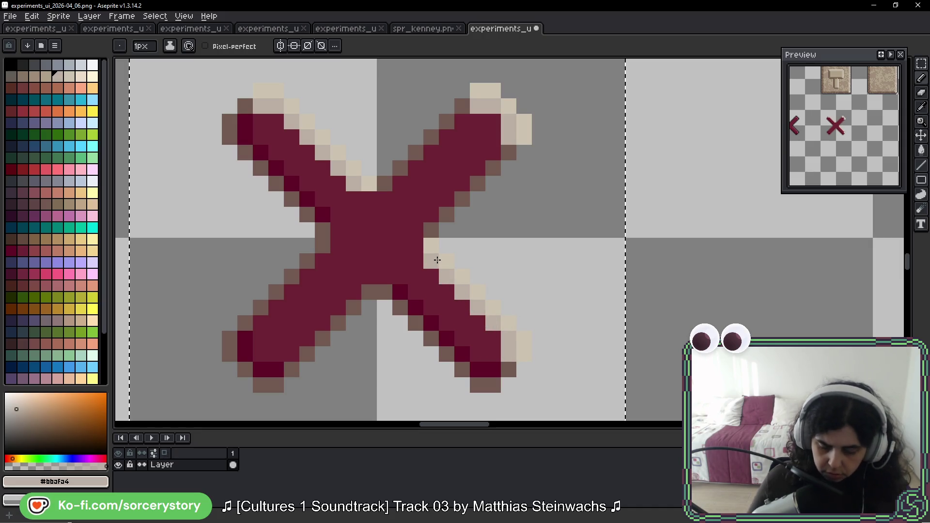
scroll(438, 262, "down", 3)
Pick a brown from the hammer tile and redraw the upper-left arm's edge in brown.
left_click_drag(363, 218, 360, 339)
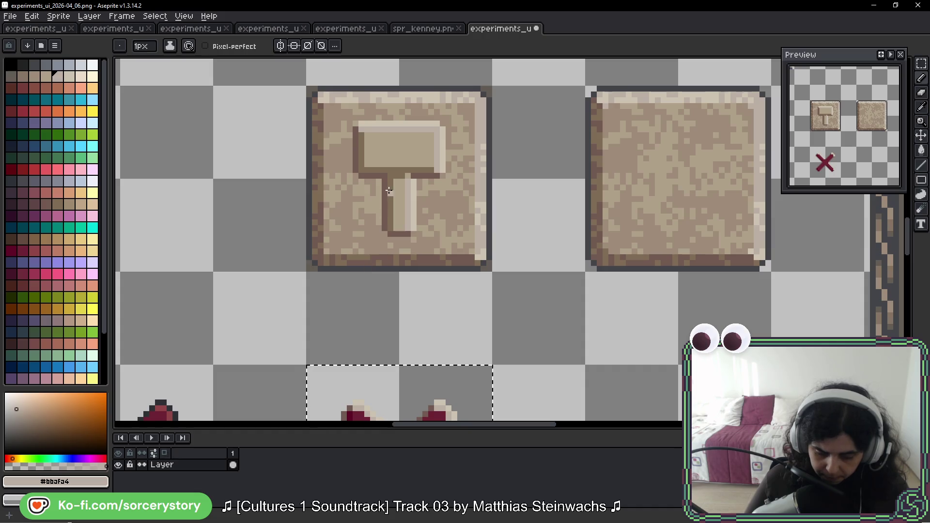
scroll(392, 173, "up", 4)
key("alt")
left_click(392, 173)
scroll(392, 173, "down", 2)
left_click_drag(417, 185, 385, 87)
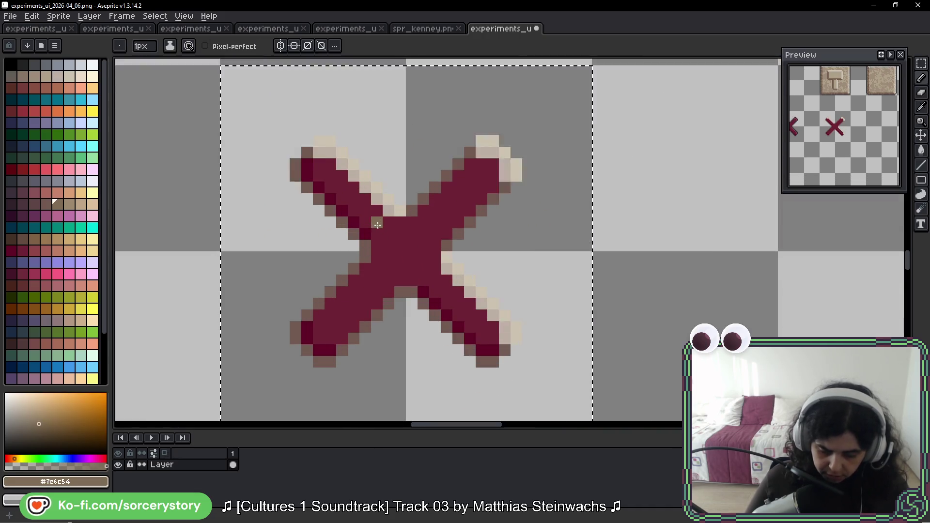
scroll(377, 225, "up", 2)
left_click(234, 102)
left_click(235, 125)
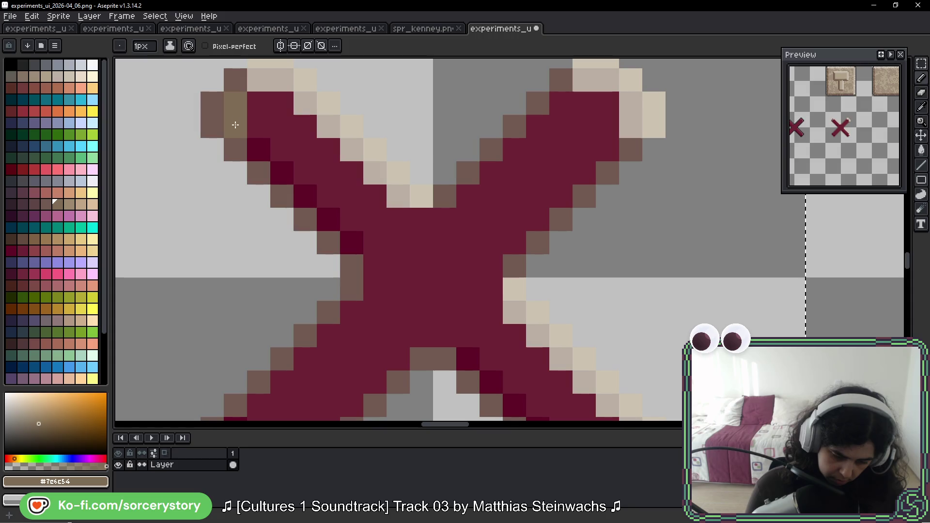
left_click(288, 183, "shift")
Recolour the lower arms' dark edges brown and lighten the lower-left arm's pixels.
left_click_drag(447, 264, 398, 181)
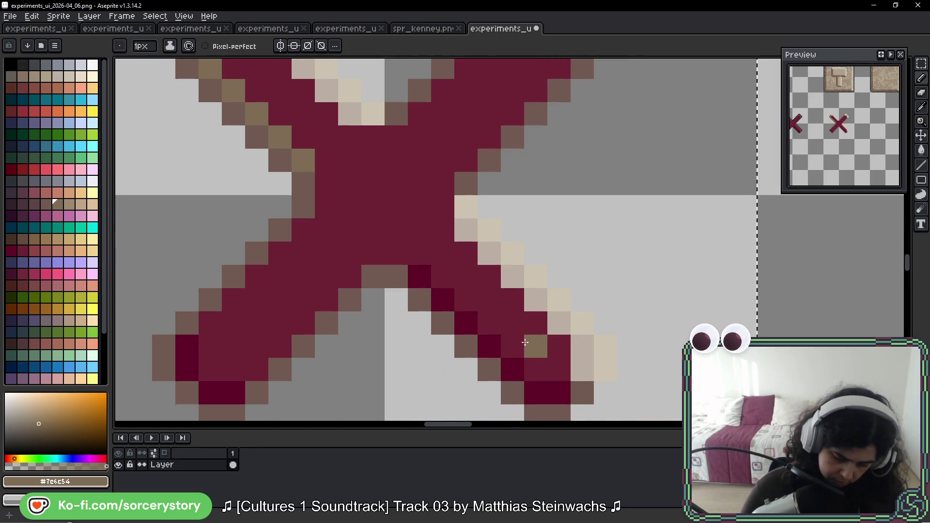
left_click(539, 395)
left_click(420, 276, "shift")
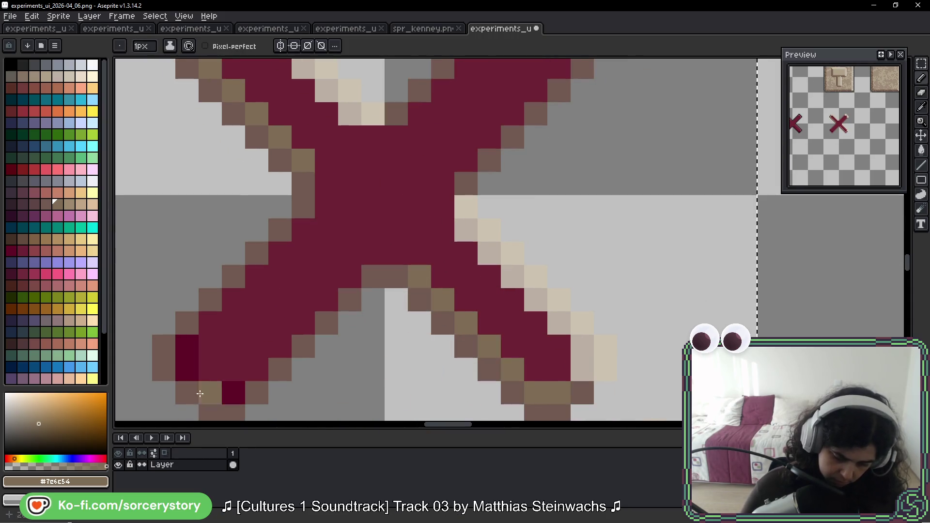
left_click_drag(186, 347, 184, 361)
left_click_drag(210, 393, 233, 393)
scroll(302, 239, "down", 3)
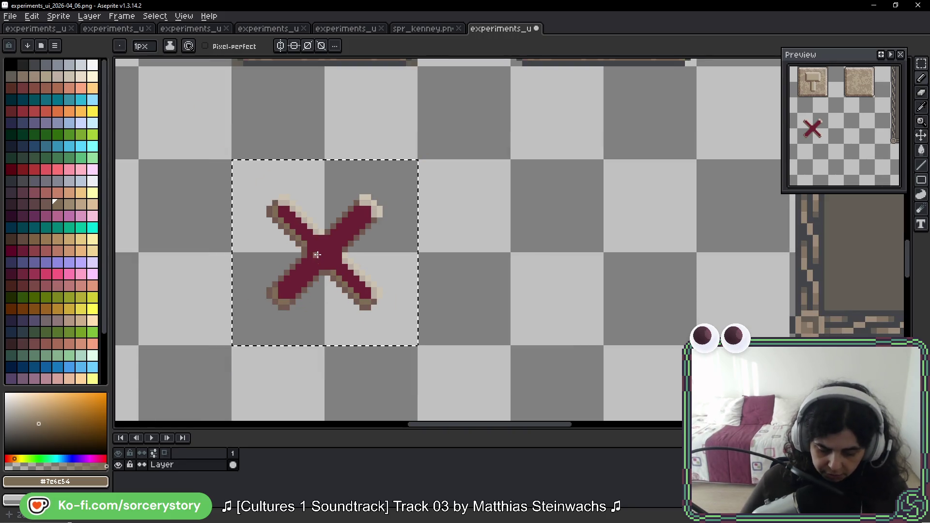
Fill the X's maroon body with beige using the Paint Bucket.
left_click_drag(330, 162, 374, 326)
scroll(374, 327, "up", 1)
left_click(380, 118, "alt")
scroll(376, 296, "up", 2)
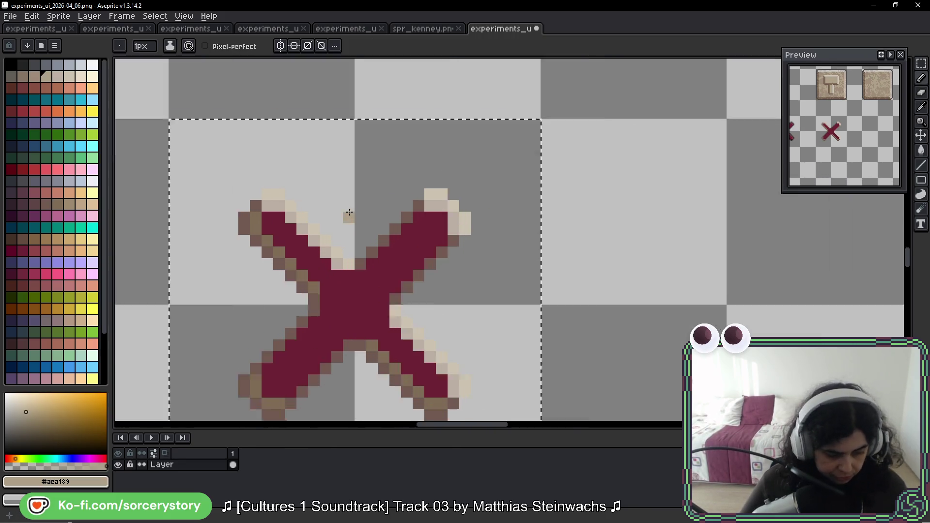
scroll(348, 214, "up", 1)
key("g")
left_click(345, 311)
scroll(378, 320, "down", 1)
scroll(477, 316, "down", 1)
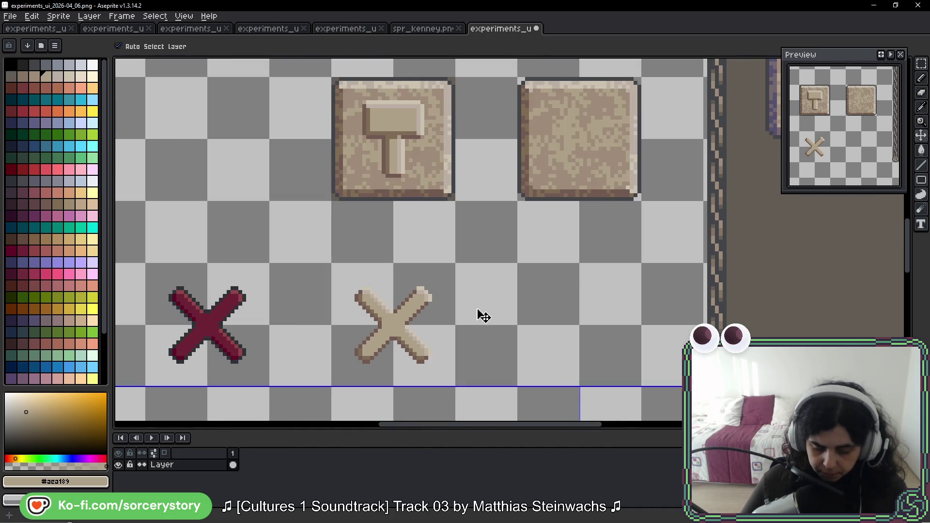
scroll(486, 311, "down", 1)
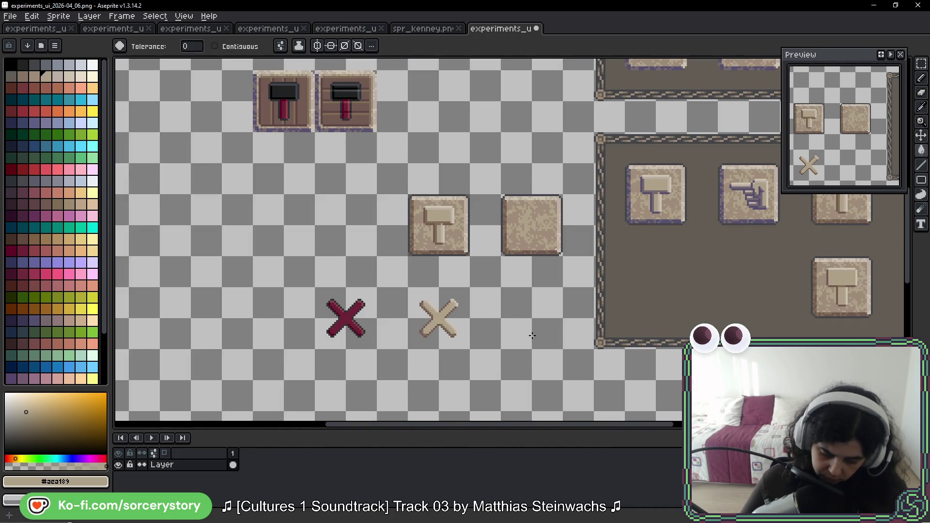
scroll(531, 334, "up", 1)
scroll(478, 353, "up", 2)
left_click(436, 327, "alt")
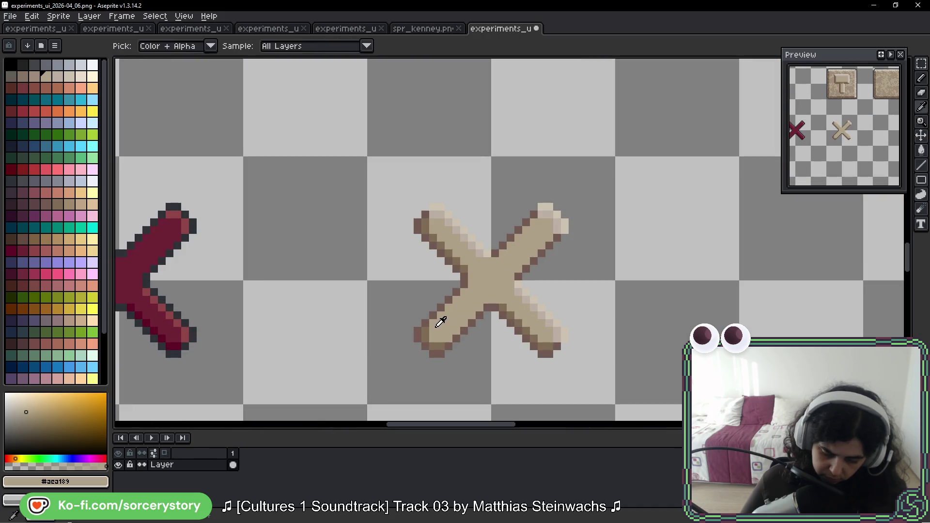
key("b")
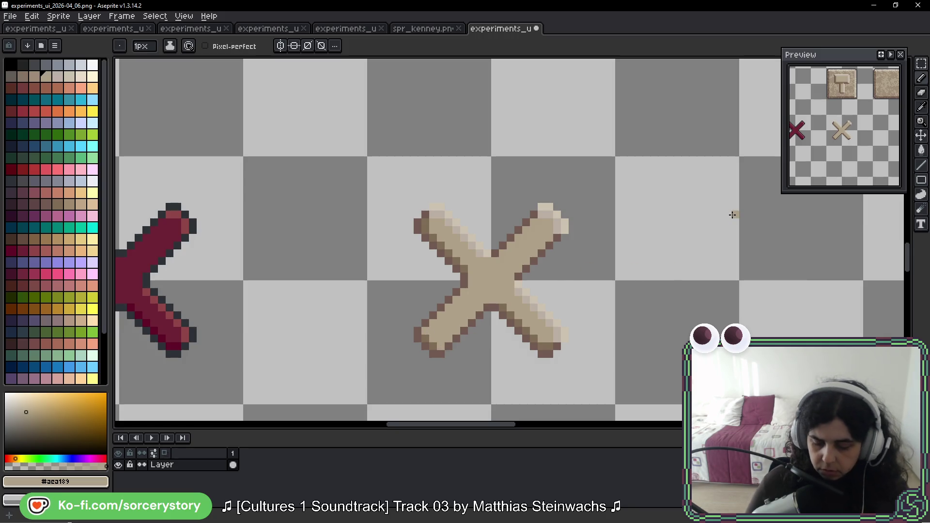
scroll(640, 240, "down", 1)
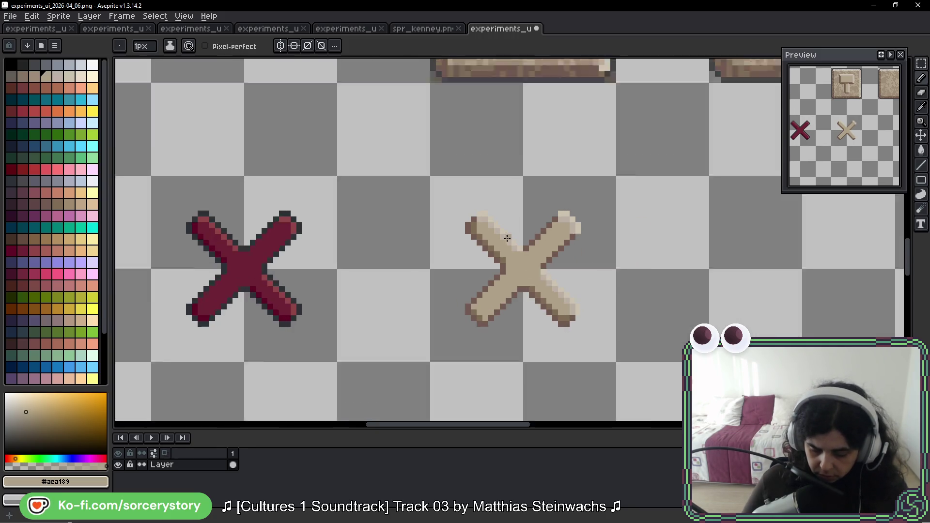
scroll(398, 180, "up", 3)
scroll(481, 236, "down", 4)
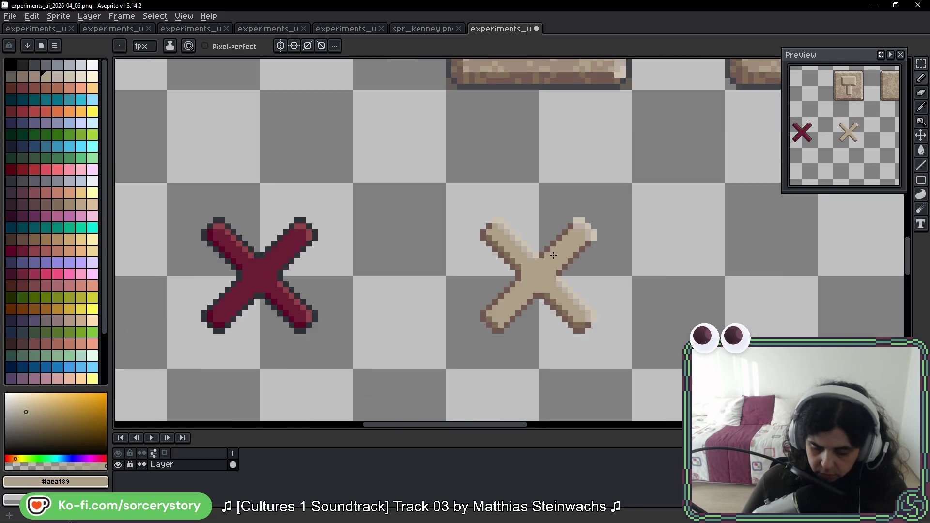
scroll(508, 247, "down", 1)
scroll(575, 258, "up", 3)
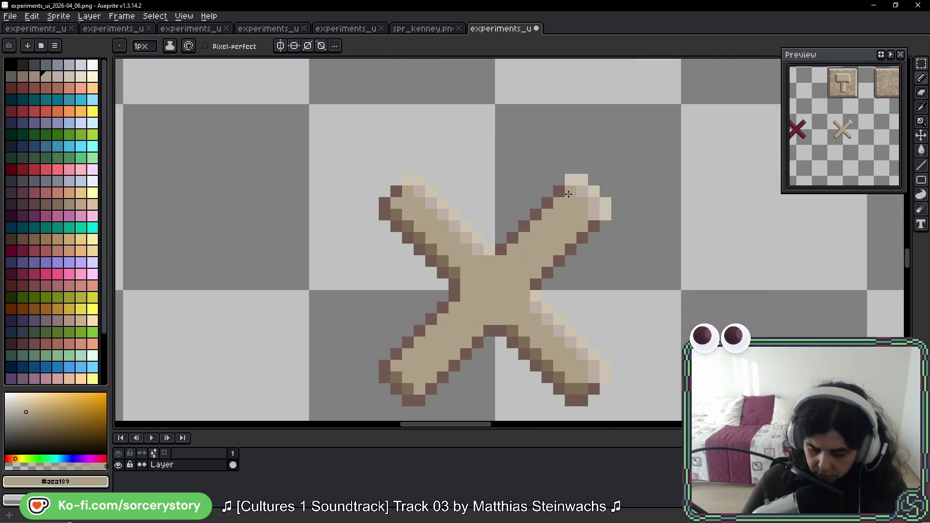
scroll(592, 219, "down", 2)
scroll(509, 210, "up", 2)
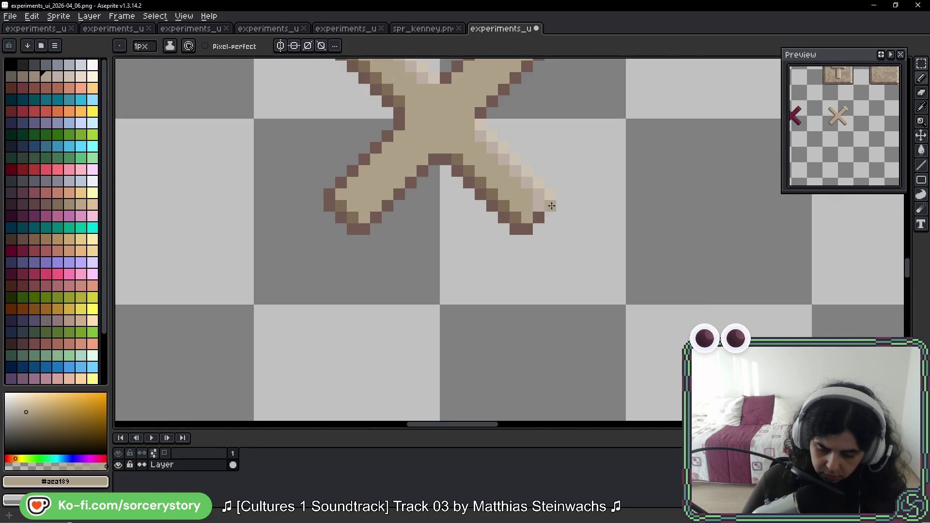
scroll(603, 260, "down", 2)
scroll(615, 253, "down", 1)
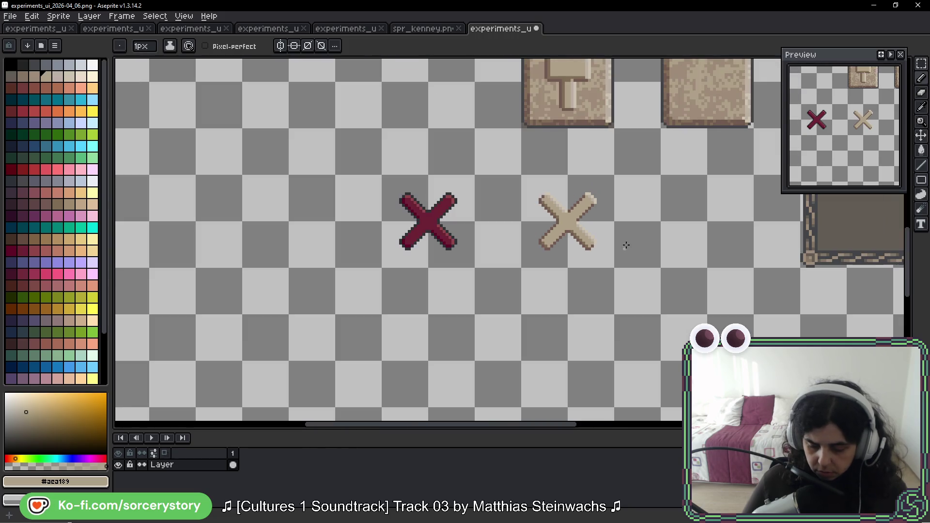
scroll(640, 235, "down", 2)
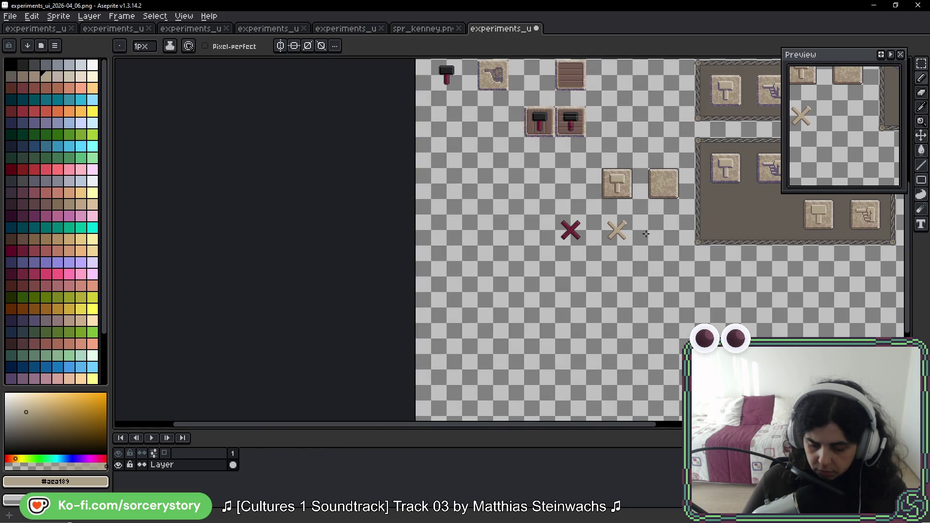
scroll(646, 234, "up", 2)
scroll(513, 212, "up", 1)
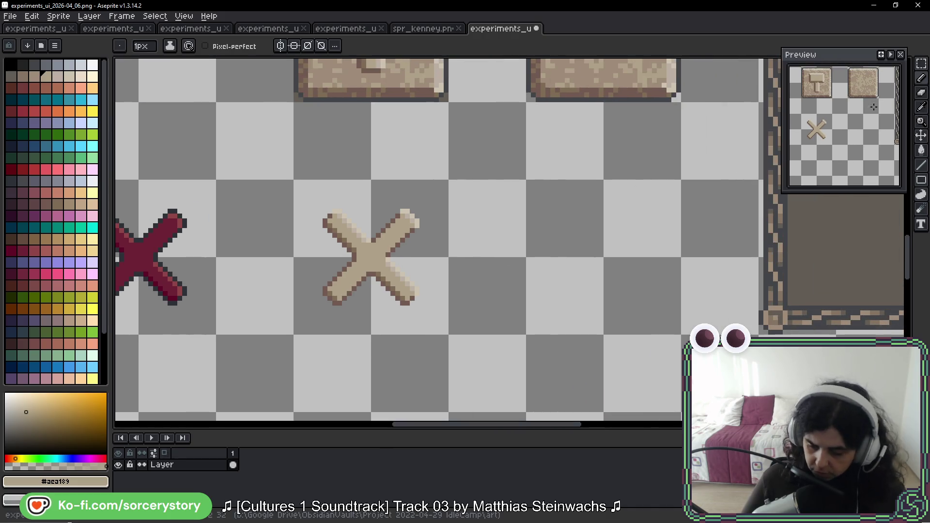
left_click(921, 64)
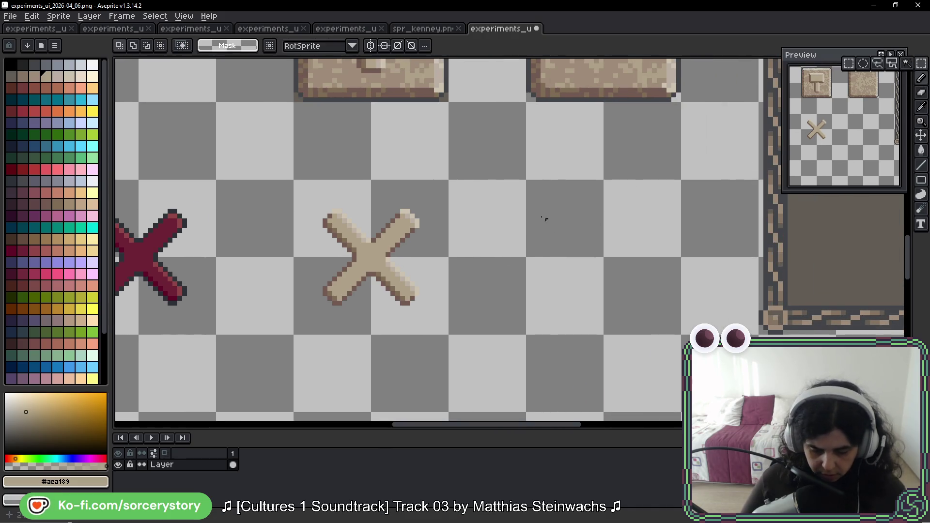
scroll(545, 218, "up", 1)
Copy the blank stone tile below itself and place a copy of the beige X onto it.
mouse_move(477, 100)
left_mouse_down()
mouse_move(565, 186)
mouse_move(539, 339)
left_mouse_up()
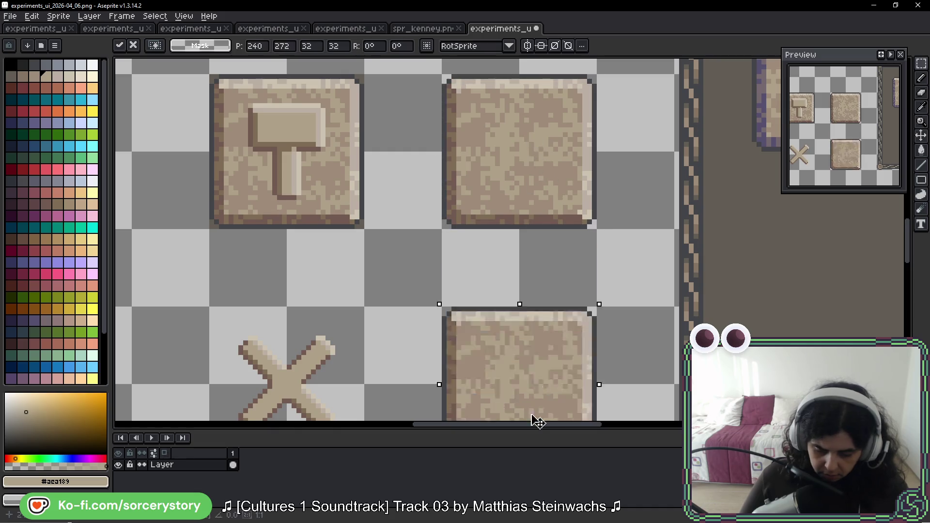
scroll(540, 340, "down", 2)
key("ctrl+d")
mouse_move(249, 187)
left_mouse_down()
mouse_move(285, 254)
mouse_move(488, 231)
left_mouse_up()
key("ctrl+d")
scroll(587, 284, "down", 1)
scroll(588, 283, "down", 1)
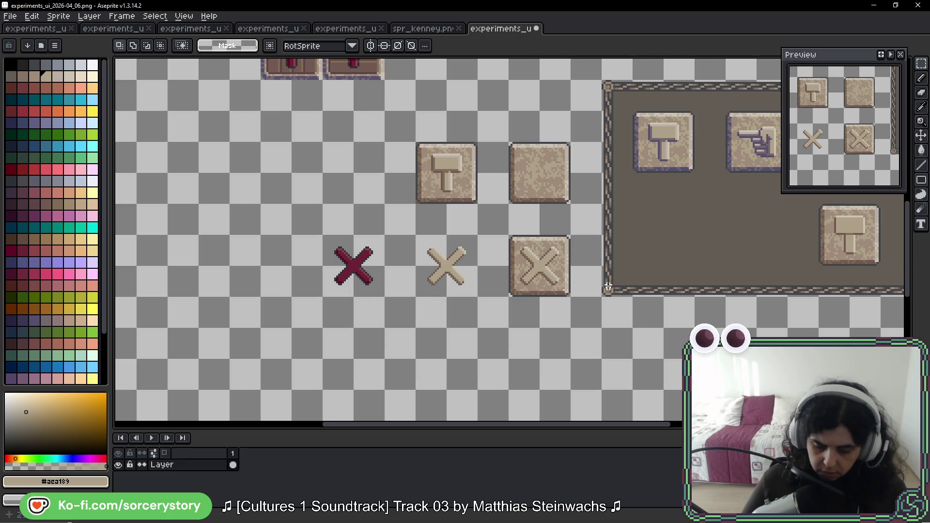
scroll(689, 287, "down", 2)
left_click_drag(703, 297, 636, 292)
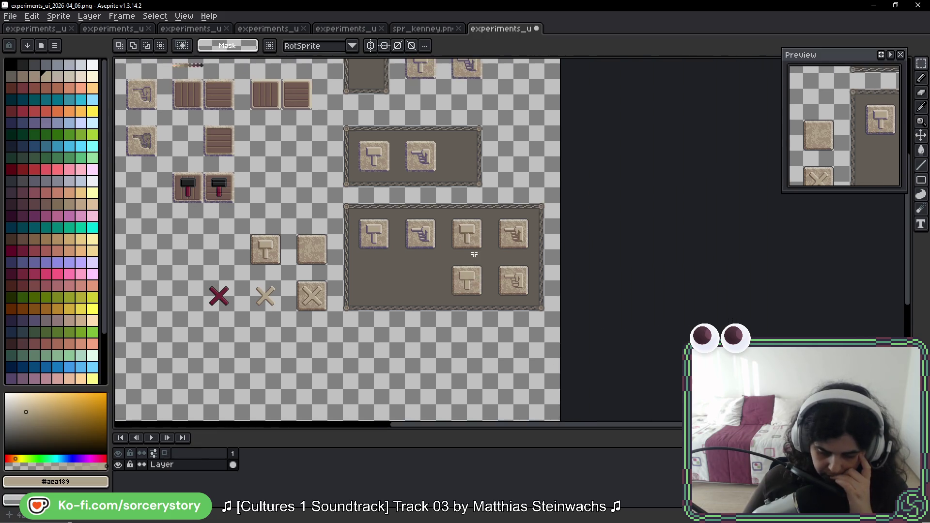
scroll(518, 251, "up", 3)
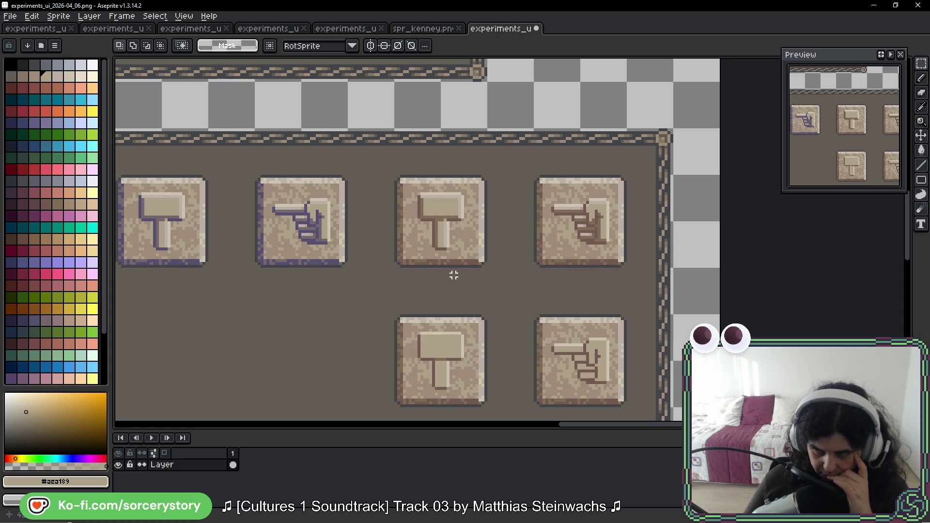
scroll(454, 275, "down", 4)
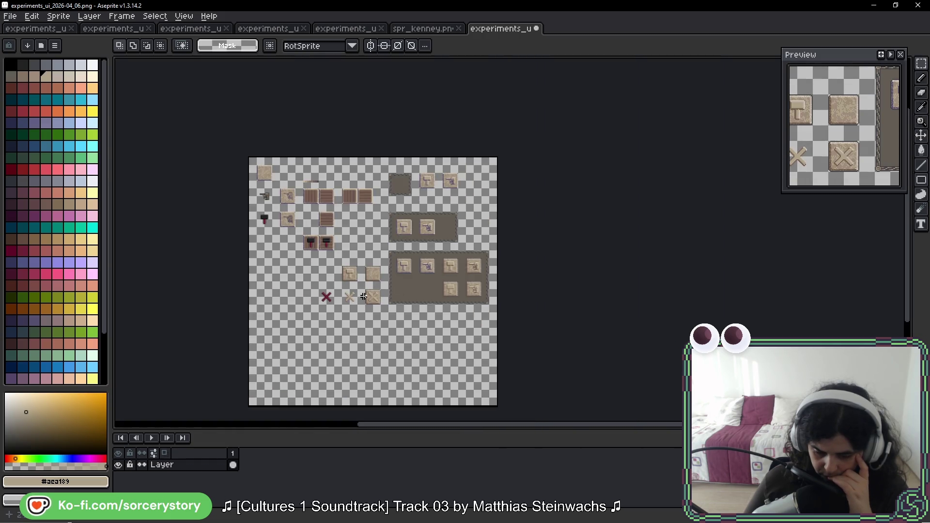
scroll(363, 296, "up", 4)
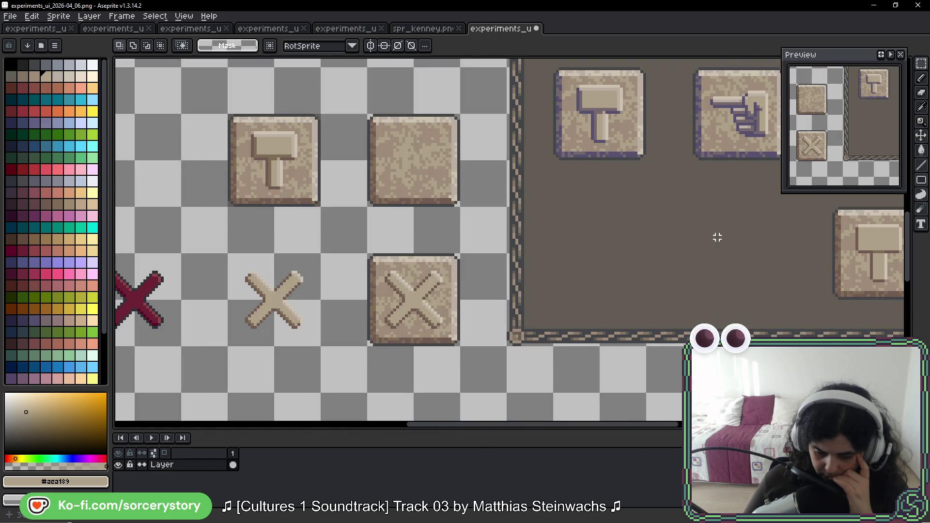
Pan across the hammer, plain and X tiles, save the sheet with Ctrl+S, and switch to the game.
mouse_move(717, 237)
left_mouse_down()
mouse_move(275, 245)
mouse_move(622, 222)
left_mouse_up()
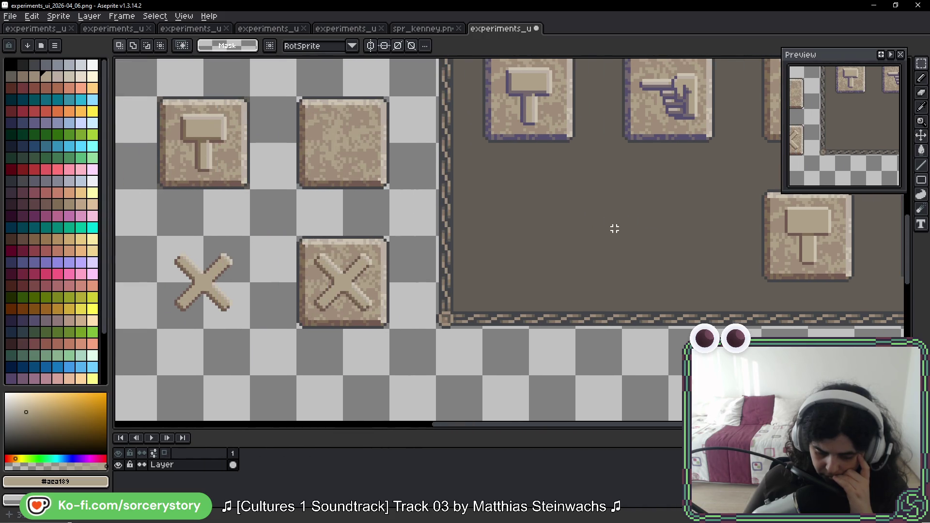
scroll(568, 255, "down", 2)
scroll(568, 255, "down", 1)
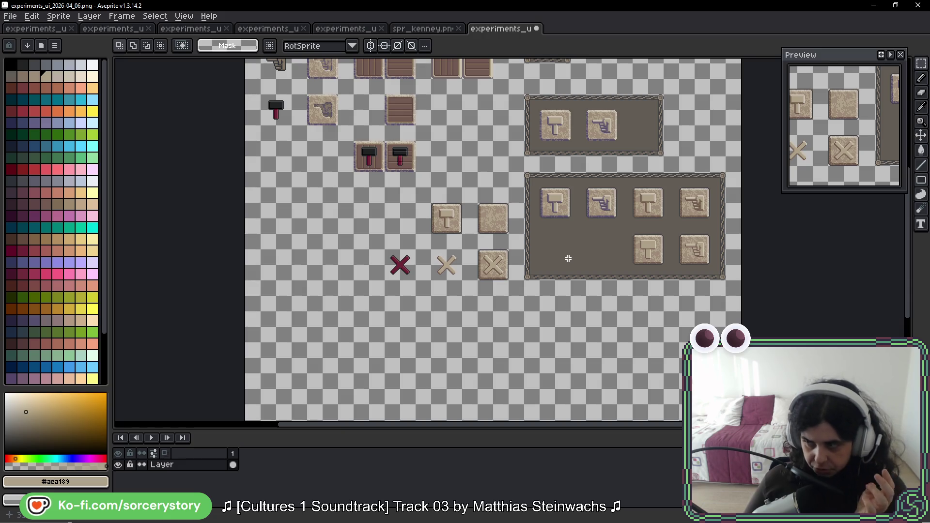
scroll(530, 274, "up", 2)
scroll(529, 274, "up", 1)
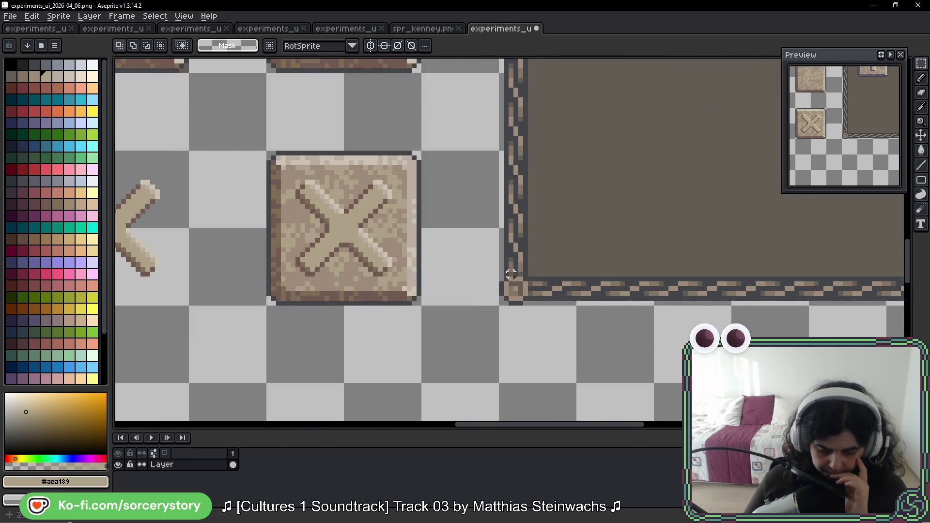
scroll(388, 264, "up", 1)
scroll(389, 262, "up", 1)
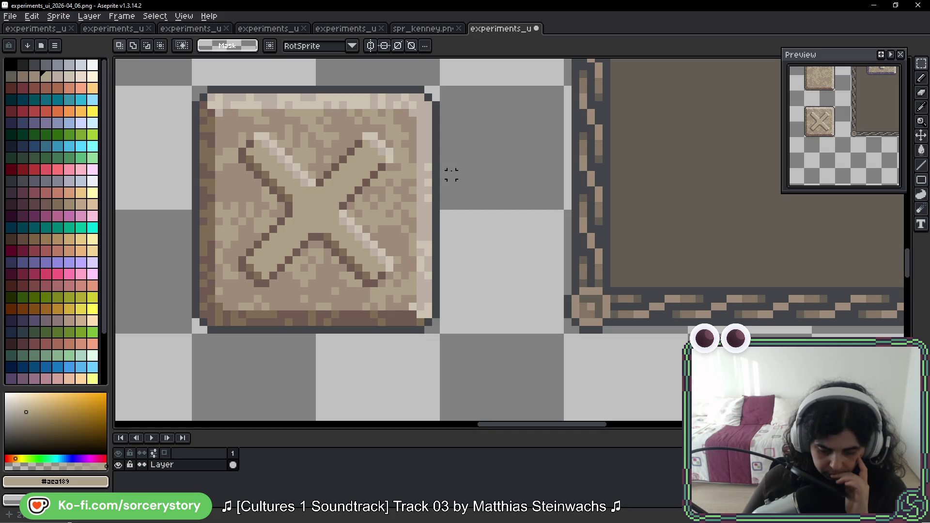
mouse_move(451, 175)
left_mouse_down()
mouse_move(483, 336)
mouse_move(484, 245)
left_mouse_up()
scroll(483, 245, "down", 1)
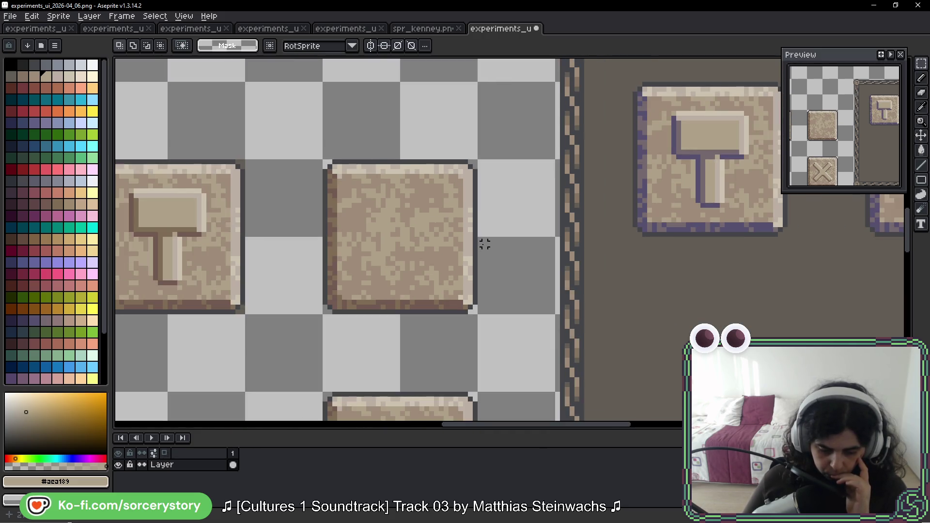
scroll(503, 218, "down", 3)
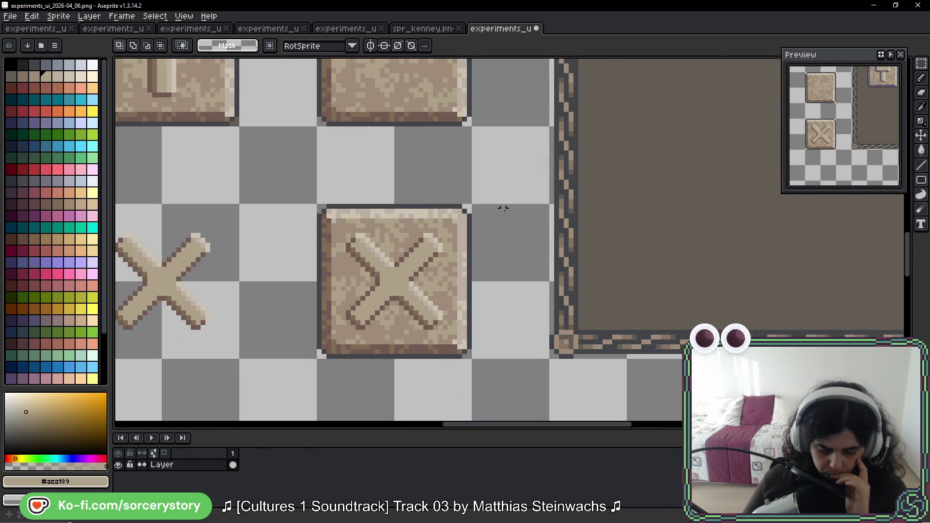
scroll(516, 222, "down", 2)
scroll(541, 222, "down", 1)
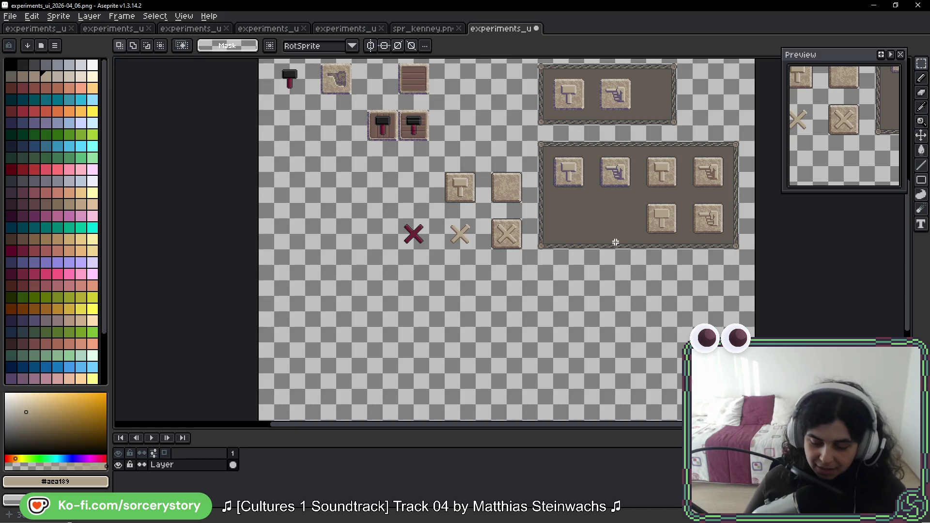
scroll(620, 245, "up", 2)
scroll(643, 222, "right", 2)
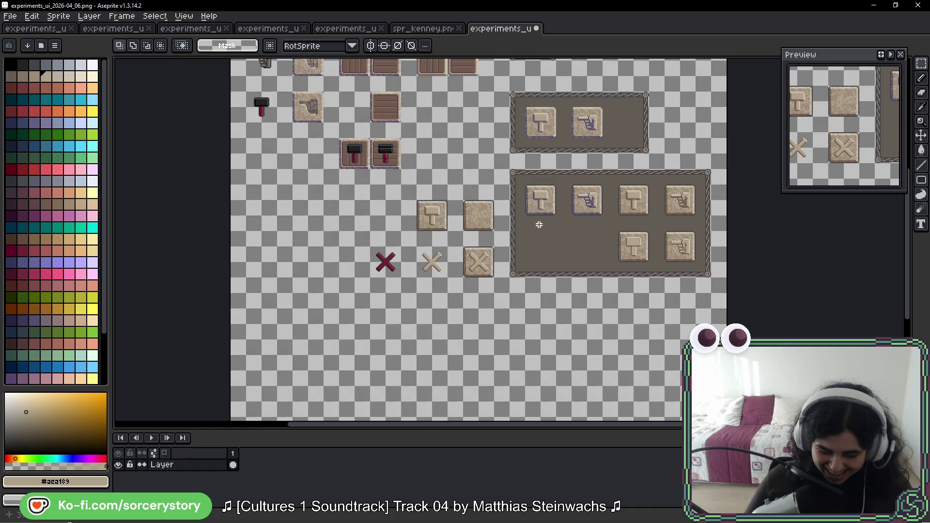
scroll(537, 227, "up", 3)
scroll(425, 263, "down", 3)
scroll(437, 145, "left", 2)
scroll(429, 215, "down", 1)
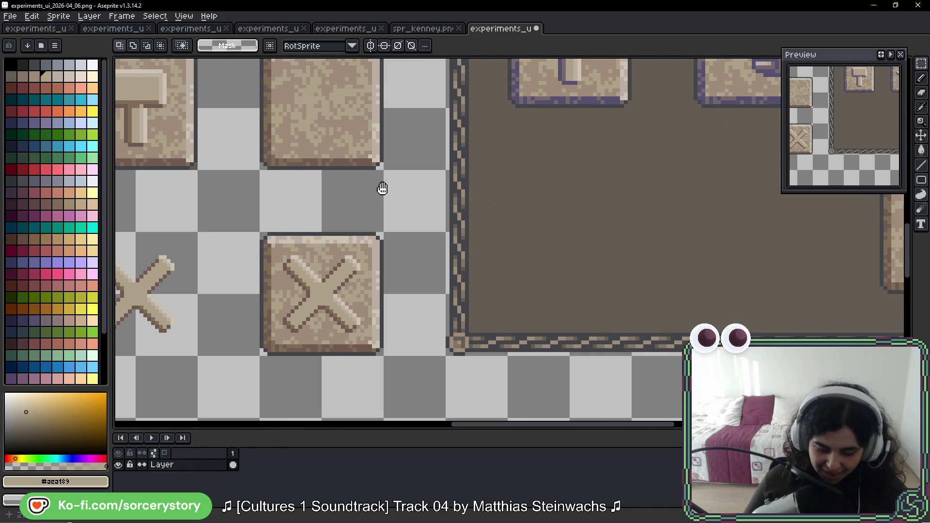
left_click_drag(382, 189, 493, 216)
key("ctrl+s")
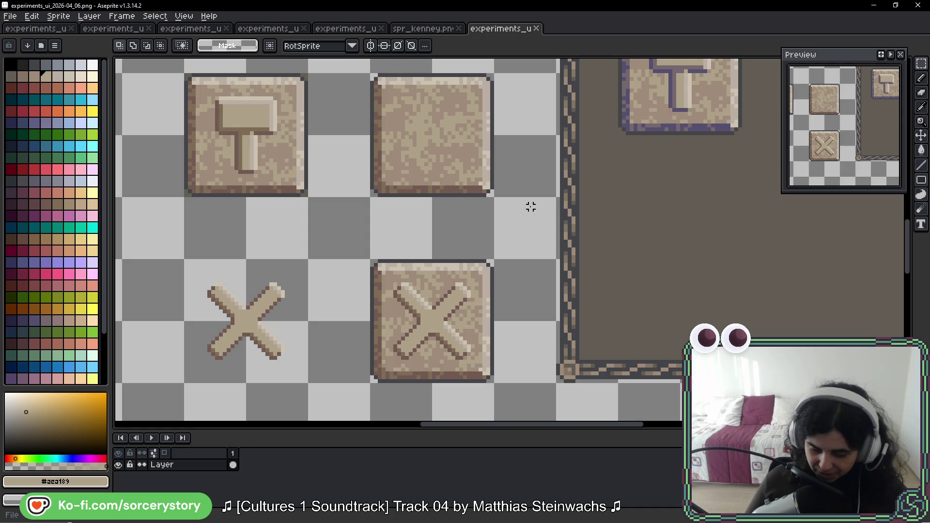
scroll(526, 198, "down", 1)
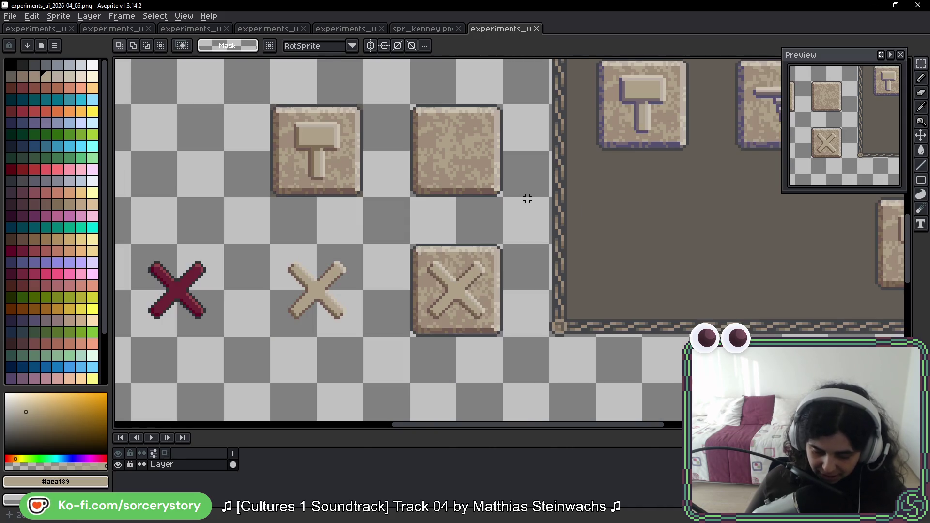
scroll(525, 197, "down", 1)
left_click_drag(606, 225, 566, 241)
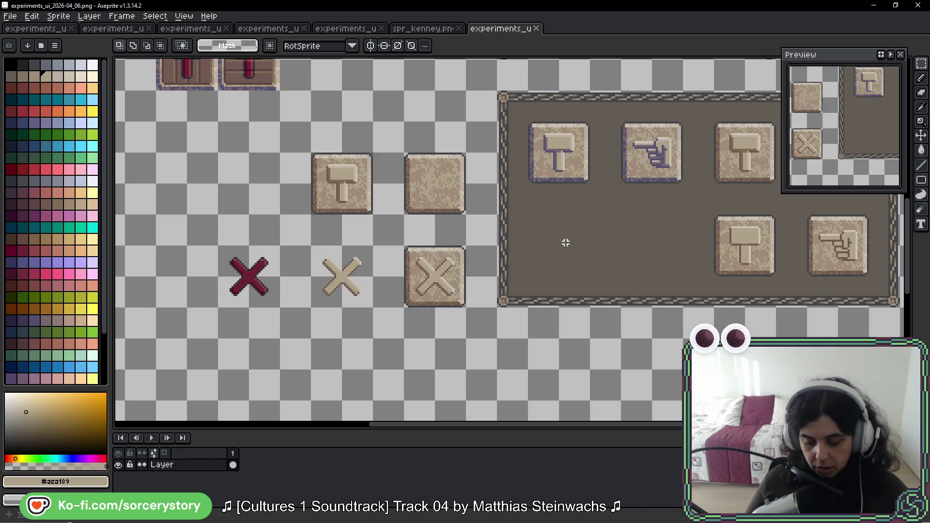
key("i")
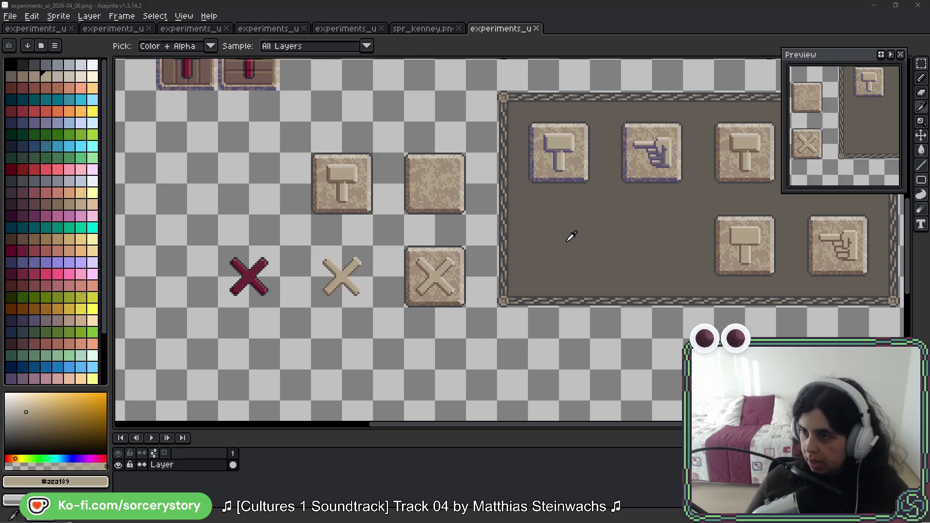
key("alt+Tab")
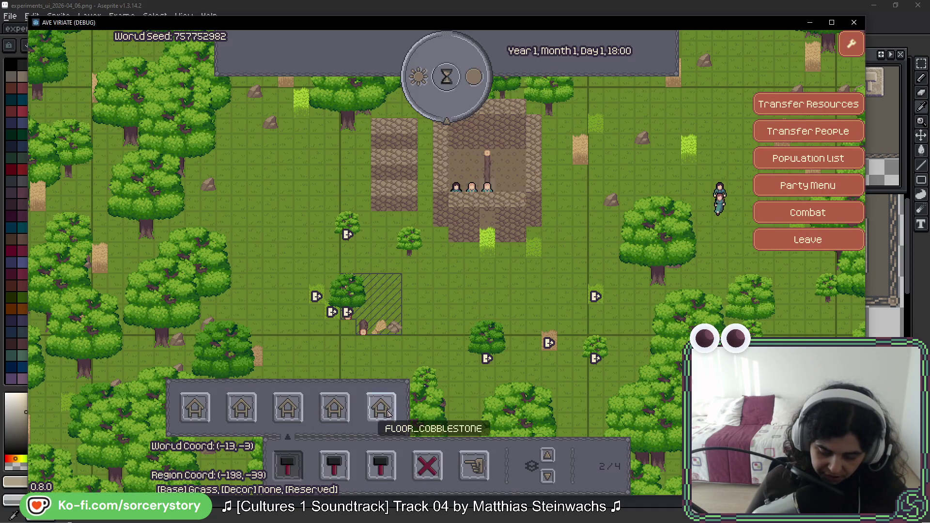
Check the second build category's House option in the game, then return to Aseprite.
left_click(335, 466)
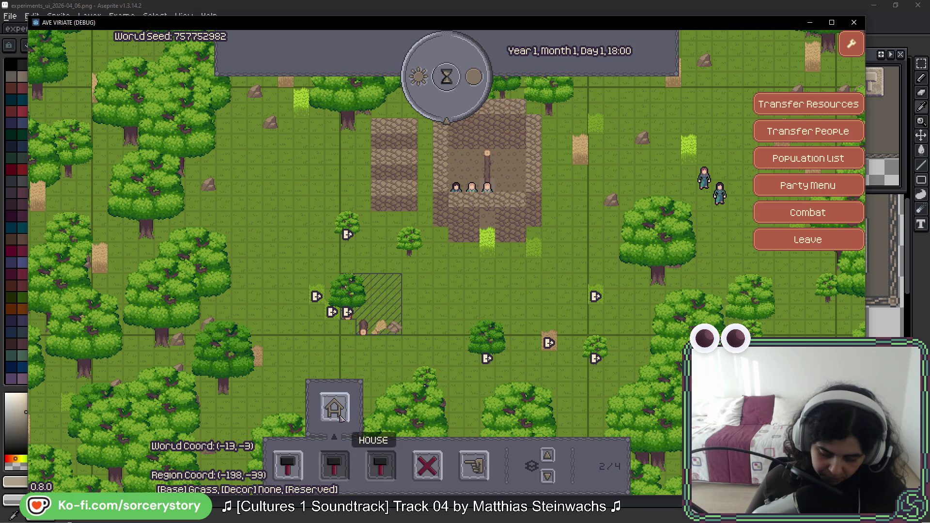
key("alt+Tab")
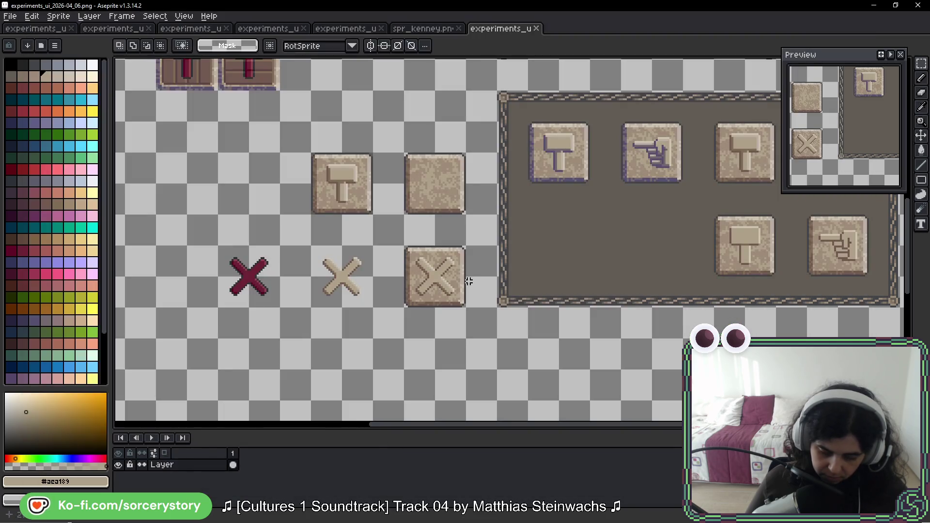
Locate the two house icons on the 2026_04_04 sprite sheet and marquee-select them.
left_click(116, 28)
left_click(40, 28)
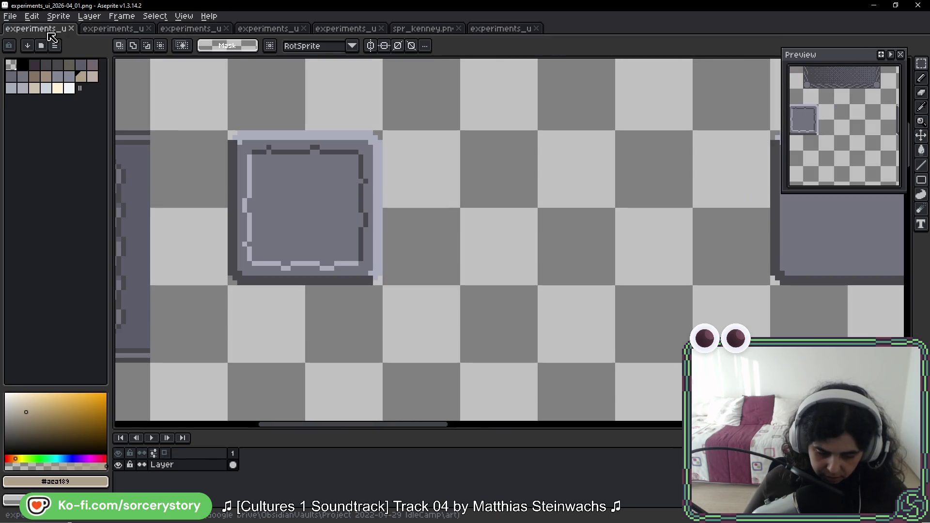
scroll(324, 297, "down", 2)
scroll(324, 297, "down", 2)
scroll(324, 296, "down", 2)
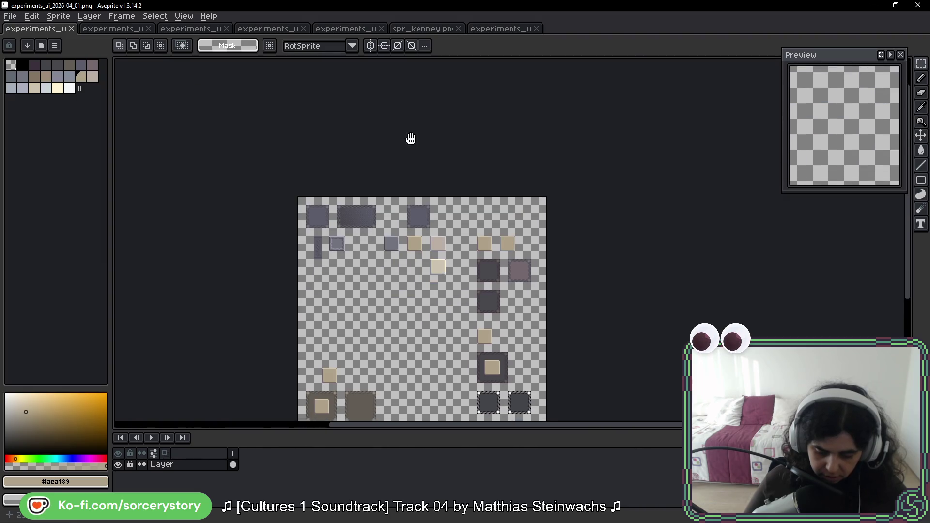
left_click_drag(411, 138, 415, 98)
left_click(268, 29)
left_click_drag(380, 149, 568, 344)
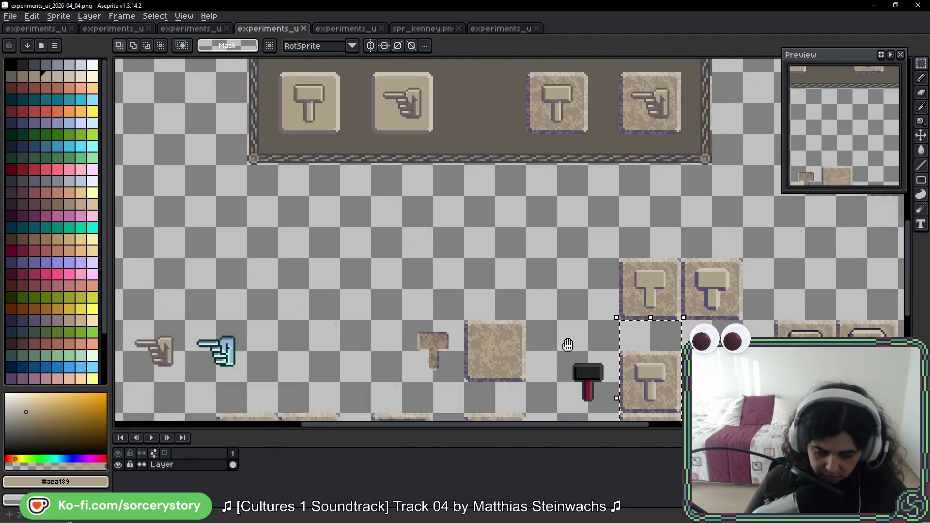
scroll(567, 343, "down", 2)
scroll(571, 209, "up", 1)
scroll(507, 186, "up", 1)
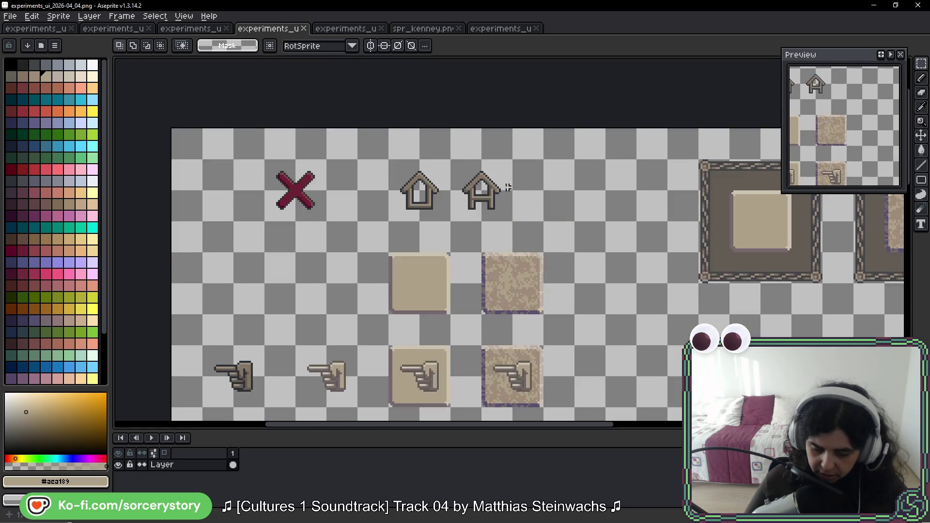
scroll(507, 187, "up", 1)
mouse_move(322, 141)
left_mouse_down()
mouse_move(430, 208)
mouse_move(497, 236)
left_mouse_up()
Paste the copied house icons into the current UI sheet.
left_click(493, 29)
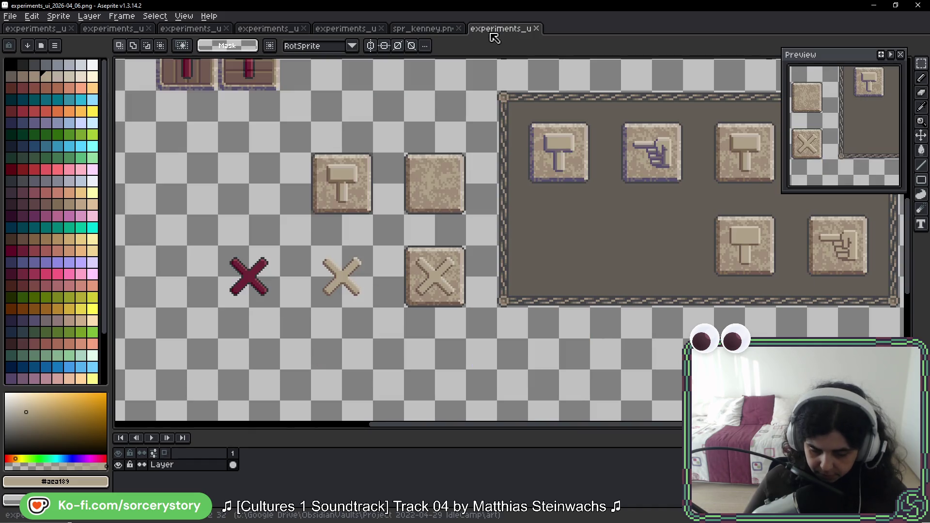
scroll(440, 162, "down", 3)
key("ctrl+v")
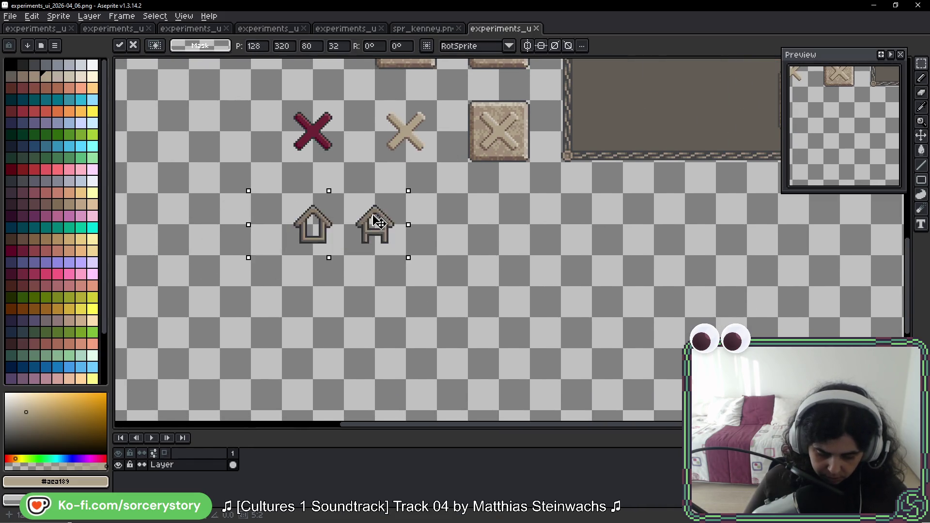
Place the pasted houses below the X icons and stack the right house under the left one.
left_click_drag(376, 222, 375, 189)
key("Return")
left_click_drag(344, 163, 405, 223)
mouse_move(387, 185)
left_mouse_down()
mouse_move(357, 245)
mouse_move(325, 246)
left_mouse_up()
key("Return")
scroll(325, 173, "up", 2)
Alt-drag a duplicate of the upper house three cells to the right and commit it.
mouse_move(253, 186)
left_mouse_down()
mouse_move(327, 235)
mouse_move(509, 218)
left_mouse_up()
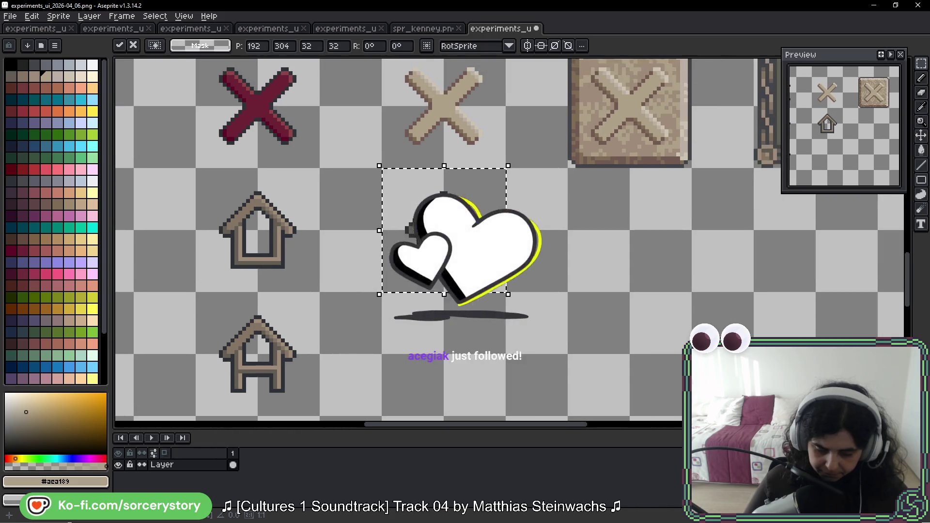
scroll(502, 215, "up", 2)
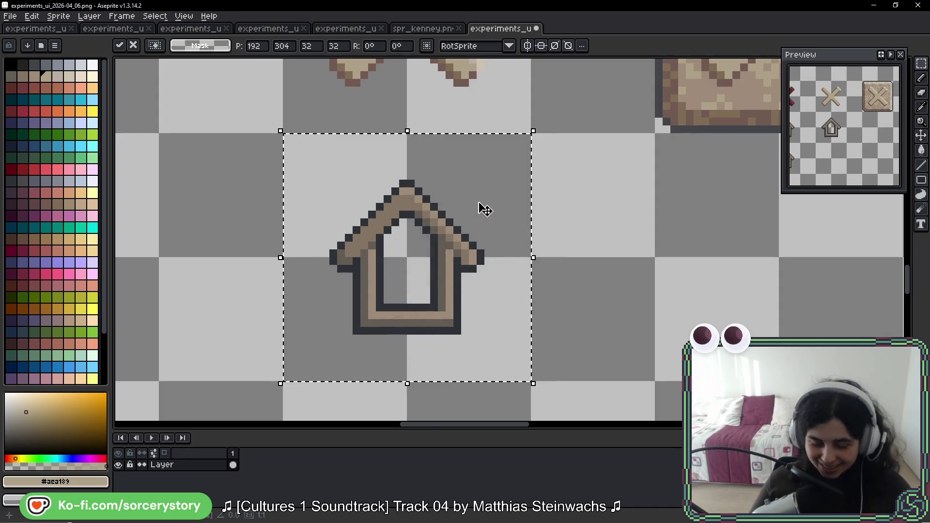
key("g")
left_click_drag(479, 132, 475, 193)
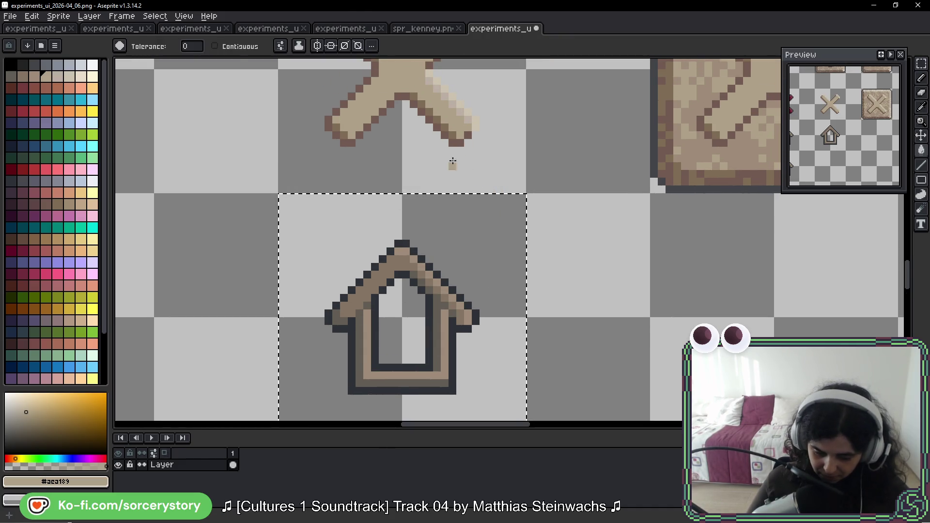
Recolour the new house's roof tan and brighten its inner band with sampled tones.
left_click(458, 98, "alt")
scroll(457, 160, "down", 1)
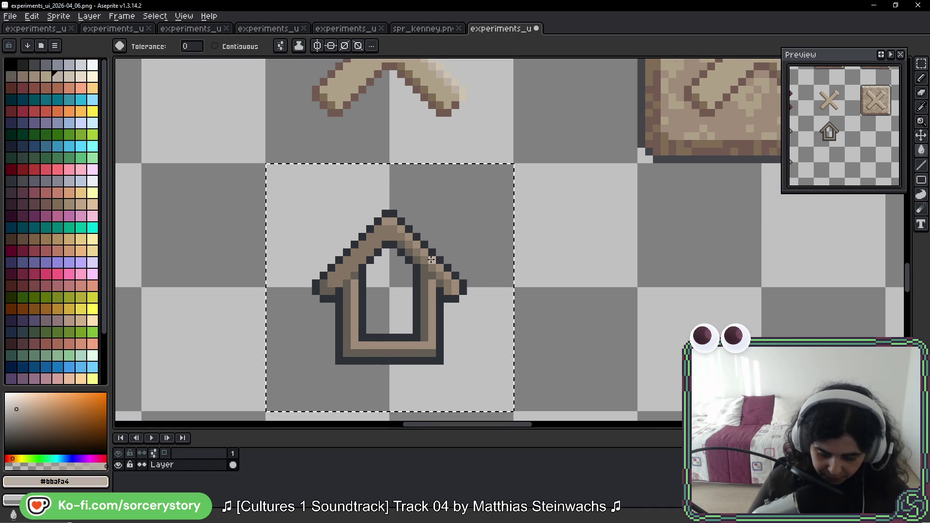
scroll(458, 211, "up", 2)
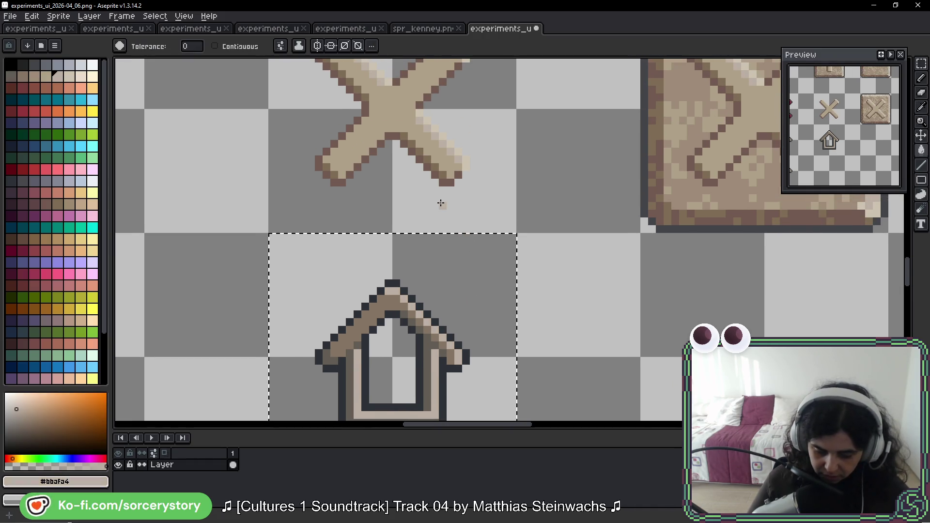
left_click(418, 159, "alt")
left_click(375, 322)
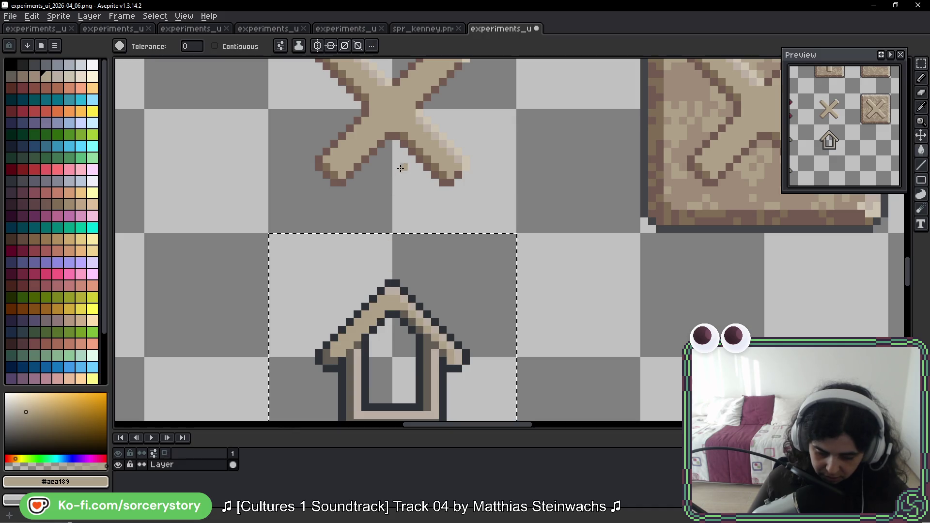
left_click(404, 138, "alt")
scroll(386, 218, "down", 2)
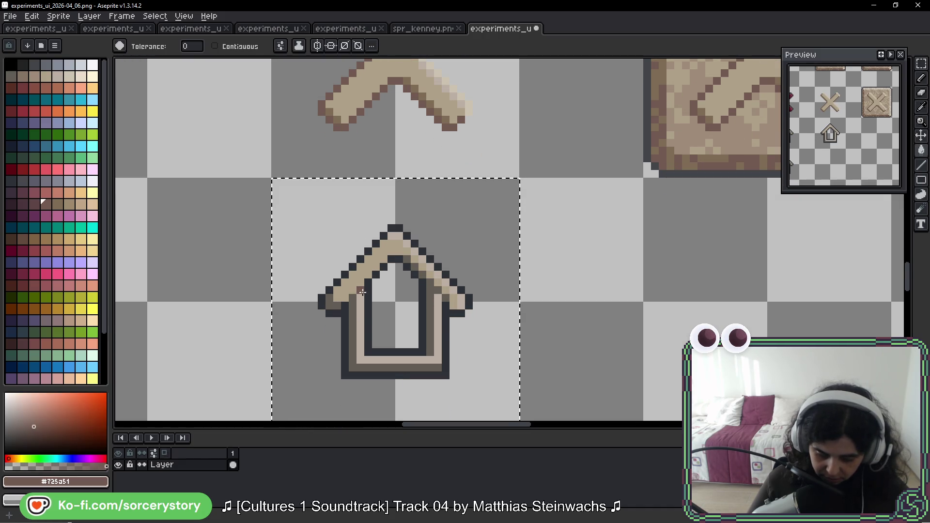
left_click(364, 292, "alt")
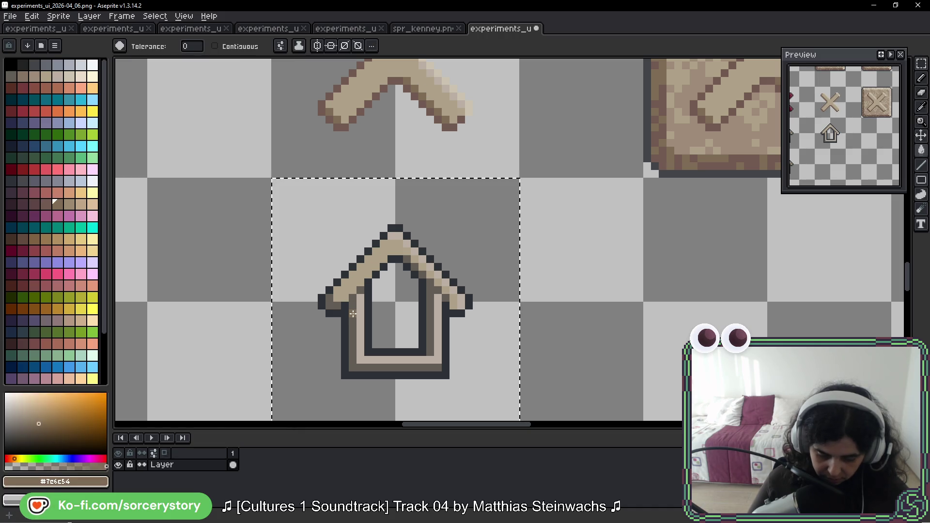
left_click(353, 312)
scroll(390, 256, "up", 2)
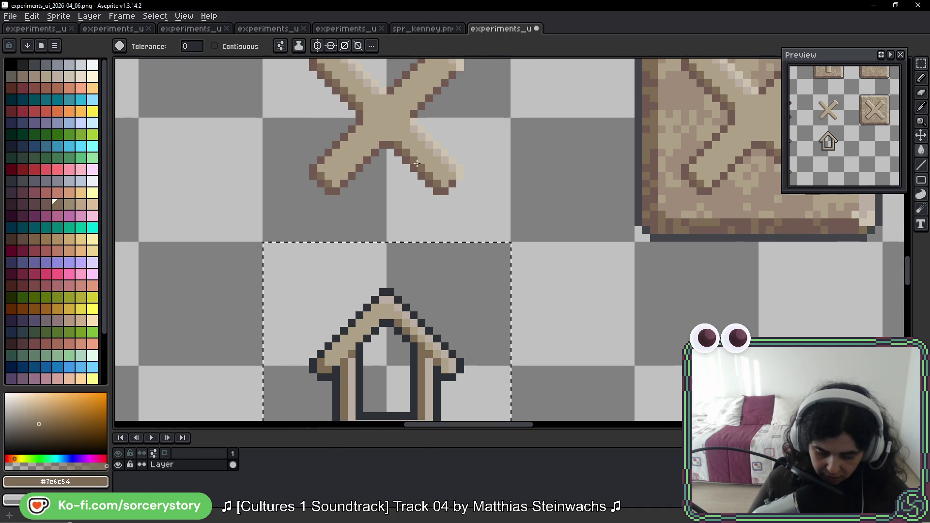
scroll(421, 167, "up", 1)
Paint the right roof slope light cream from the peak down to the eave, undoing a stray fill.
left_click(441, 102, "alt")
scroll(401, 216, "up", 2)
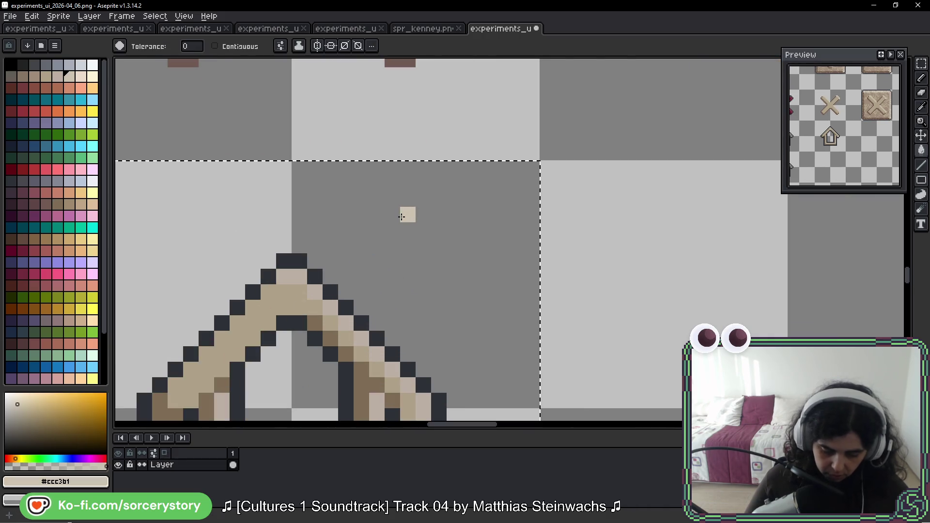
left_click_drag(395, 191, 531, 106)
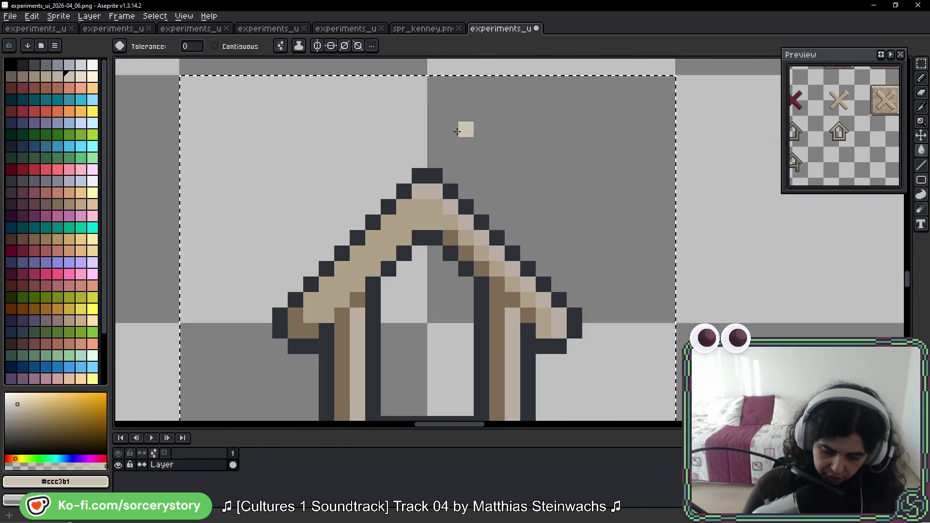
left_click(433, 174)
key("ctrl+z")
key("b")
left_click(429, 174)
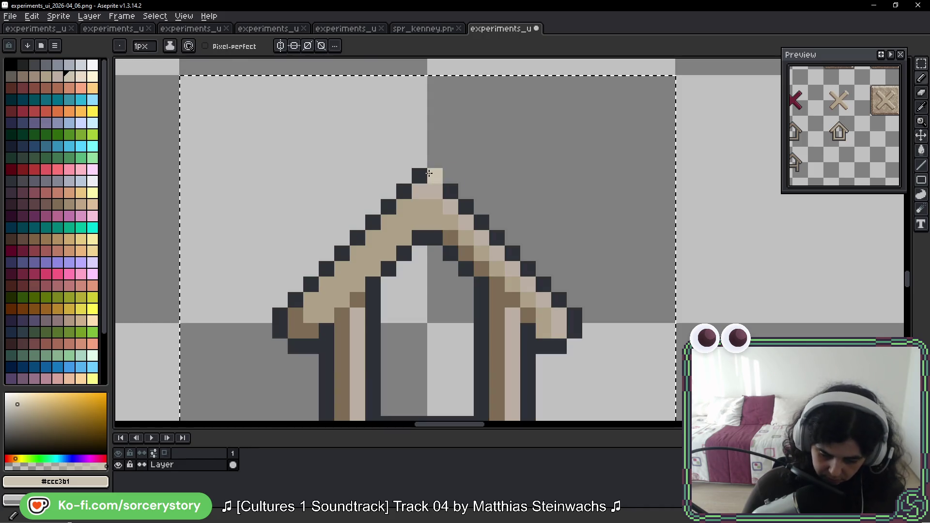
left_click_drag(428, 173, 580, 340)
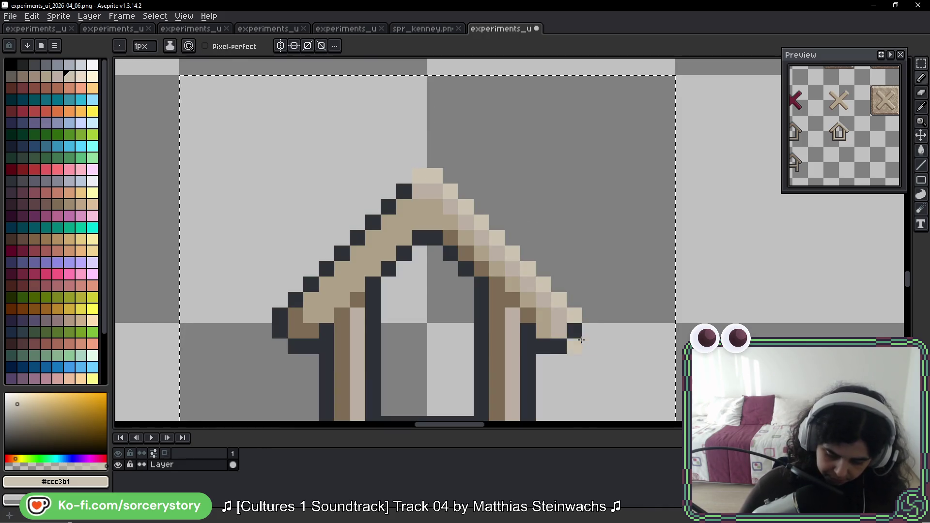
Lighten the inner outline along the bottom and right side, undoing the extra column pixels.
left_click_drag(623, 357, 627, 250)
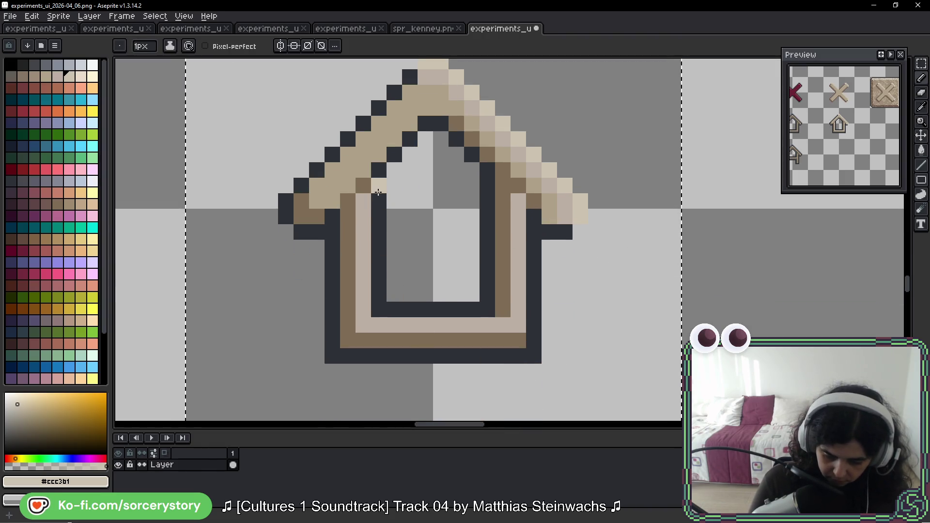
left_click(382, 306, "shift")
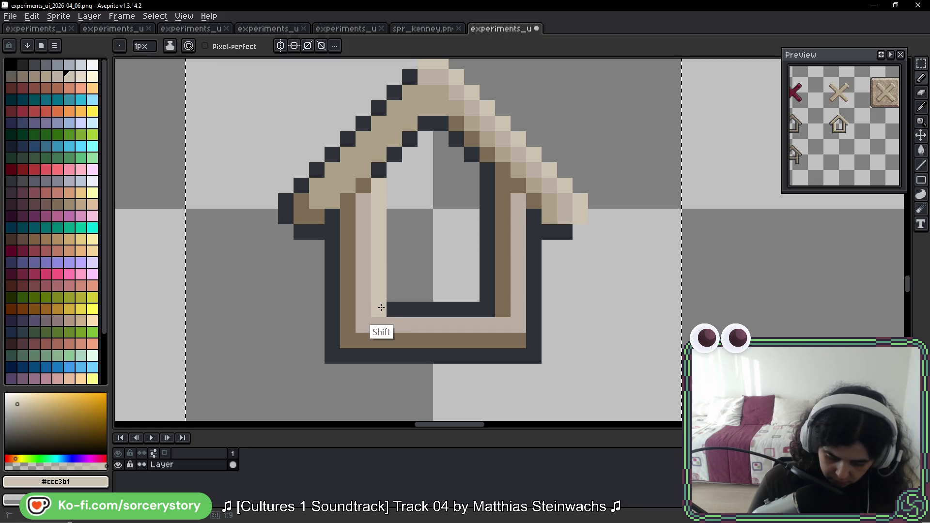
left_click(488, 309, "shift")
left_click(483, 213, "shift")
left_click(486, 194, "shift")
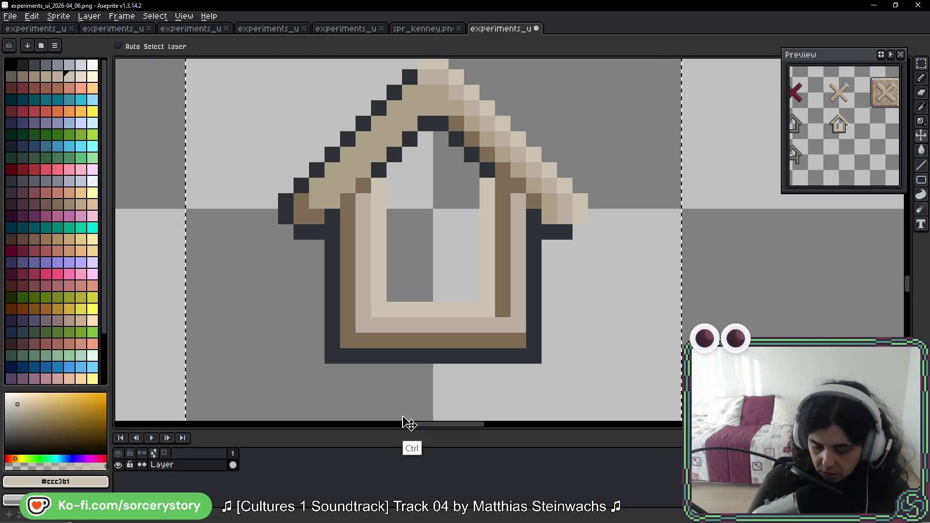
key("ctrl+z")
key("ctrl+z")
key("ctrl+z")
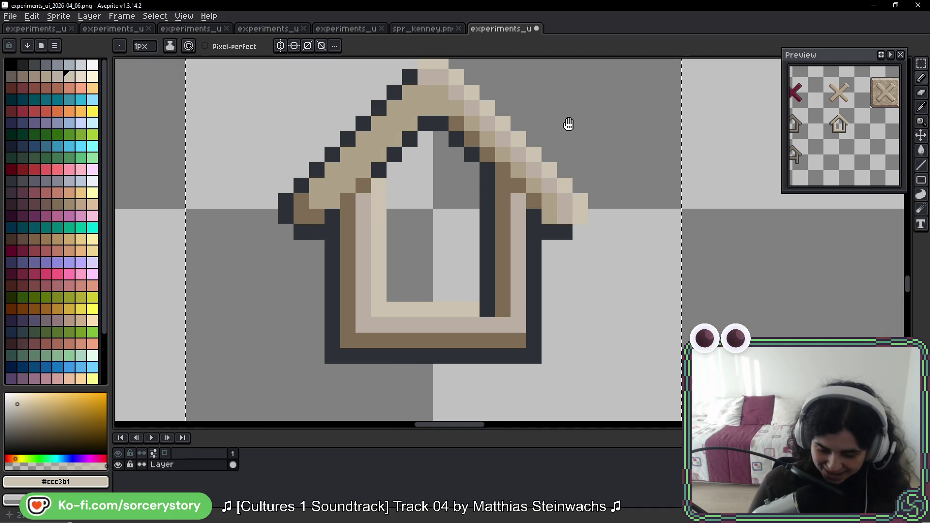
Draw a light cream column down the right wall and add a cream pixel beside the roof.
left_click_drag(570, 121, 570, 250)
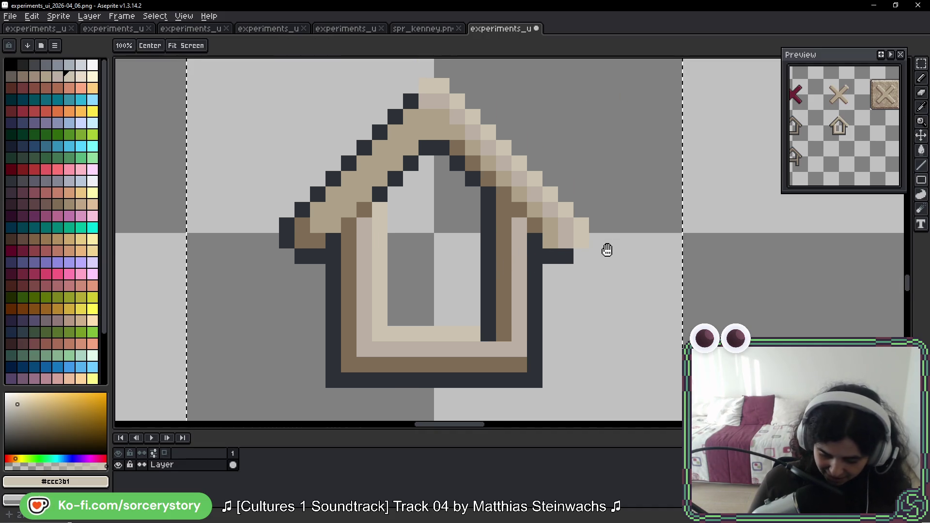
key("b")
left_click(537, 373, "shift")
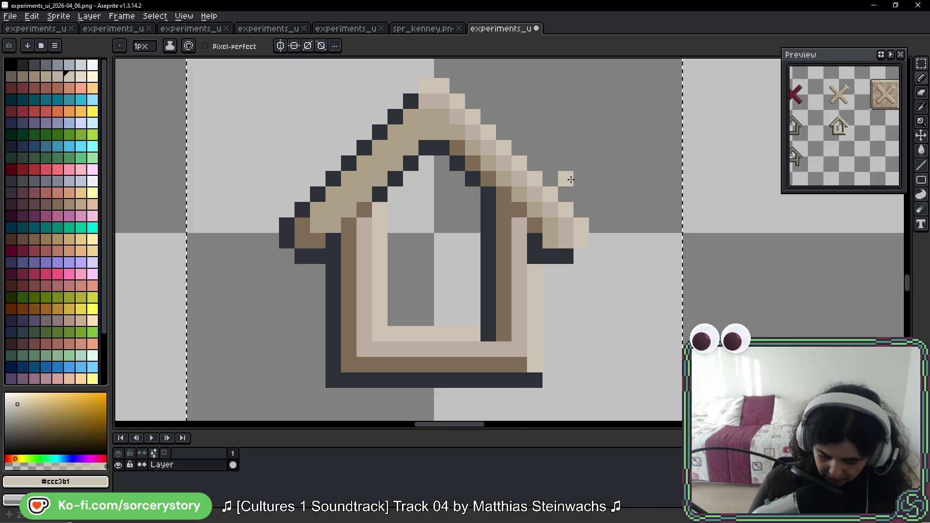
left_click_drag(555, 258, 536, 297)
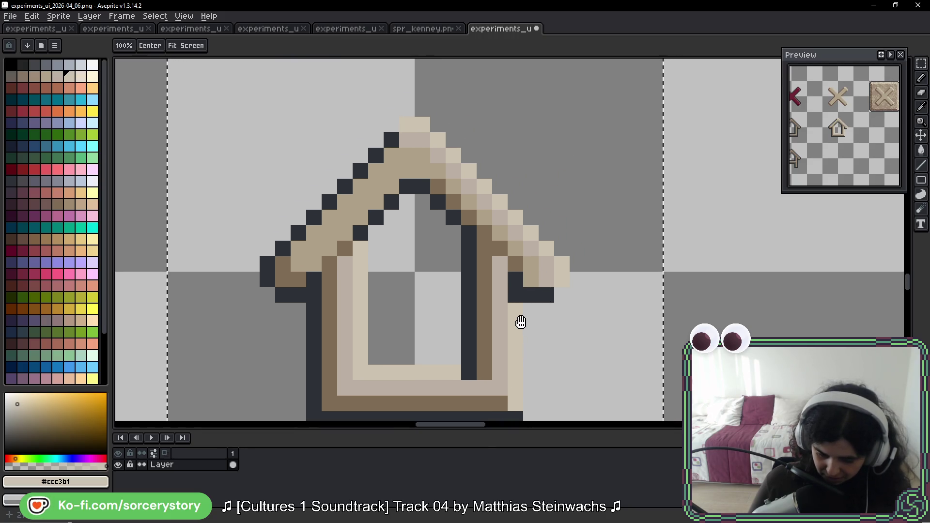
left_click_drag(605, 208, 597, 223)
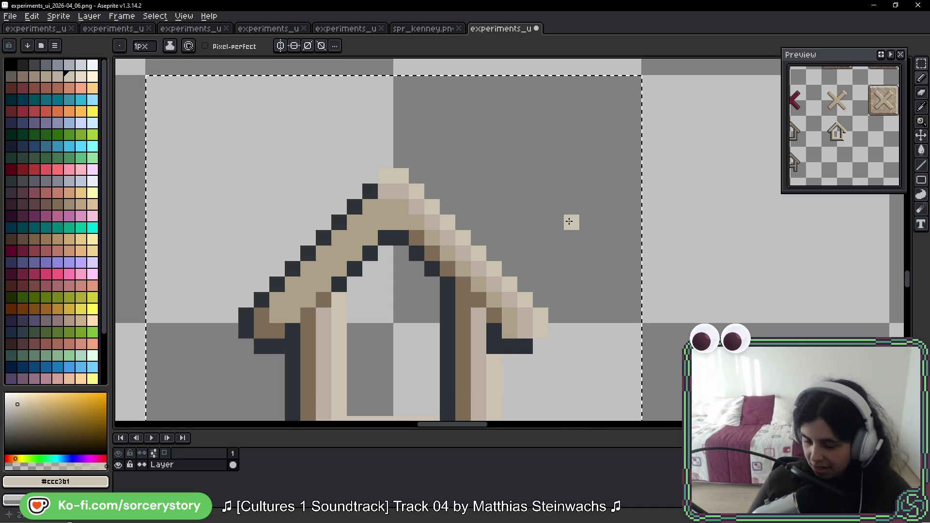
left_click(431, 176)
scroll(379, 181, "down", 3)
scroll(409, 121, "up", 1)
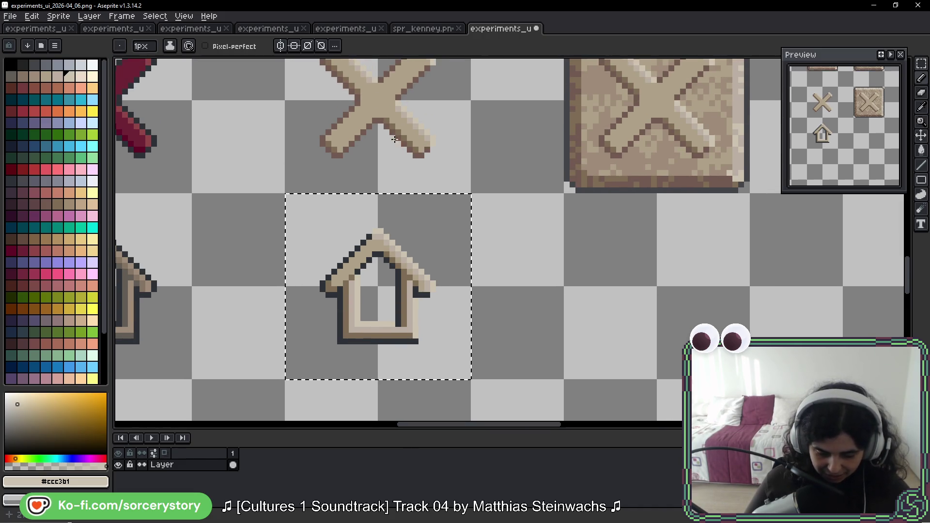
scroll(392, 133, "up", 2)
scroll(393, 133, "down", 2)
scroll(446, 143, "up", 2)
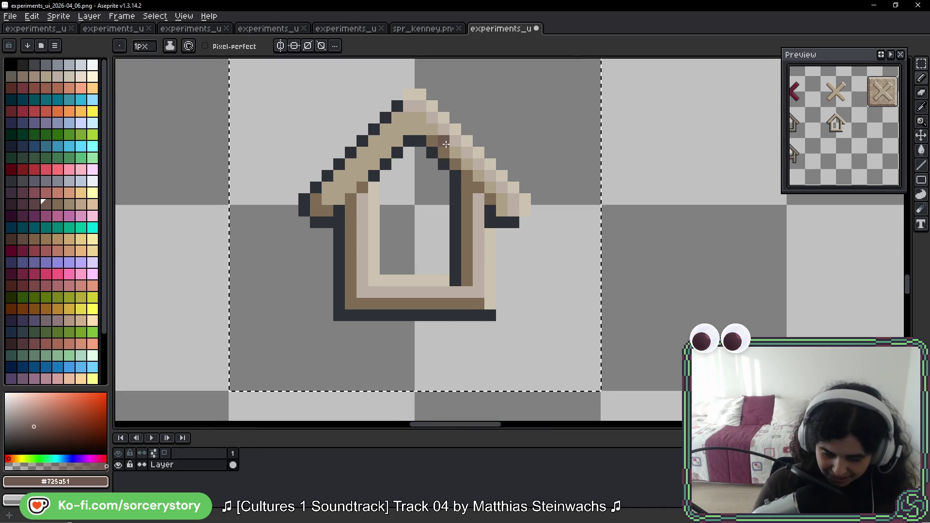
Repaint the roof edge, left wall and bottom row of the house outline in brown #725a51.
left_click(304, 199, "shift")
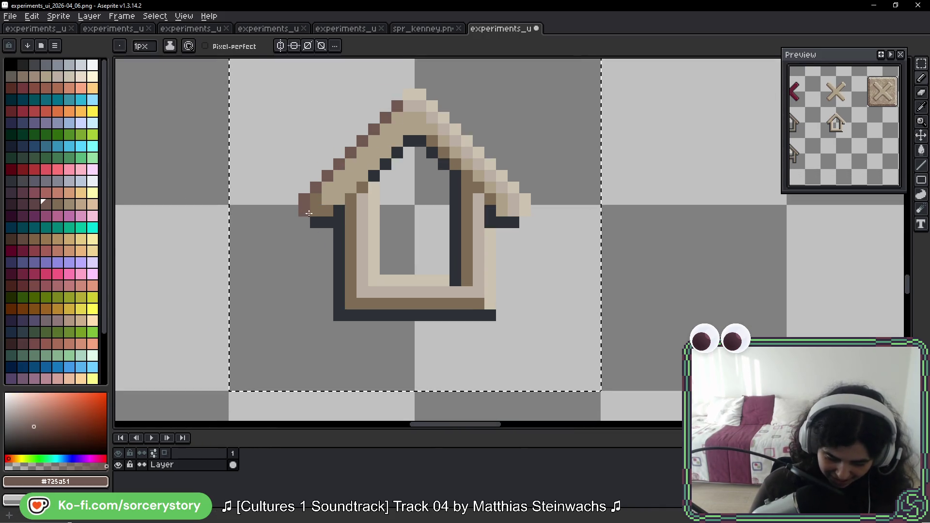
left_click(329, 225)
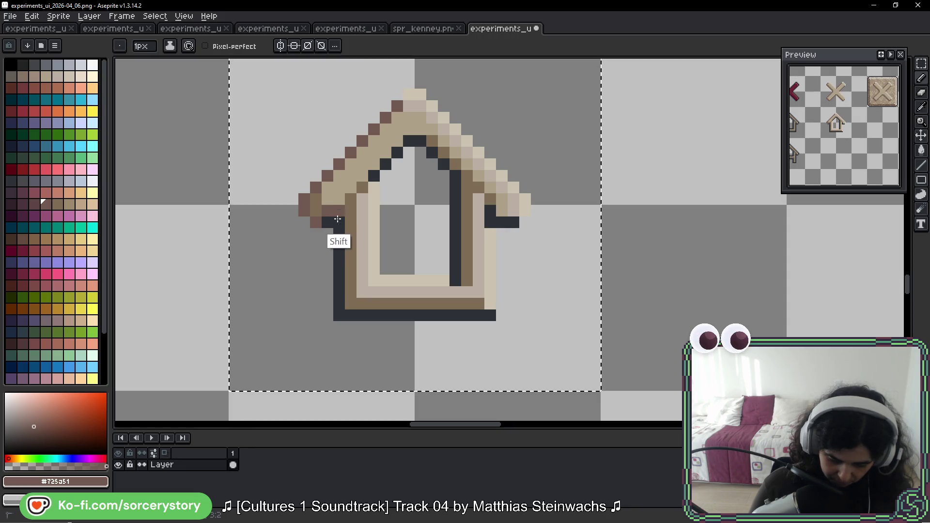
left_click(339, 315, "shift")
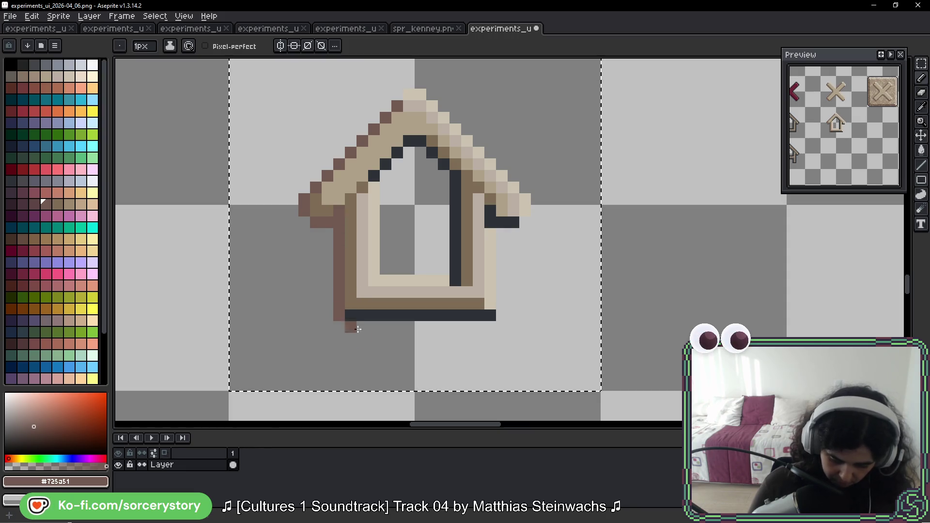
left_click(487, 317, "shift")
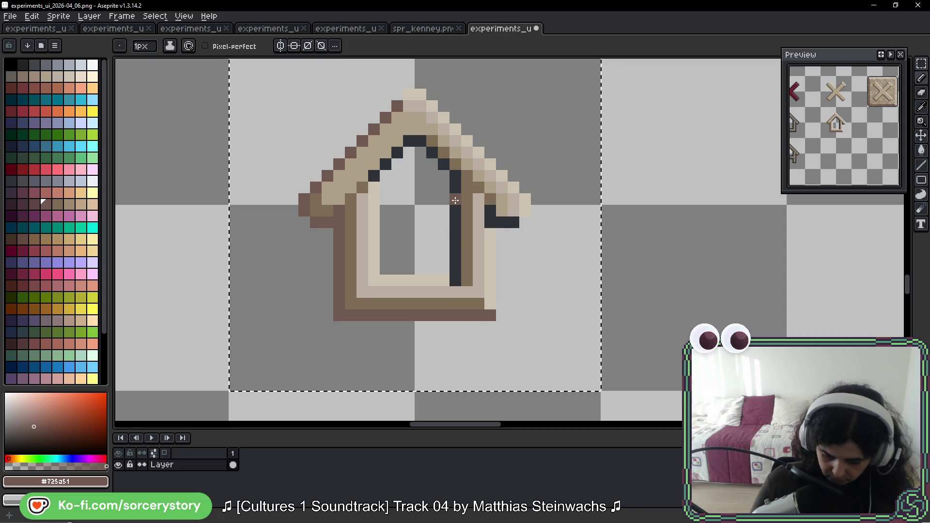
Turn the inner right wall outline brown to finish the soft outline.
left_click(455, 182)
left_click(455, 281, "shift")
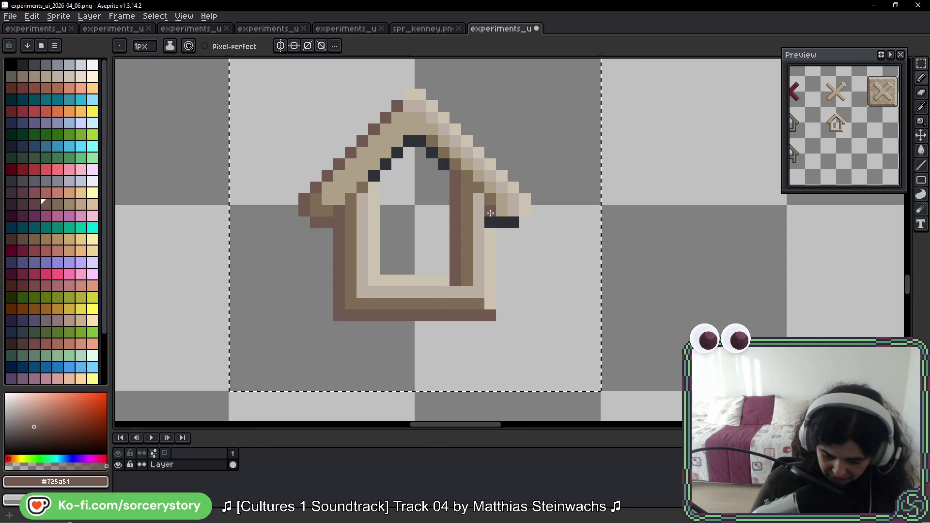
left_click(444, 187)
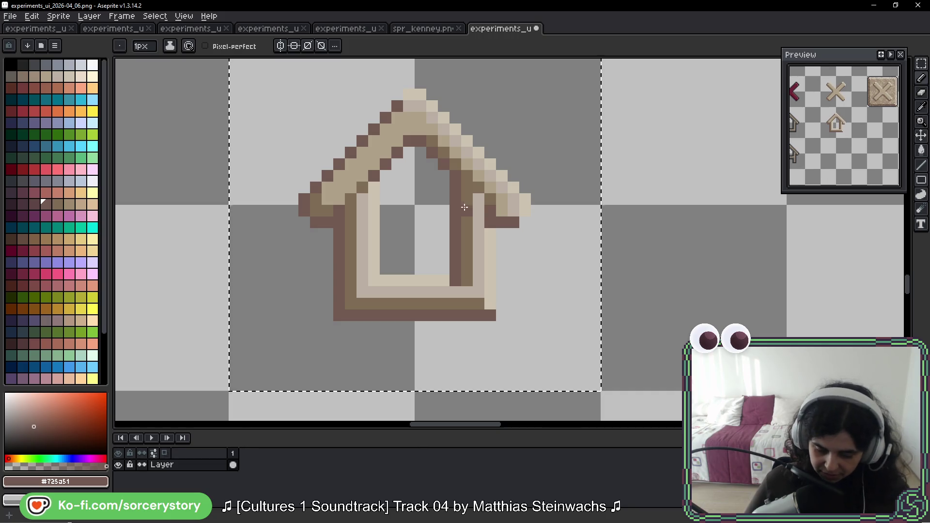
scroll(399, 179, "down", 4)
scroll(566, 270, "down", 1)
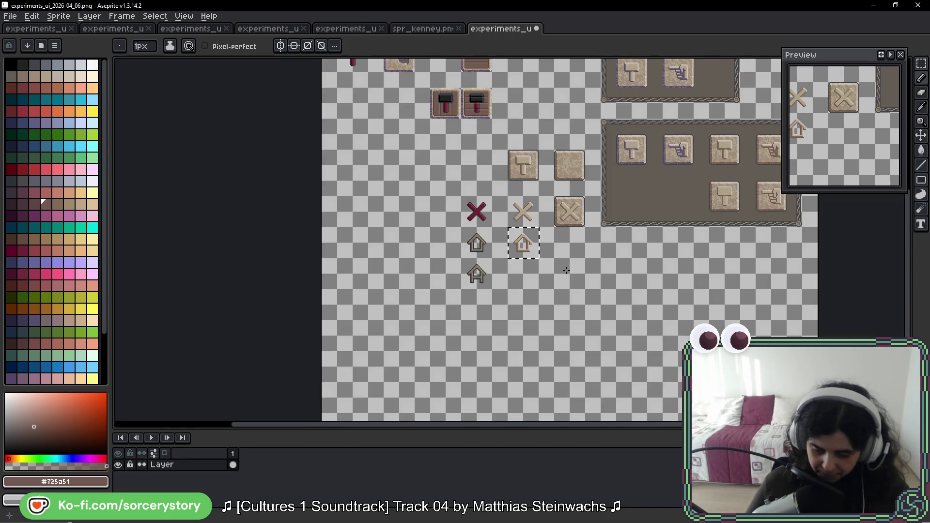
scroll(533, 247, "up", 3)
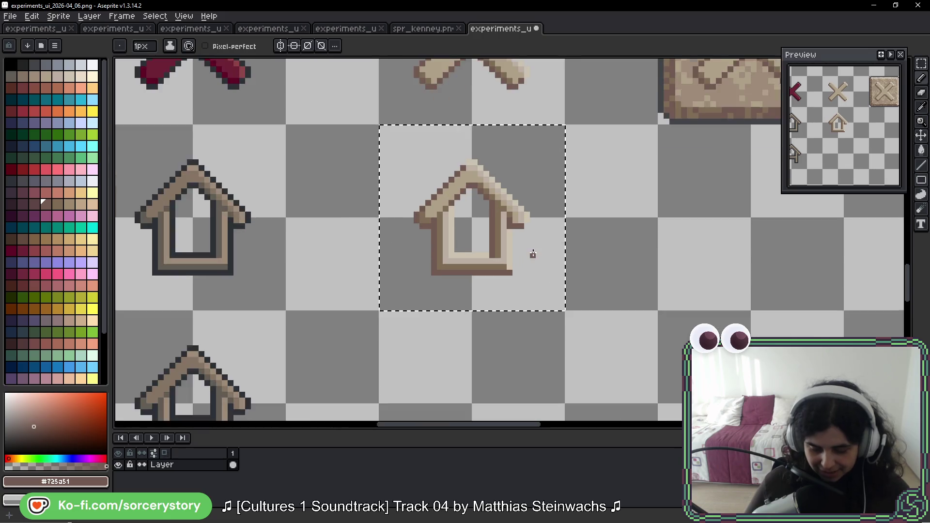
scroll(533, 255, "up", 1)
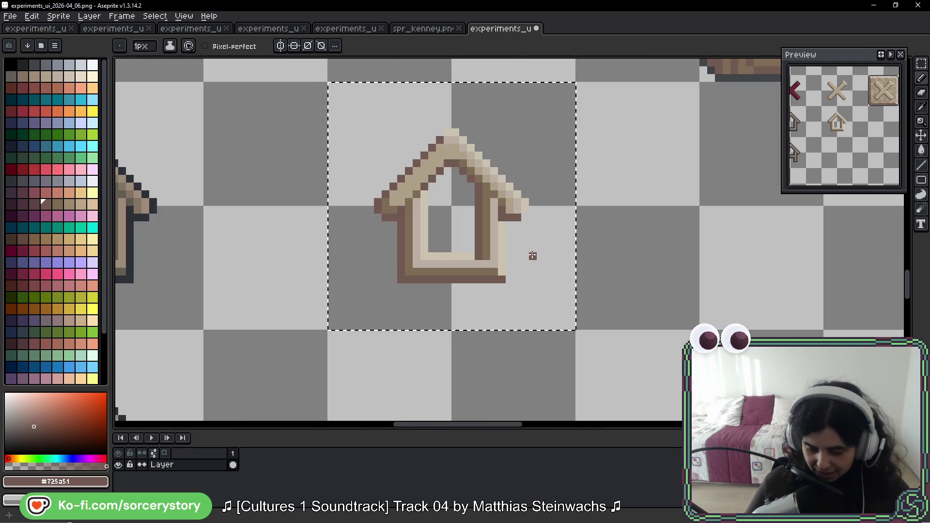